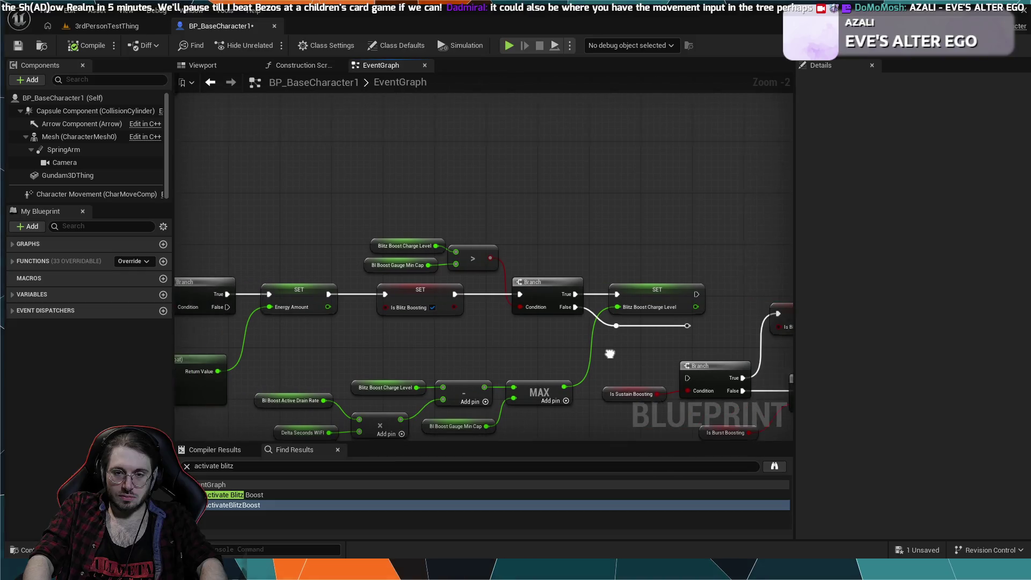
- Pan along the EventGraph past Activate Blitz Boost, Clamp, NOT and Apply Root Motion nodes
{"action": "mouse_move", "coordinate": [460, 350]}
{"action": "left_mouse_down"}
{"action": "mouse_move", "coordinate": [578, 345]}
{"action": "mouse_move", "coordinate": [350, 366]}
{"action": "left_mouse_up"}
{"action": "scroll", "coordinate": [570, 349], "scroll_direction": "down", "scroll_amount": 1}
{"action": "mouse_move", "coordinate": [422, 369]}
{"action": "left_mouse_down"}
{"action": "mouse_move", "coordinate": [281, 355]}
{"action": "mouse_move", "coordinate": [356, 359]}
{"action": "left_mouse_up"}
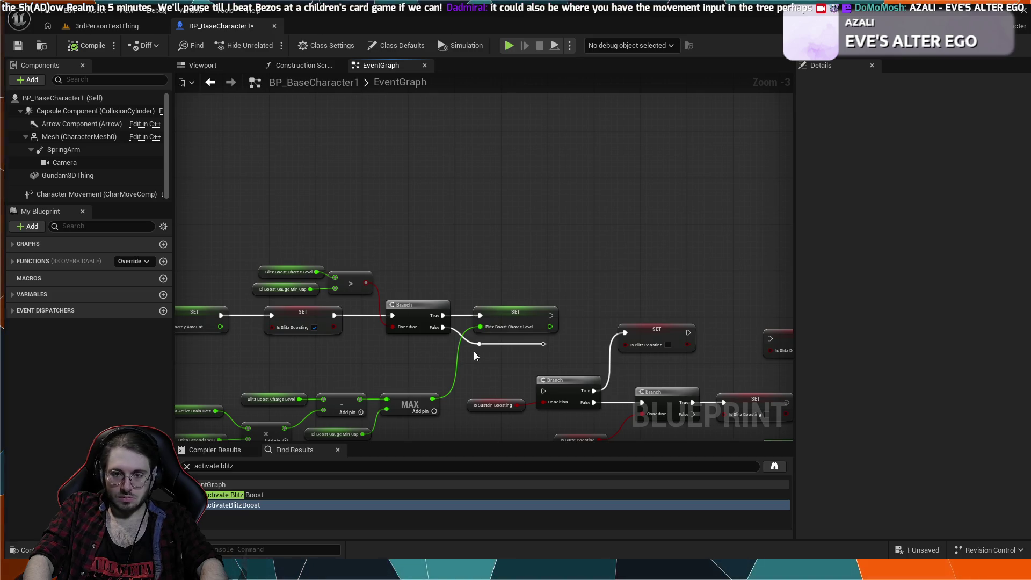
{"action": "left_click_drag", "start_coordinate": [504, 373], "coordinate": [516, 342]}
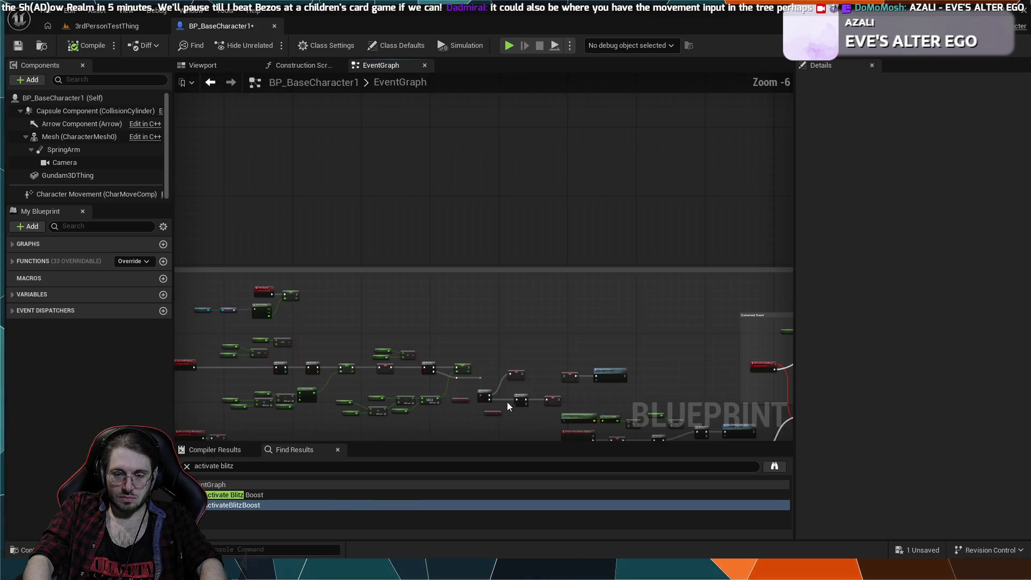
{"action": "left_click_drag", "start_coordinate": [694, 367], "coordinate": [425, 243]}
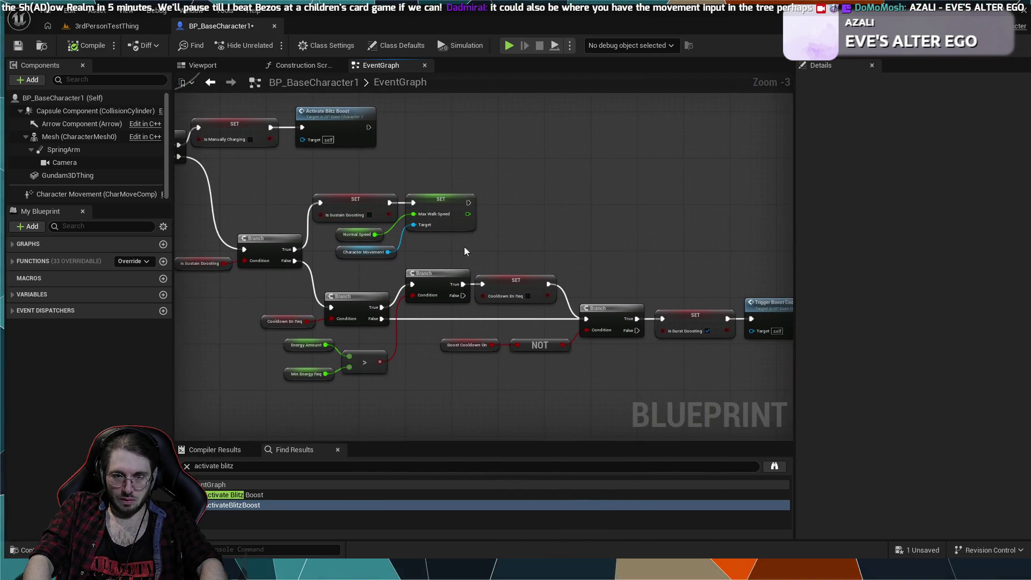
{"action": "mouse_move", "coordinate": [655, 272]}
{"action": "left_mouse_down"}
{"action": "mouse_move", "coordinate": [388, 282]}
{"action": "mouse_move", "coordinate": [328, 270]}
{"action": "left_mouse_up"}
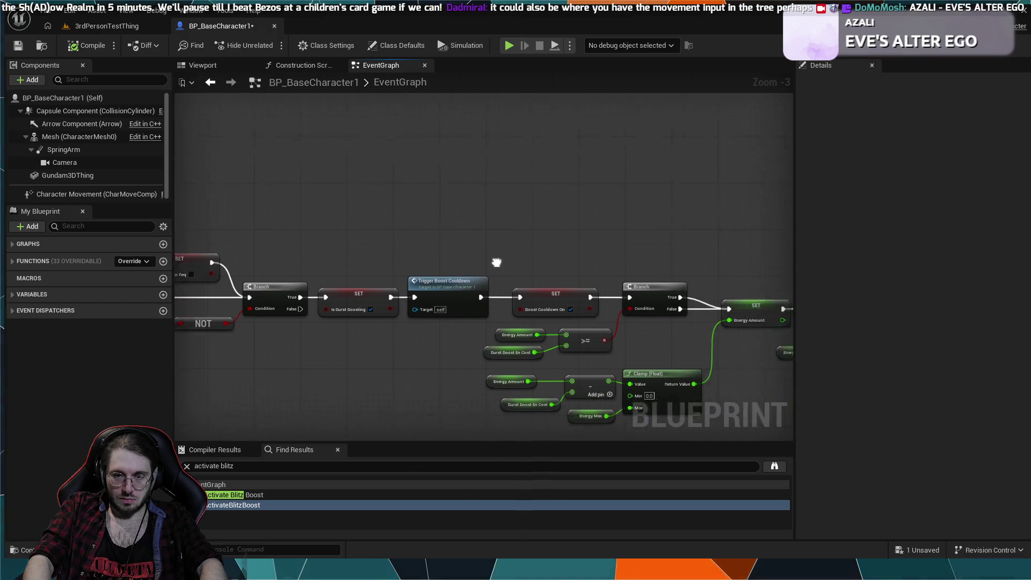
{"action": "left_click_drag", "start_coordinate": [686, 343], "coordinate": [533, 303]}
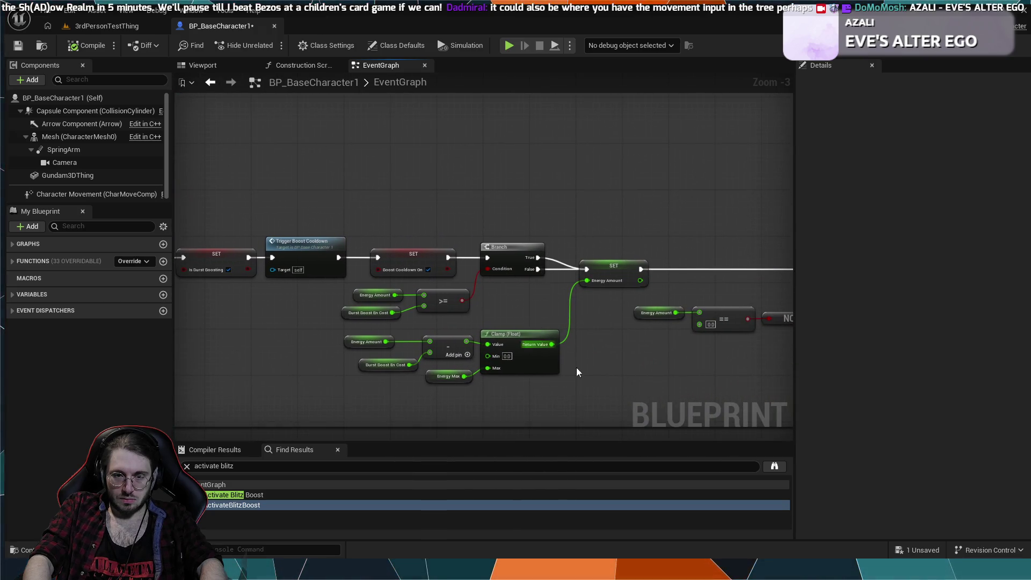
{"action": "scroll", "coordinate": [575, 395], "scroll_direction": "up", "scroll_amount": 2}
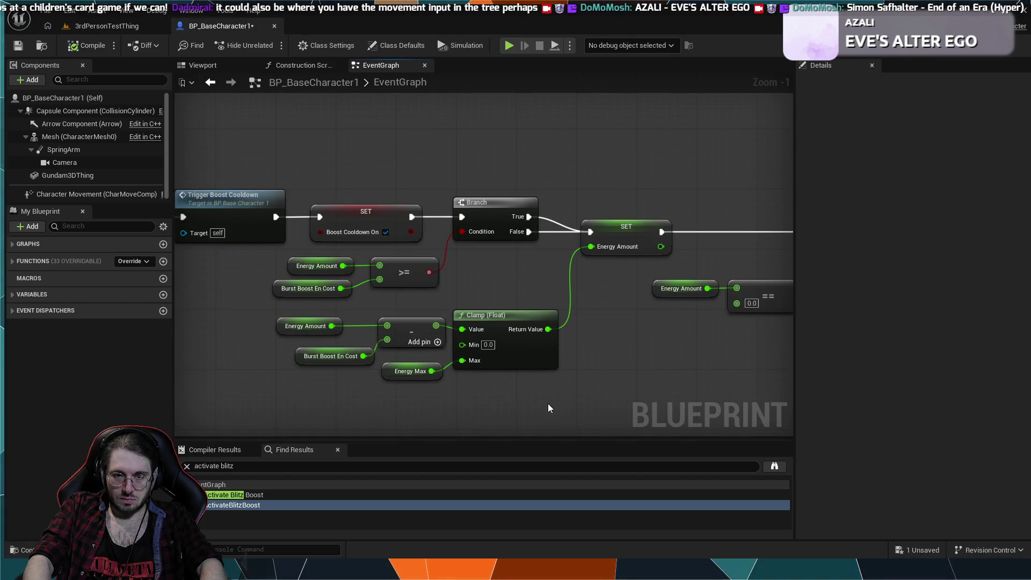
{"action": "left_click_drag", "start_coordinate": [607, 391], "coordinate": [288, 375]}
{"action": "left_click_drag", "start_coordinate": [573, 361], "coordinate": [434, 343]}
{"action": "left_click_drag", "start_coordinate": [569, 344], "coordinate": [433, 342]}
{"action": "left_click_drag", "start_coordinate": [537, 327], "coordinate": [352, 317]}
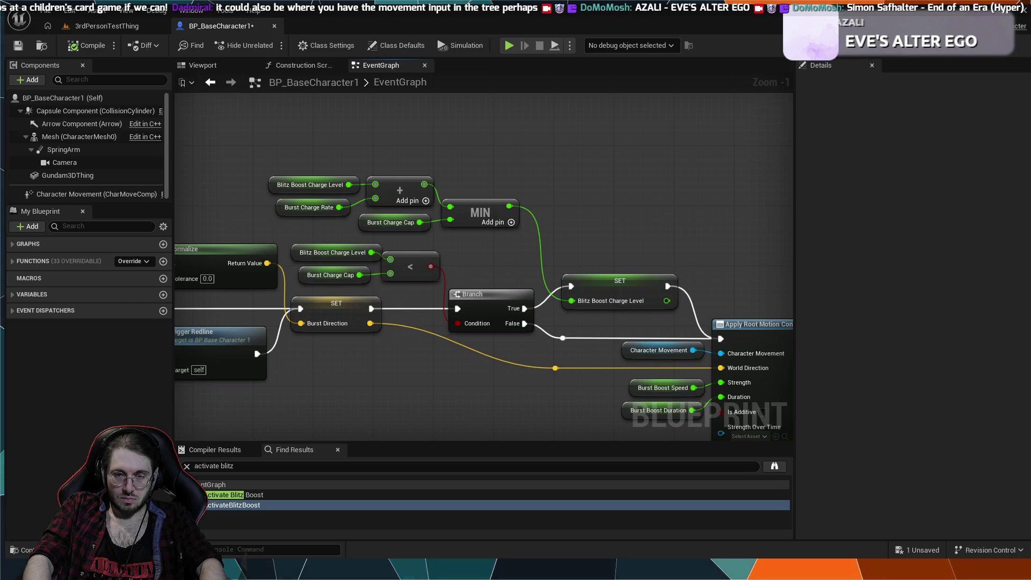
- Inspect the charge-rate and MIN calculation nodes, then clear the selection
{"action": "scroll", "coordinate": [568, 177], "scroll_direction": "up", "scroll_amount": 1}
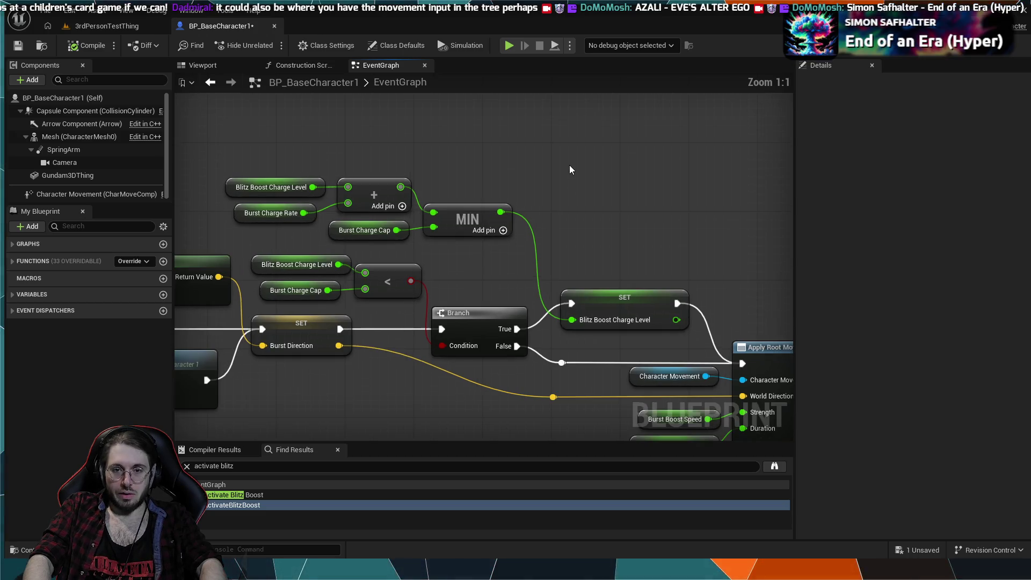
{"action": "left_click_drag", "start_coordinate": [524, 203], "coordinate": [305, 260]}
{"action": "left_click_drag", "start_coordinate": [580, 215], "coordinate": [509, 214]}
{"action": "left_click", "coordinate": [509, 214]}
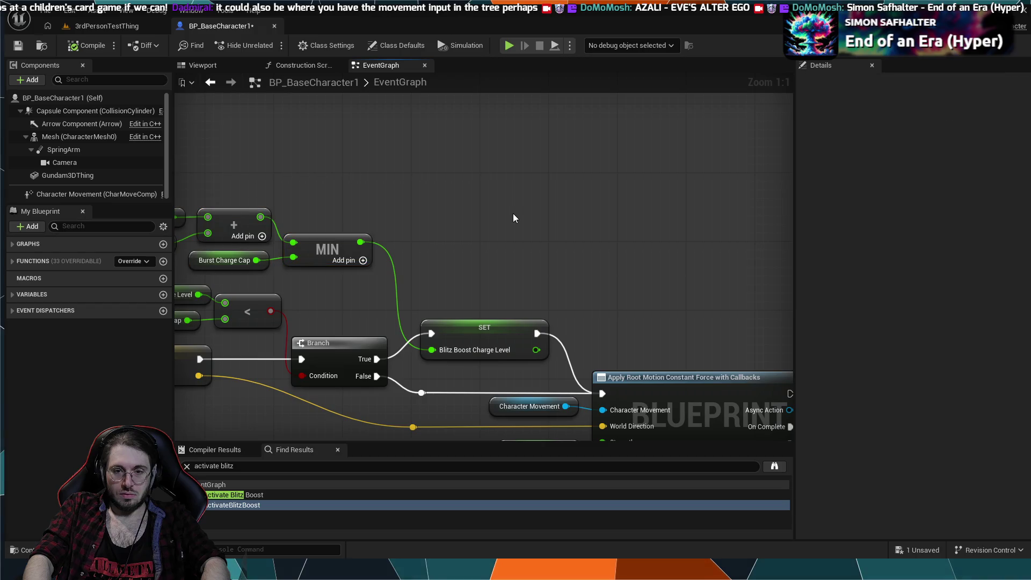
{"action": "scroll", "coordinate": [460, 198], "scroll_direction": "down", "scroll_amount": 2}
{"action": "scroll", "coordinate": [459, 198], "scroll_direction": "down", "scroll_amount": 2}
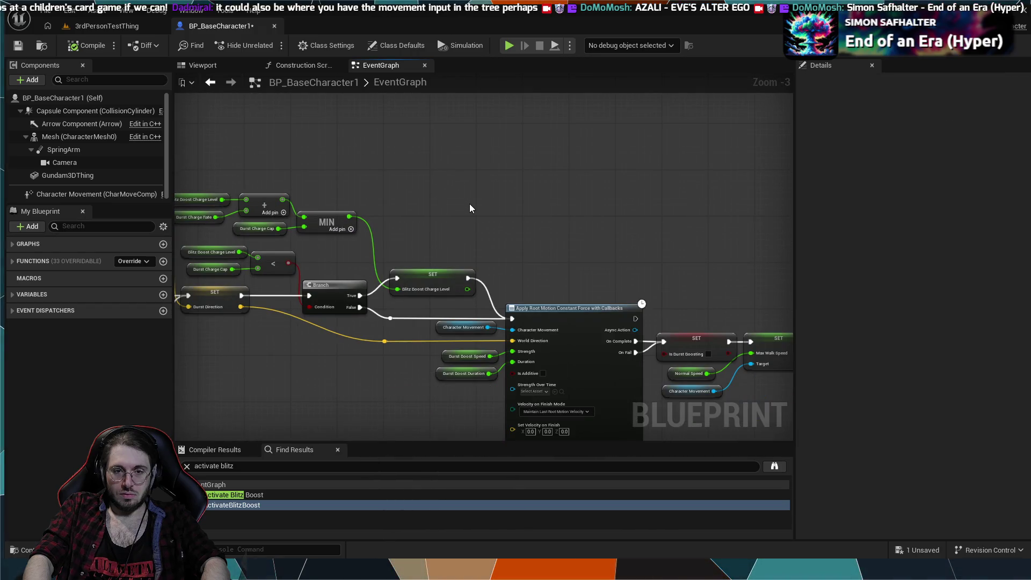
{"action": "scroll", "coordinate": [469, 204], "scroll_direction": "up", "scroll_amount": 4}
{"action": "scroll", "coordinate": [535, 238], "scroll_direction": "down", "scroll_amount": 9}
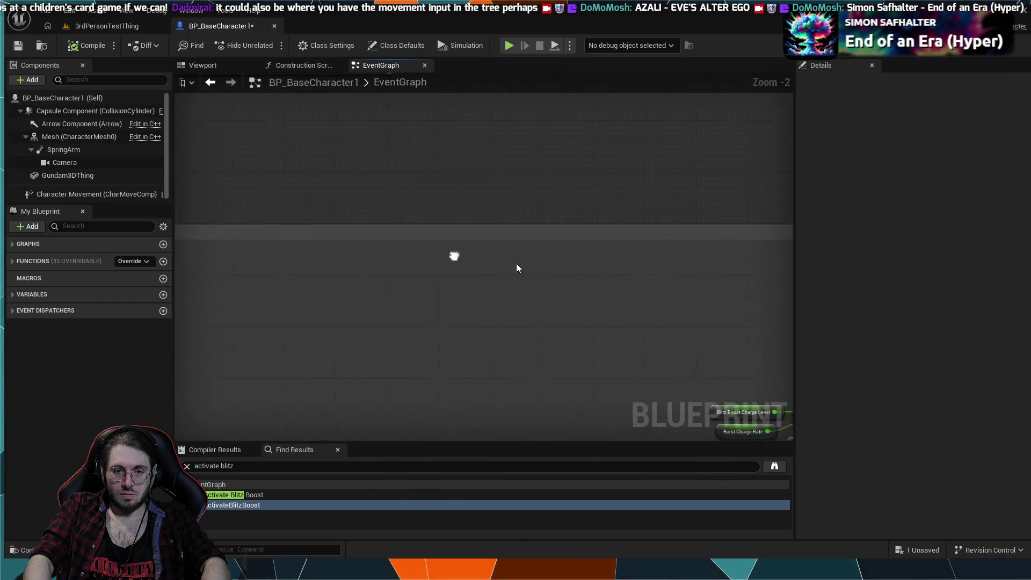
{"action": "scroll", "coordinate": [375, 239], "scroll_direction": "up", "scroll_amount": 7}
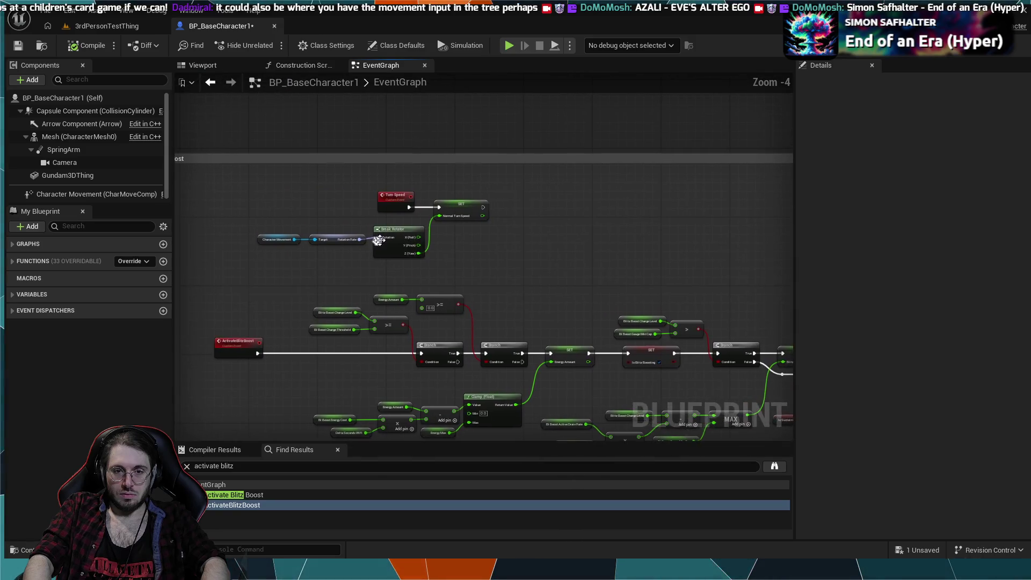
- Change the Energy Amount check from >= 0.0 to > 0.0
{"action": "mouse_move", "coordinate": [409, 209]}
{"action": "left_mouse_down"}
{"action": "mouse_move", "coordinate": [543, 239]}
{"action": "mouse_move", "coordinate": [448, 212]}
{"action": "left_mouse_up"}
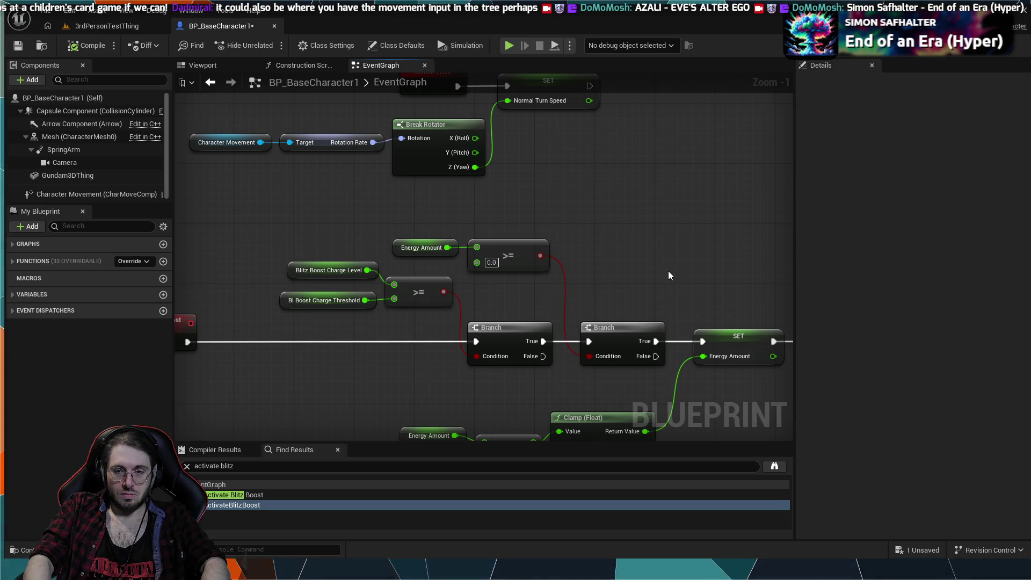
{"action": "left_click", "coordinate": [502, 255]}
{"action": "key", "text": "ctrl+z"}
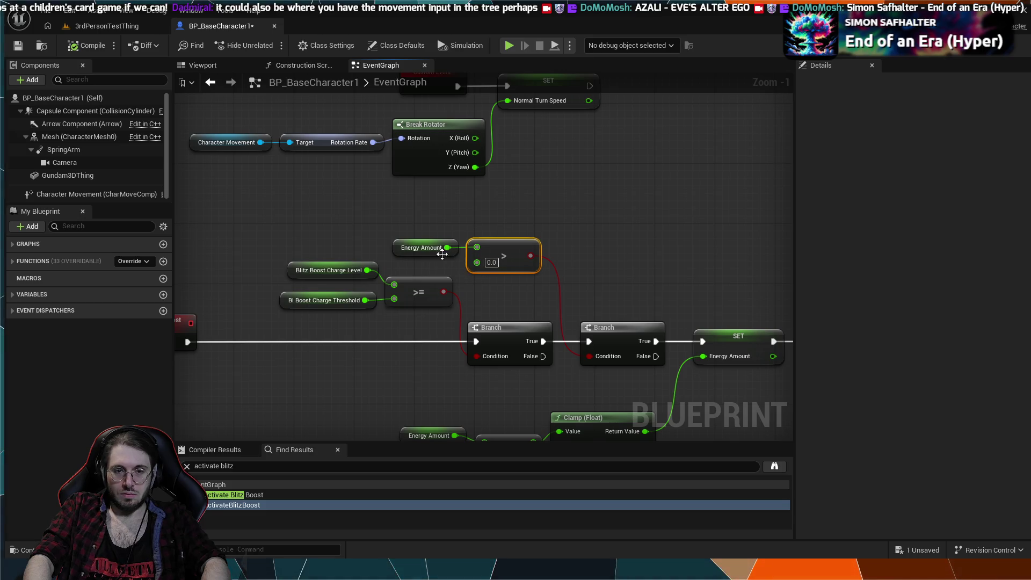
- Select the charge-drain calculation nodes
{"action": "mouse_move", "coordinate": [360, 221]}
{"action": "left_mouse_down"}
{"action": "mouse_move", "coordinate": [350, 221]}
{"action": "mouse_move", "coordinate": [444, 230]}
{"action": "mouse_move", "coordinate": [312, 225]}
{"action": "left_mouse_up"}
{"action": "scroll", "coordinate": [312, 224], "scroll_direction": "down", "scroll_amount": 4}
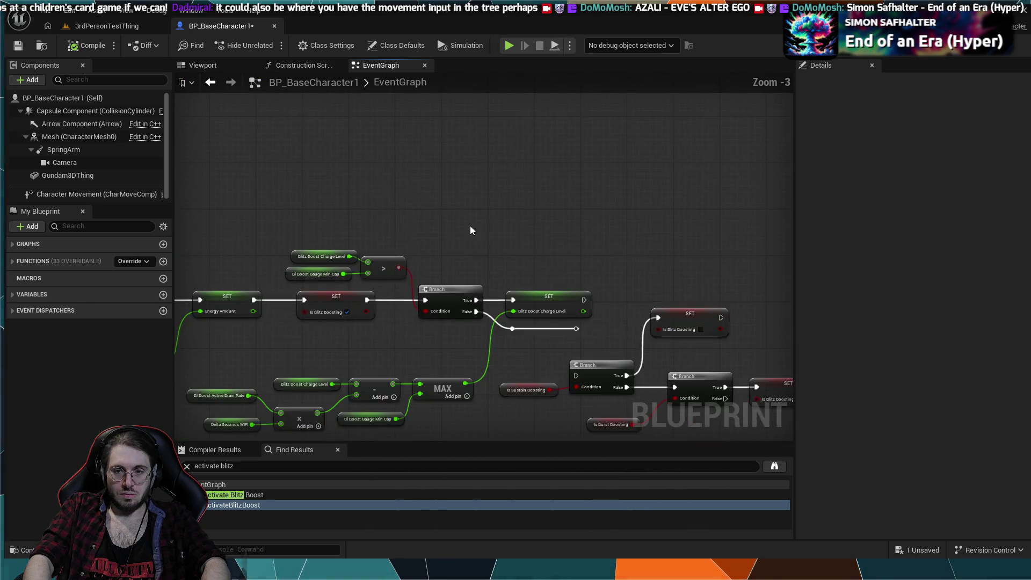
{"action": "scroll", "coordinate": [557, 317], "scroll_direction": "up", "scroll_amount": 3}
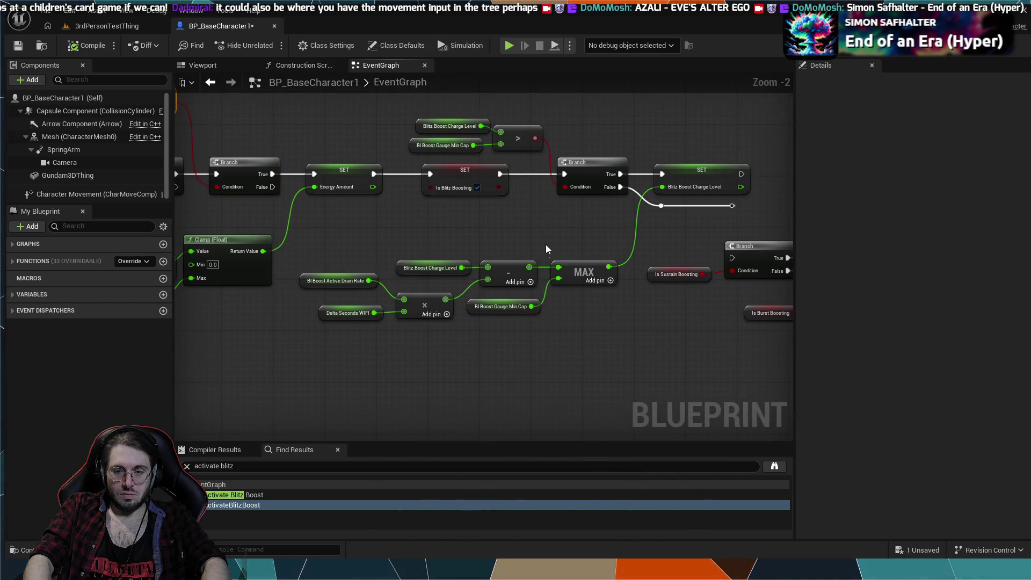
{"action": "mouse_move", "coordinate": [589, 326]}
{"action": "left_mouse_down"}
{"action": "mouse_move", "coordinate": [376, 268]}
{"action": "mouse_move", "coordinate": [301, 264]}
{"action": "left_mouse_up"}
{"action": "left_click", "coordinate": [465, 248]}
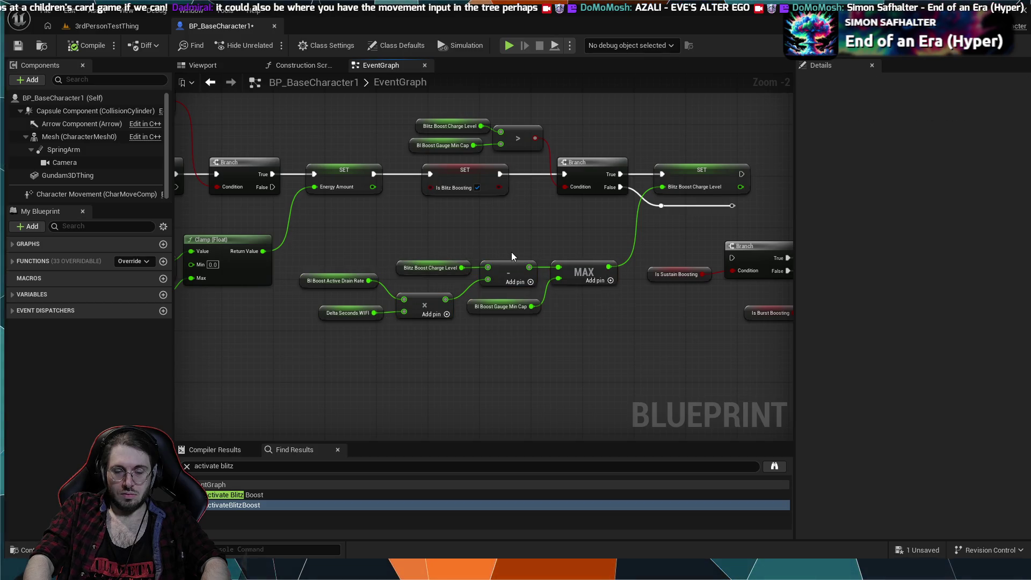
{"action": "left_click_drag", "start_coordinate": [508, 245], "coordinate": [368, 306]}
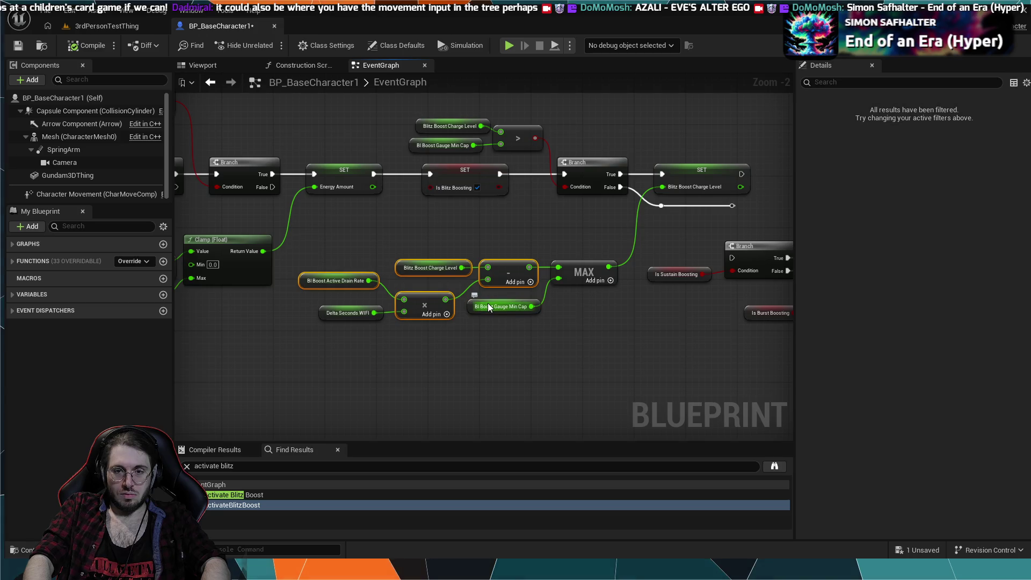
- Paste the drain nodes above the boost branches, add a Blitz Boost Charge Level setter, then simulate
{"action": "mouse_move", "coordinate": [502, 245]}
{"action": "left_mouse_down"}
{"action": "mouse_move", "coordinate": [231, 278]}
{"action": "mouse_move", "coordinate": [182, 307]}
{"action": "left_mouse_up"}
{"action": "key", "text": "ctrl+v"}
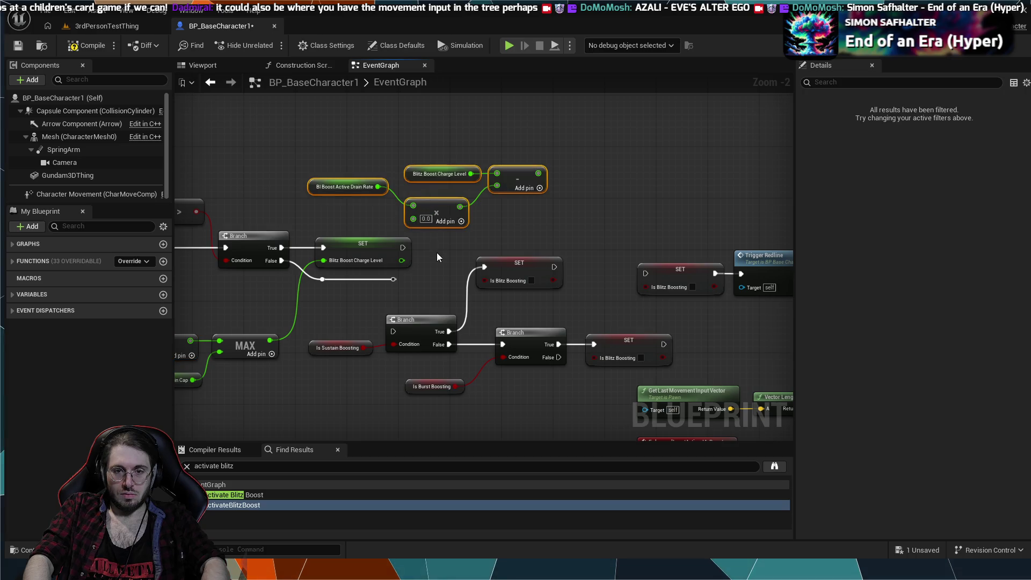
{"action": "mouse_move", "coordinate": [490, 189]}
{"action": "left_mouse_down"}
{"action": "mouse_move", "coordinate": [457, 163]}
{"action": "mouse_move", "coordinate": [414, 160]}
{"action": "mouse_move", "coordinate": [487, 220]}
{"action": "left_mouse_up"}
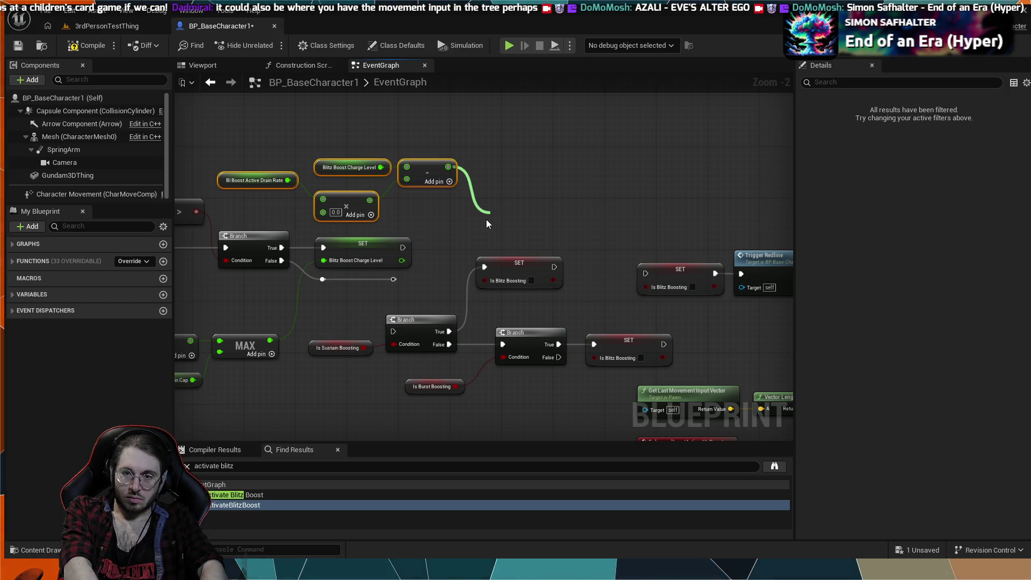
{"action": "left_click", "coordinate": [579, 281]}
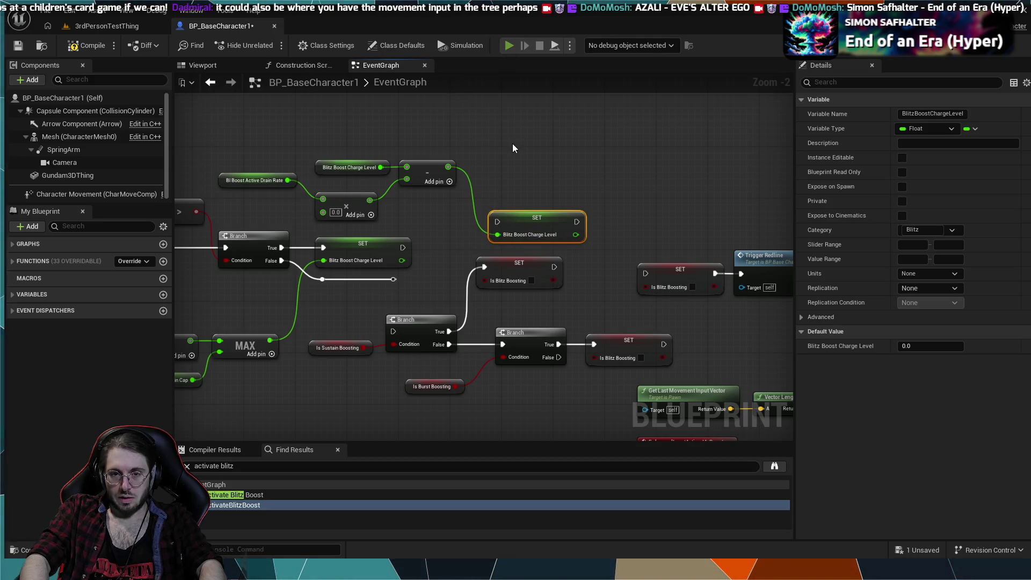
{"action": "key", "text": "alt+s"}
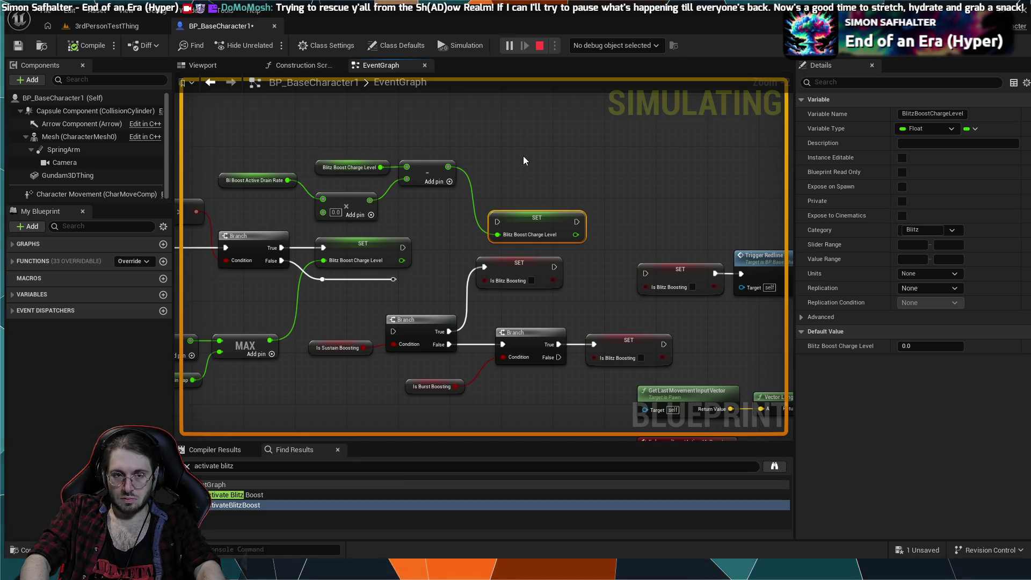
- Stop simulating and arrange the drain nodes, Gauge Min Cap and Blitz Boost Capacity beside the Clamp
{"action": "key", "text": "Escape"}
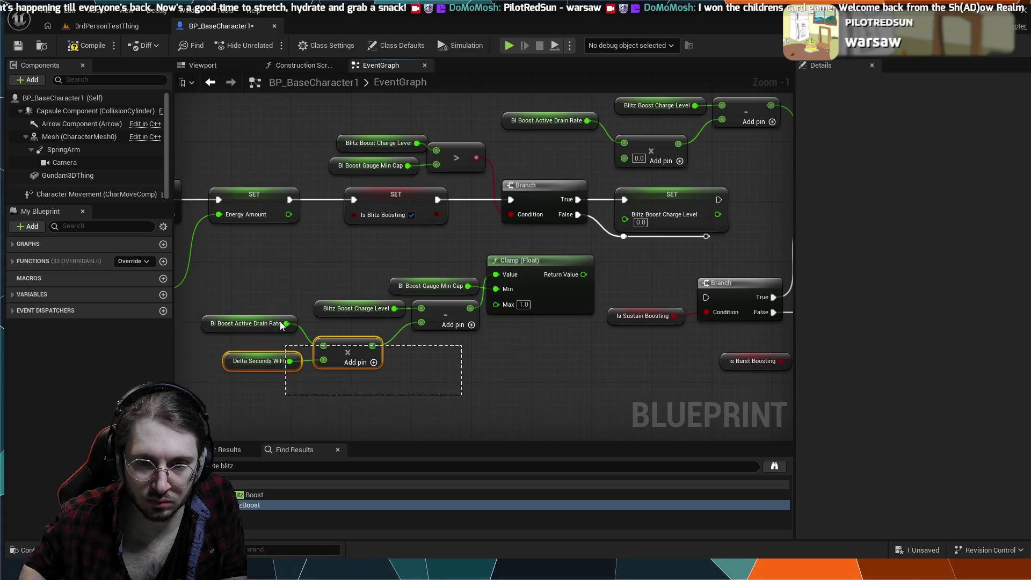
{"action": "mouse_move", "coordinate": [415, 308]}
{"action": "left_mouse_down"}
{"action": "mouse_move", "coordinate": [434, 256]}
{"action": "mouse_move", "coordinate": [434, 274]}
{"action": "mouse_move", "coordinate": [429, 249]}
{"action": "left_mouse_up"}
{"action": "left_click_drag", "start_coordinate": [429, 289], "coordinate": [432, 310]}
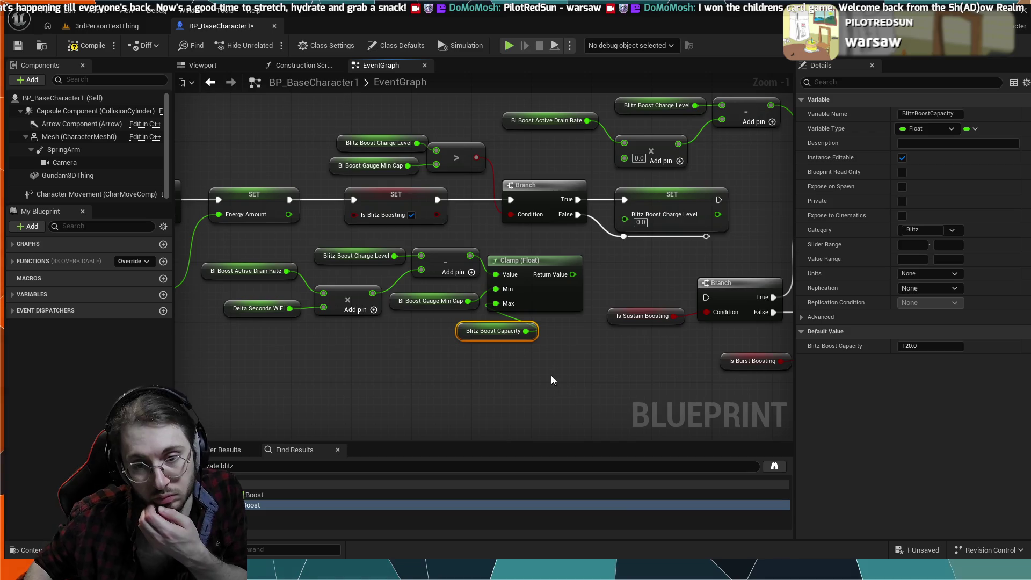
{"action": "left_click_drag", "start_coordinate": [515, 326], "coordinate": [455, 326]}
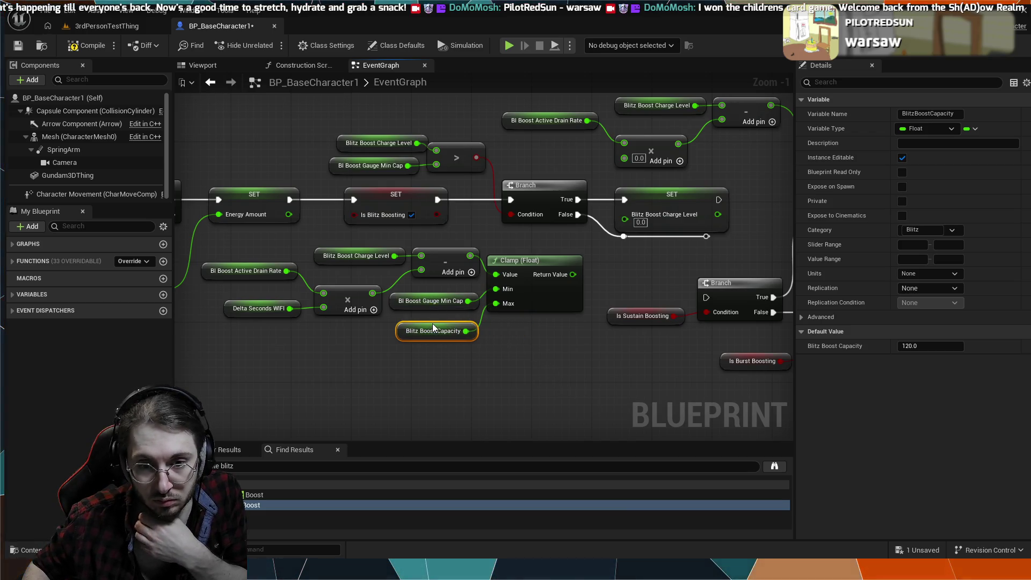
{"action": "left_click_drag", "start_coordinate": [433, 325], "coordinate": [432, 316]}
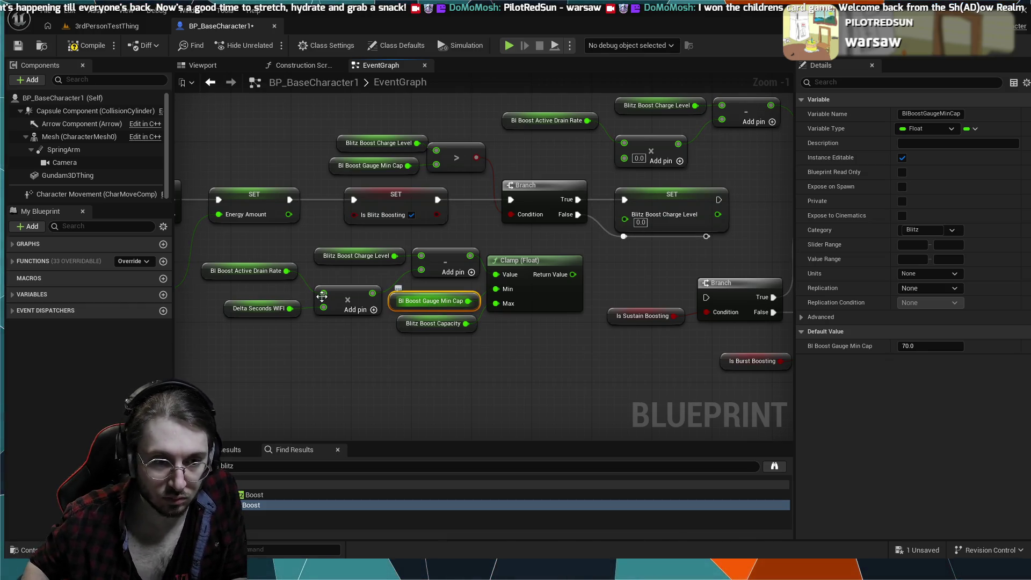
{"action": "left_click", "coordinate": [16, 297]}
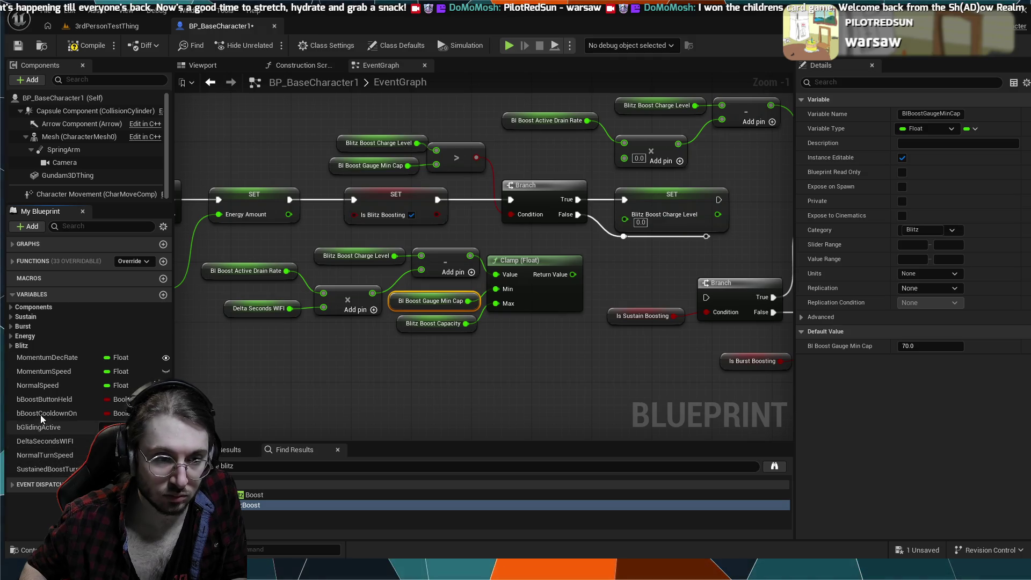
- In the Blitz variable category, change BlBoostGaugeMinCap's name to BlBoostActiveChargeMin
{"action": "left_click", "coordinate": [16, 346]}
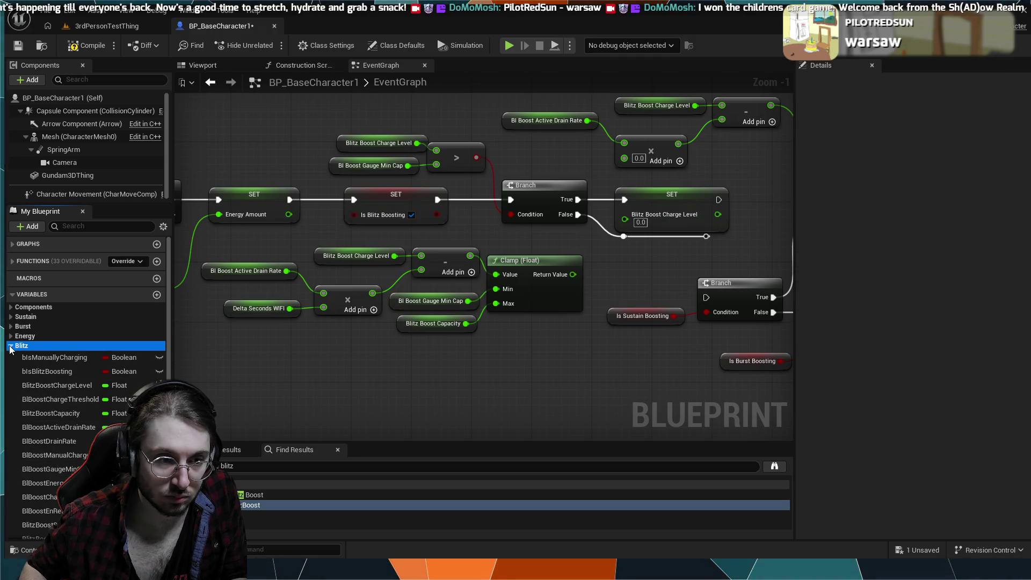
{"action": "scroll", "coordinate": [50, 418], "scroll_direction": "down", "scroll_amount": 2}
{"action": "double_click", "coordinate": [58, 435]}
{"action": "left_click", "coordinate": [60, 435]}
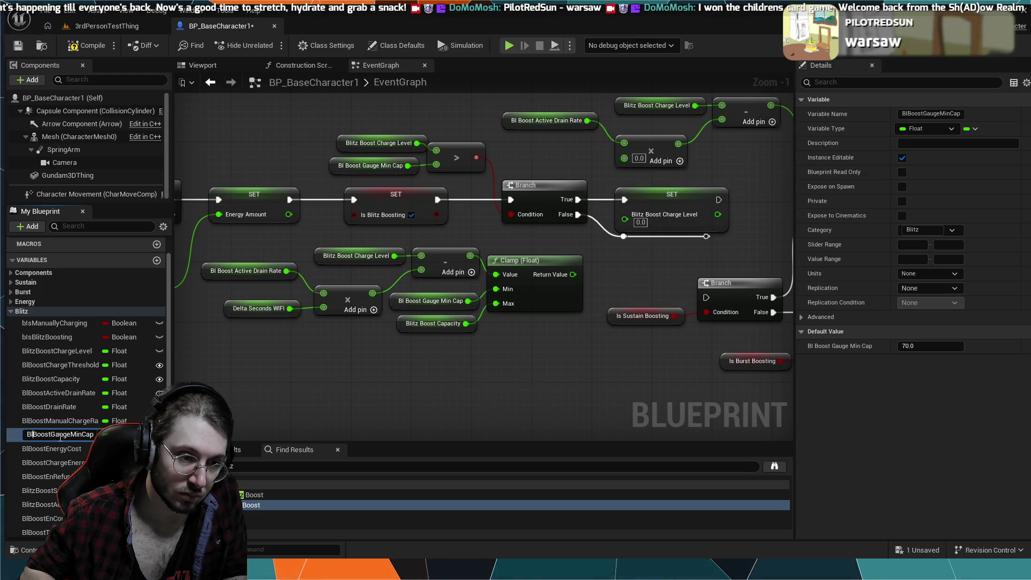
{"action": "type", "text": "Ac"}
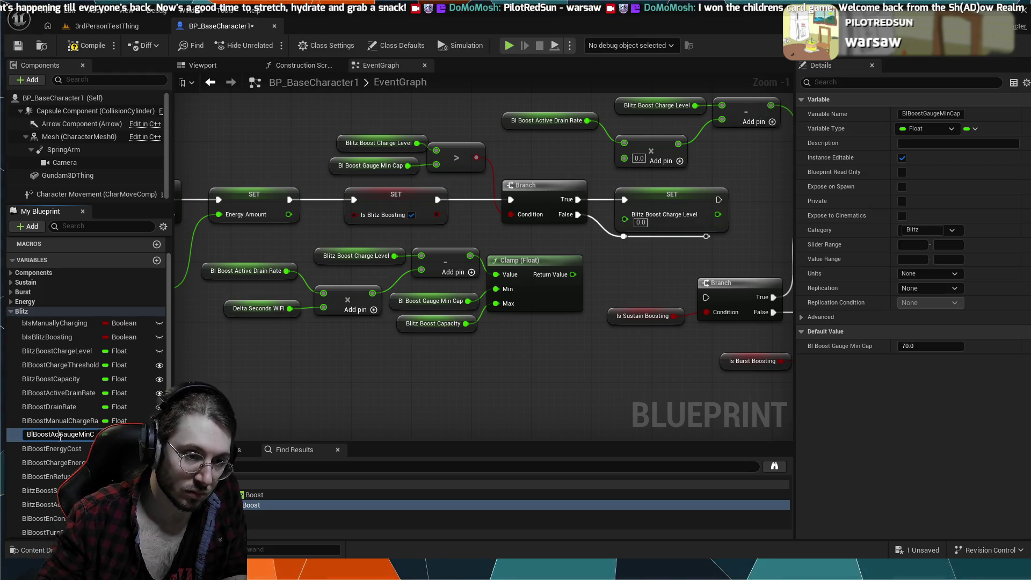
{"action": "type", "text": "tive"}
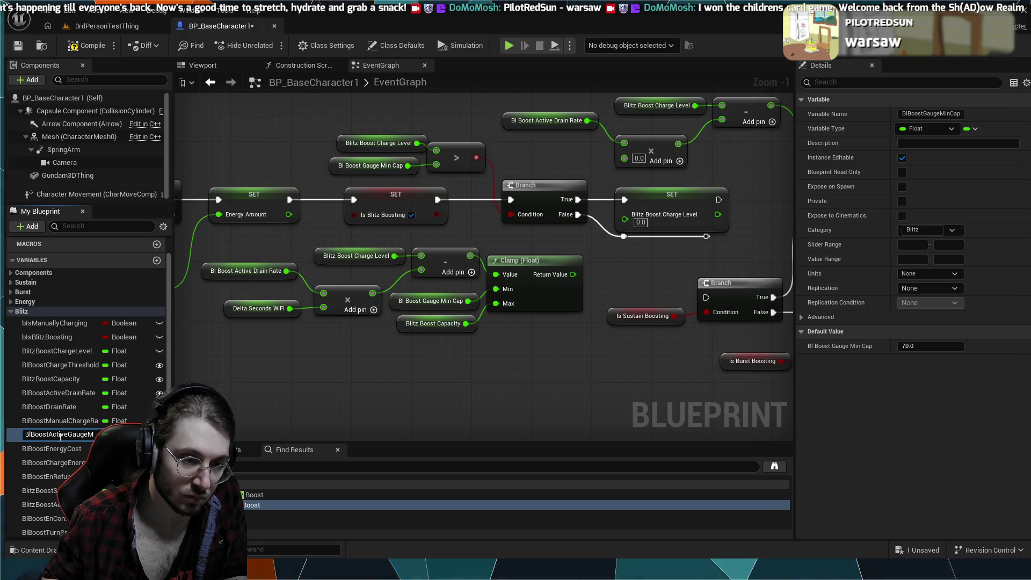
{"action": "key", "text": "BackSpace"}
{"action": "key", "text": "BackSpace"}
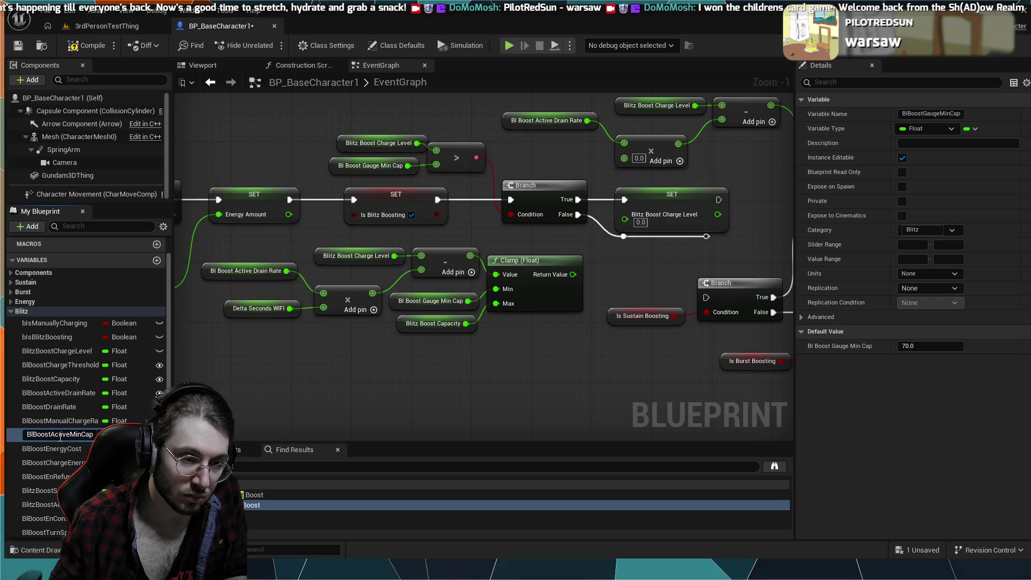
{"action": "key", "text": "BackSpace"}
{"action": "key", "text": "BackSpace"}
{"action": "key", "text": "BackSpace"}
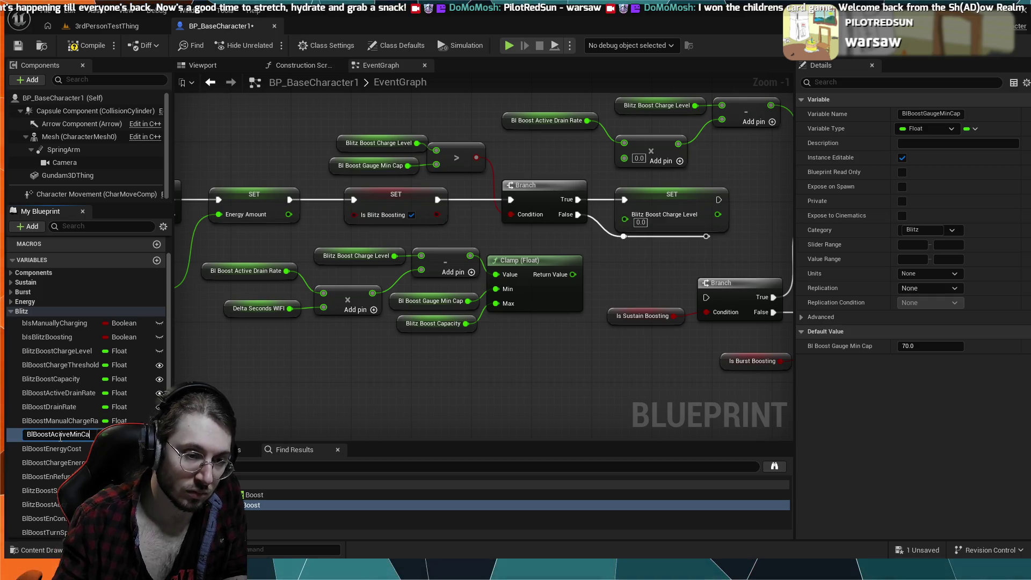
{"action": "key", "text": "BackSpace"}
{"action": "key", "text": "BackSpace"}
{"action": "key", "text": "BackSpace"}
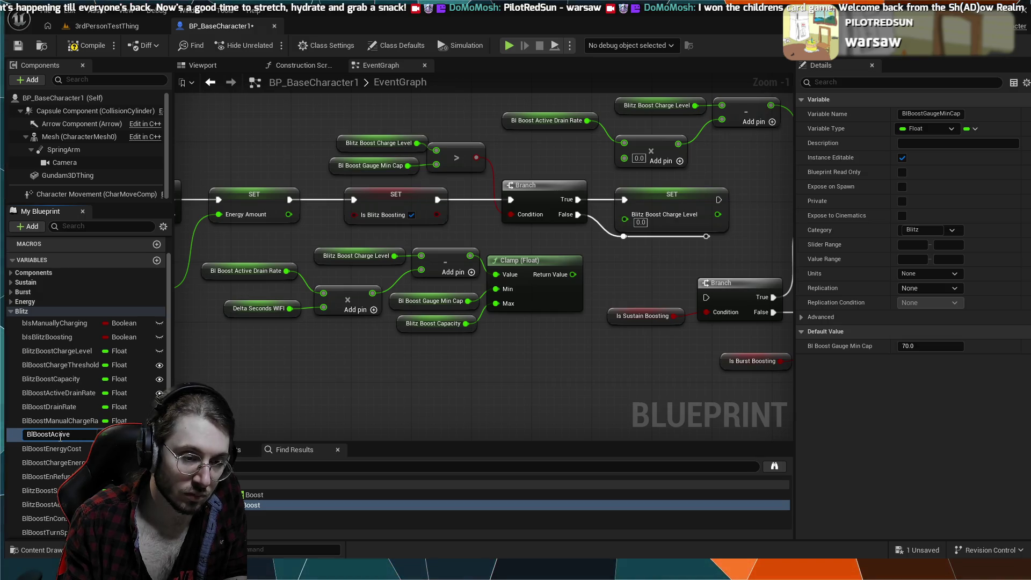
{"action": "type", "text": "Charge"}
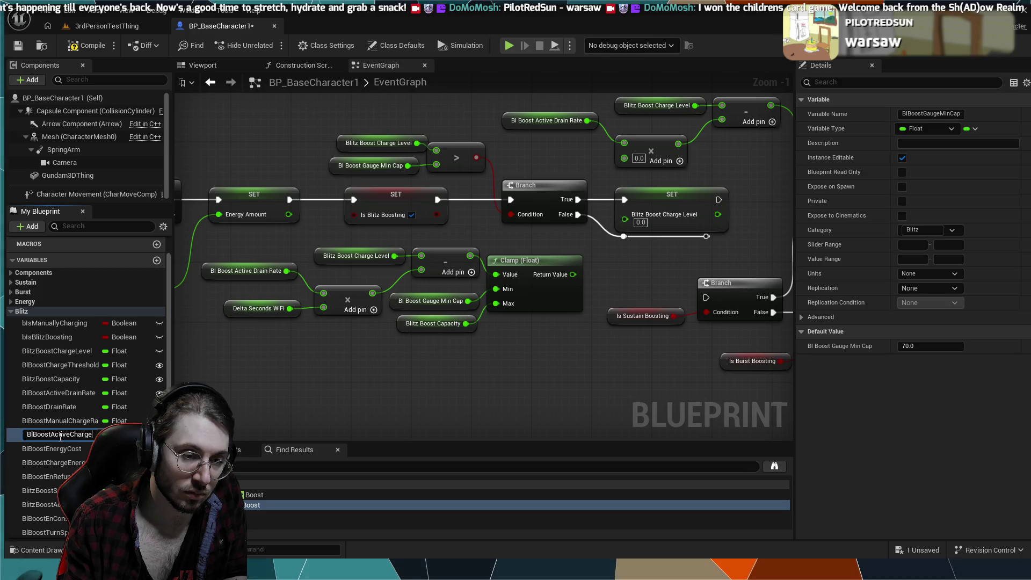
{"action": "type", "text": "Bottom"}
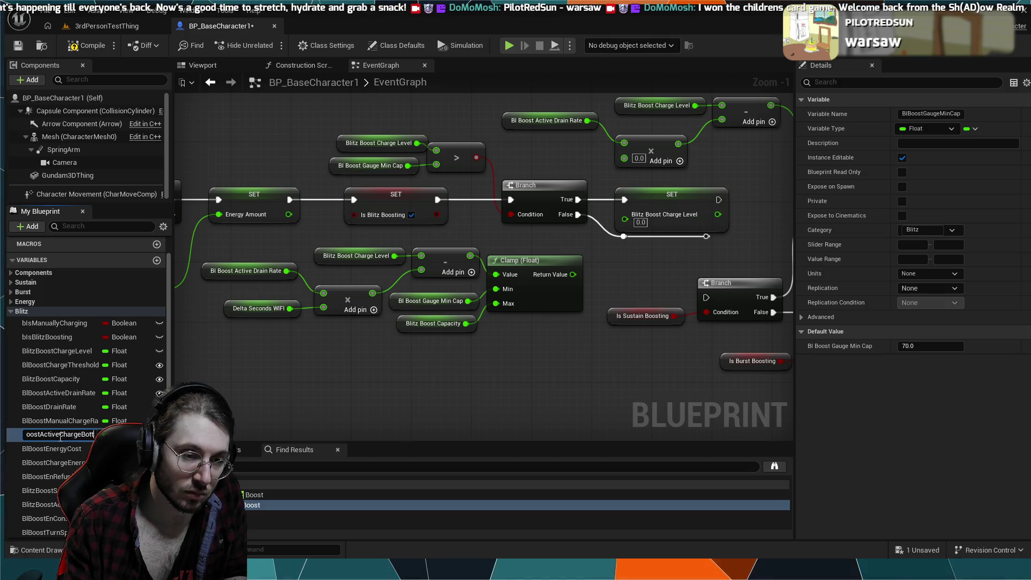
{"action": "key", "text": "BackSpace"}
{"action": "key", "text": "BackSpace"}
{"action": "key", "text": "BackSpace"}
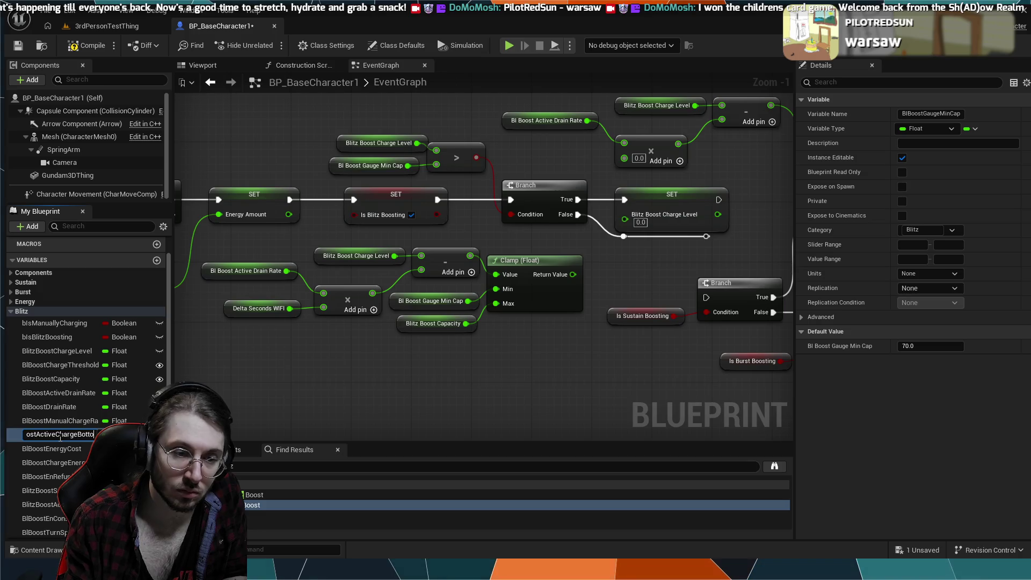
{"action": "type", "text": "M"}
{"action": "key", "text": "BackSpace"}
{"action": "key", "text": "BackSpace"}
{"action": "type", "text": "Min"}
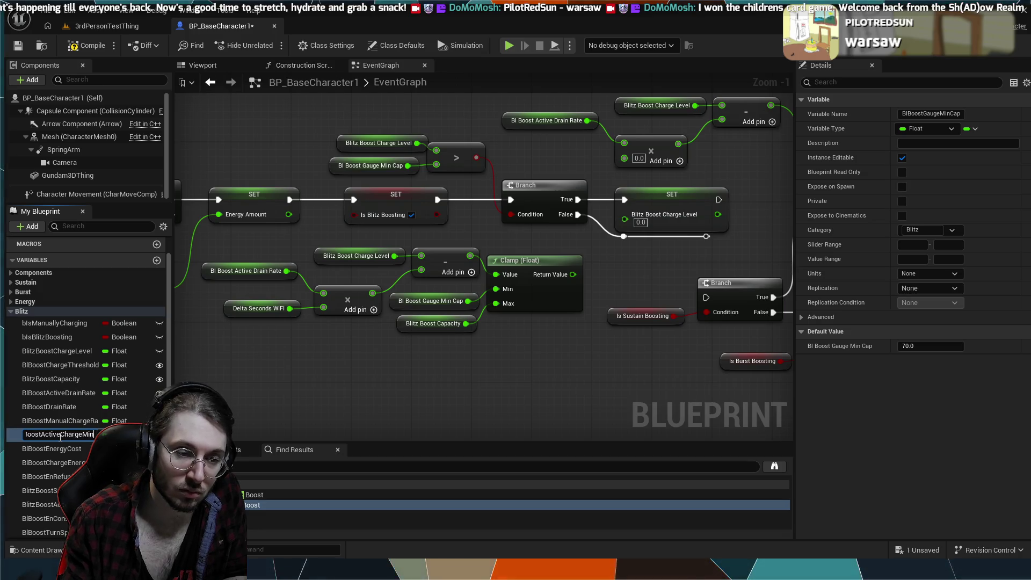
{"action": "key", "text": "Return"}
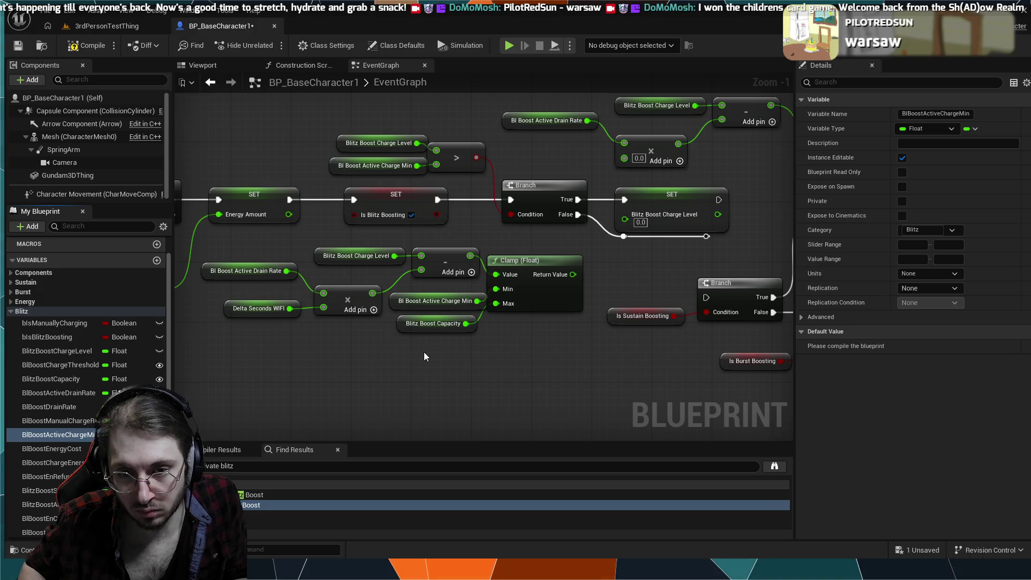
- Wire the Clamp (Float) Return Value into SET Blitz Boost Charge Level
{"action": "left_click_drag", "start_coordinate": [516, 263], "coordinate": [529, 260]}
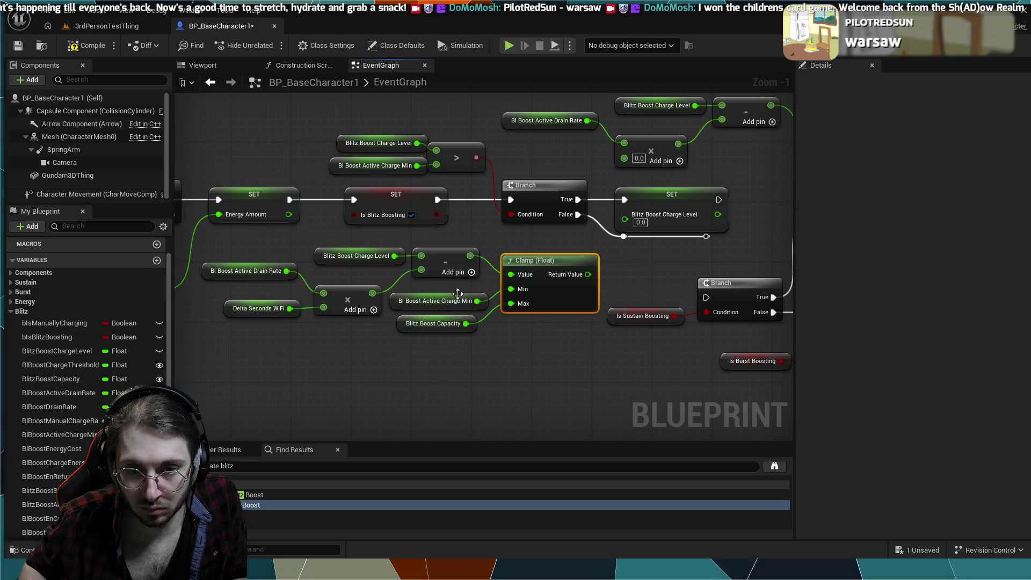
{"action": "left_click", "coordinate": [530, 378]}
{"action": "left_click_drag", "start_coordinate": [529, 377], "coordinate": [486, 383]}
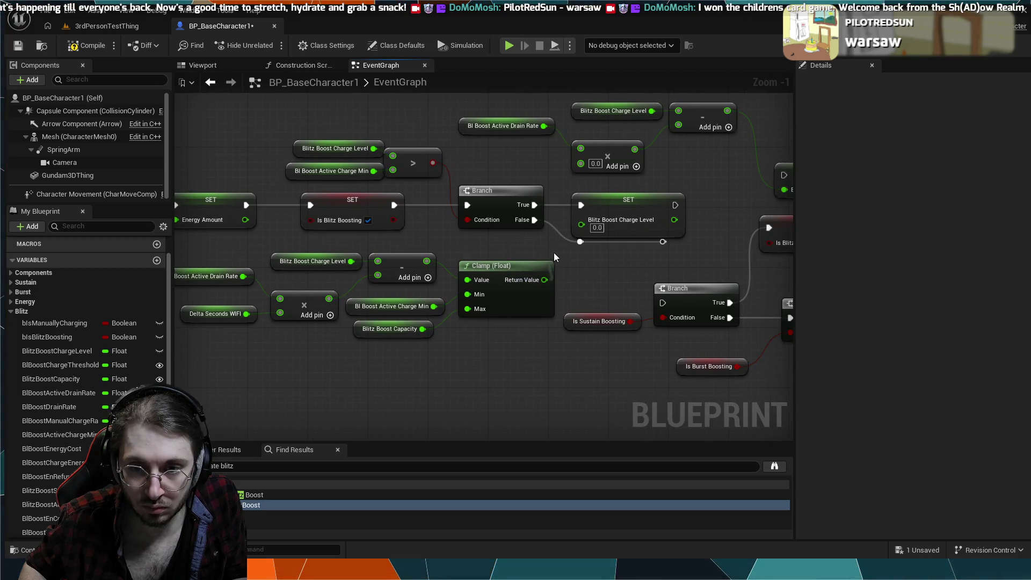
{"action": "left_click_drag", "start_coordinate": [569, 228], "coordinate": [578, 227]}
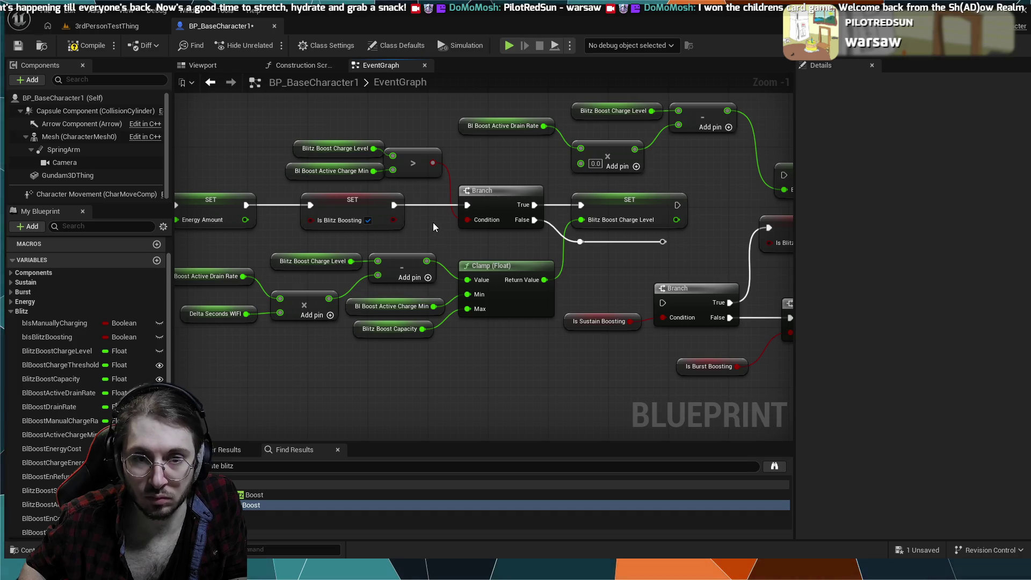
- Disconnect the Branch's False output, keeping the reroute wire restored
{"action": "scroll", "coordinate": [433, 224], "scroll_direction": "up", "scroll_amount": 1}
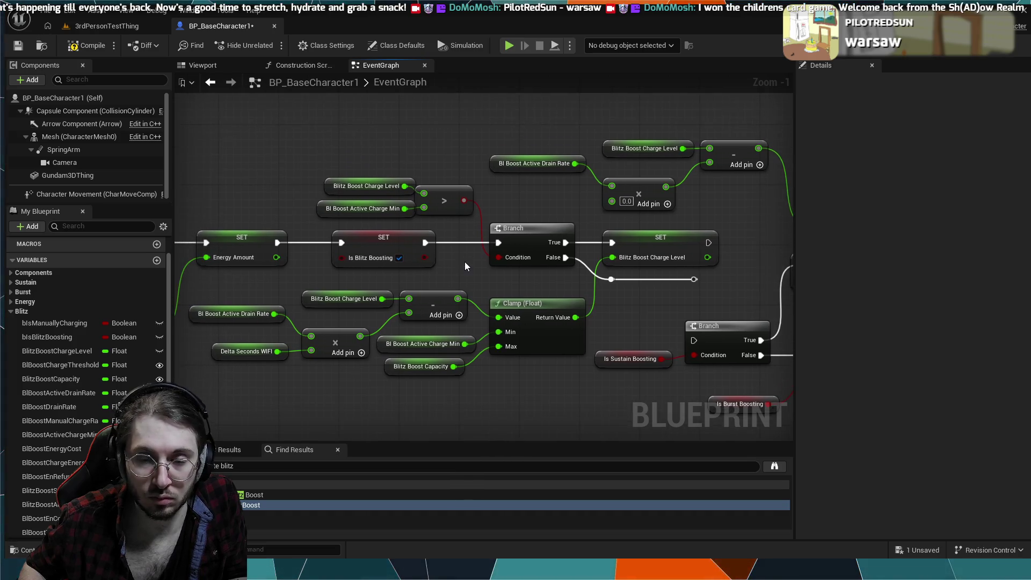
{"action": "left_click_drag", "start_coordinate": [465, 269], "coordinate": [474, 324]}
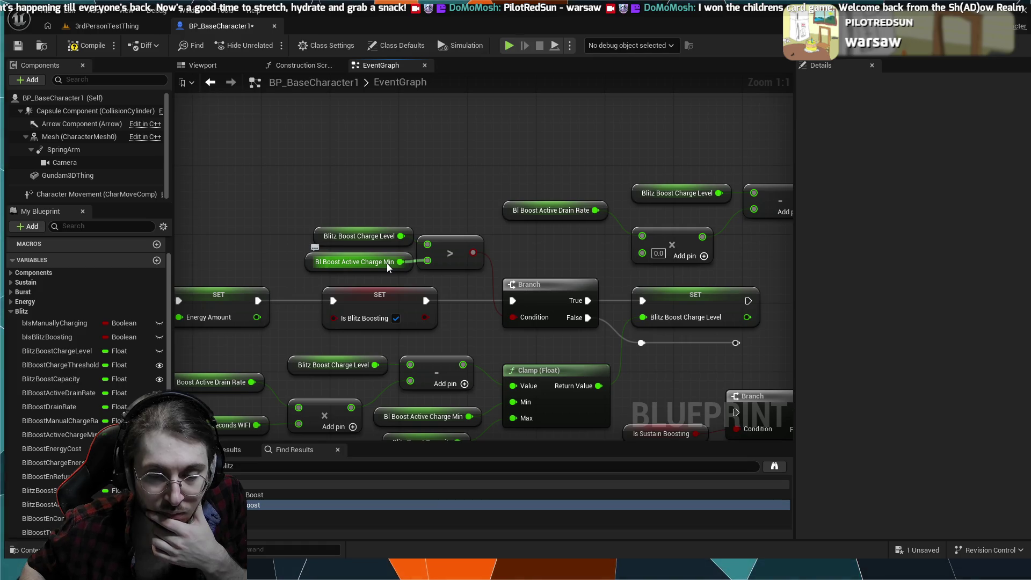
{"action": "left_click", "coordinate": [610, 324], "text": "alt"}
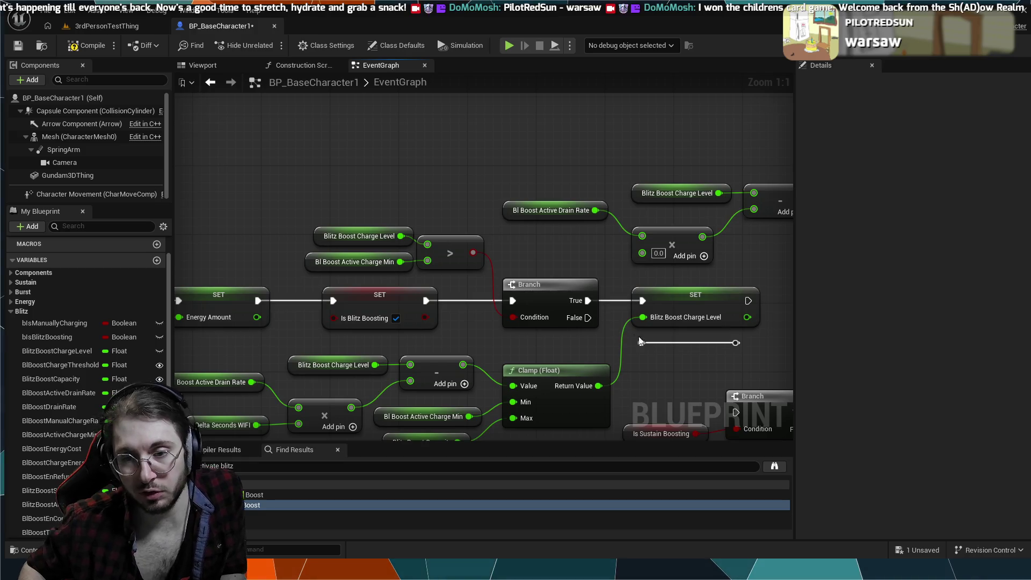
{"action": "left_click", "coordinate": [659, 343], "text": "alt"}
{"action": "left_click_drag", "start_coordinate": [663, 343], "coordinate": [567, 349]}
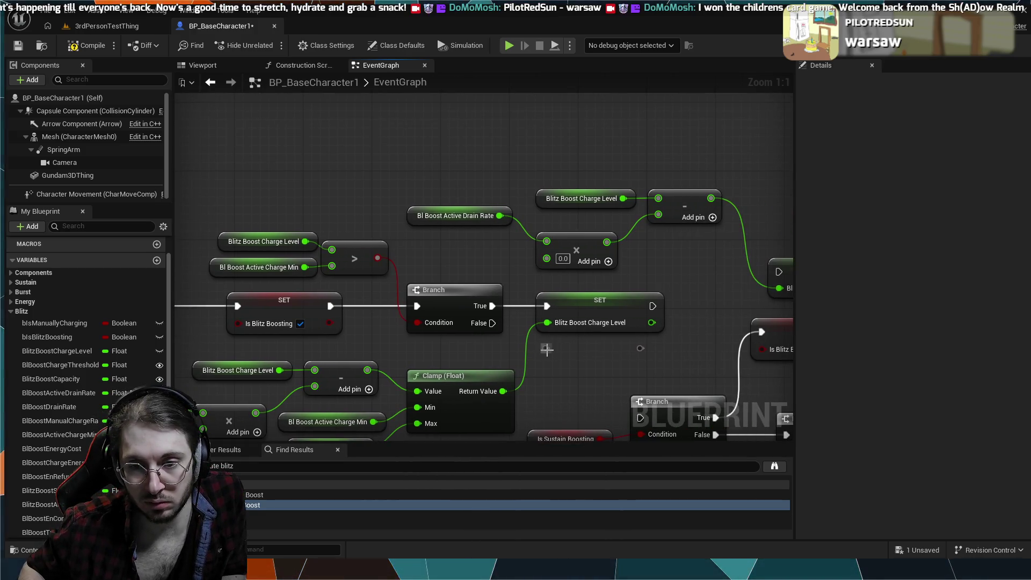
{"action": "left_click_drag", "start_coordinate": [642, 352], "coordinate": [503, 349]}
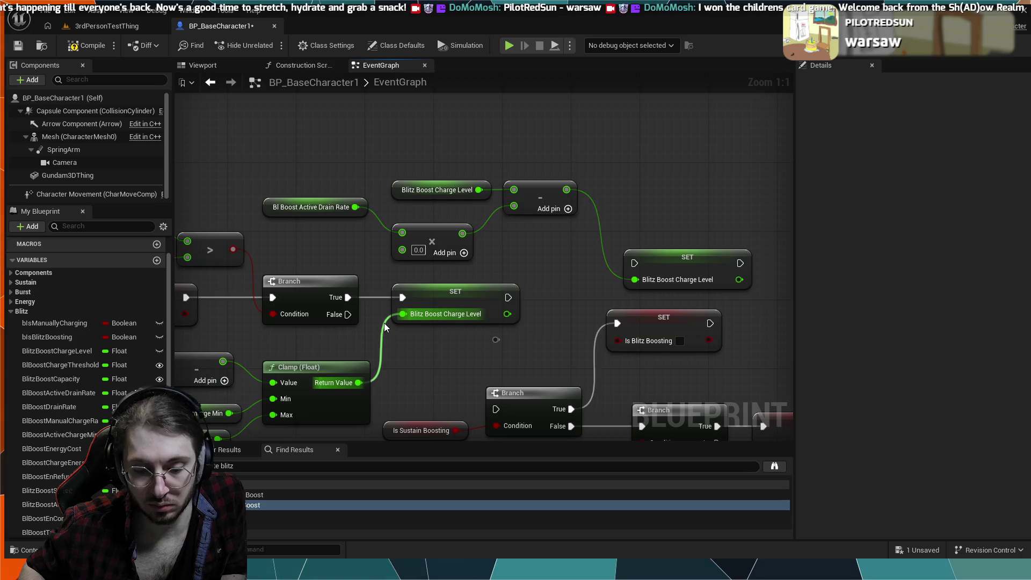
{"action": "key", "text": "ctrl+z"}
{"action": "key", "text": "ctrl+z"}
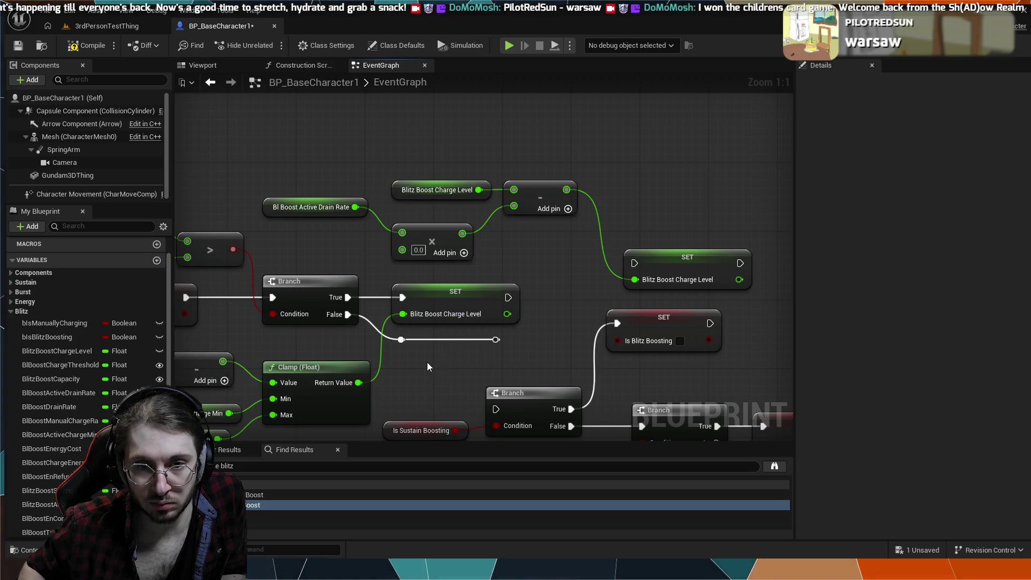
- Remove the reroute wire and Branch False link, then select the old drain-rate nodes and SET
{"action": "left_click_drag", "start_coordinate": [429, 367], "coordinate": [547, 354]}
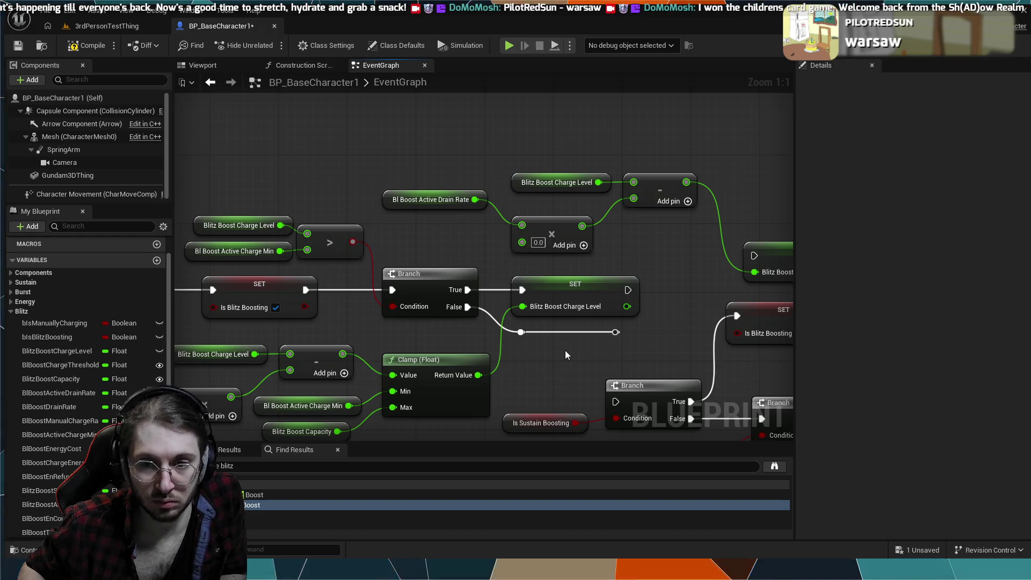
{"action": "scroll", "coordinate": [478, 356], "scroll_direction": "down", "scroll_amount": 1}
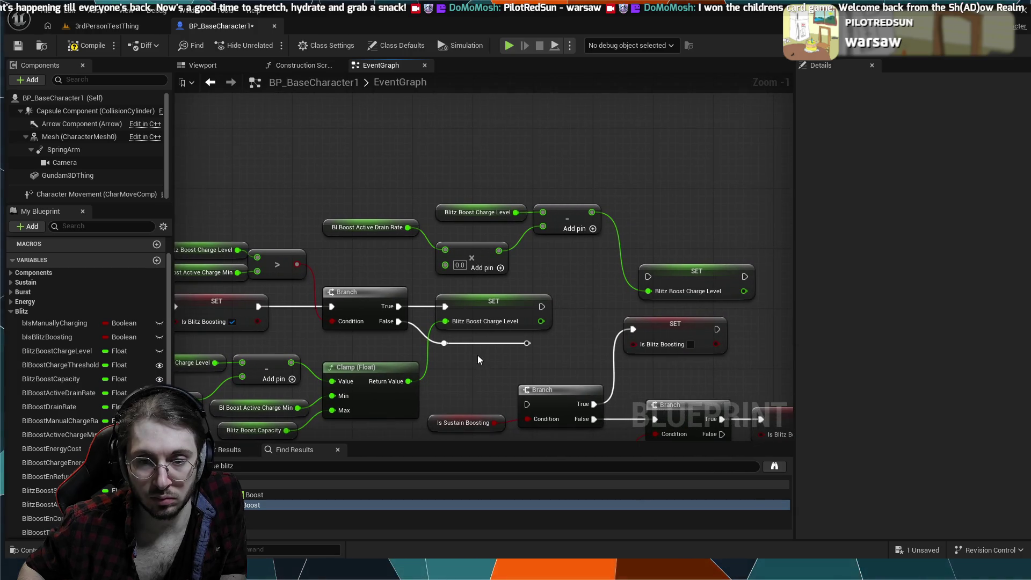
{"action": "left_click_drag", "start_coordinate": [377, 346], "coordinate": [441, 346]}
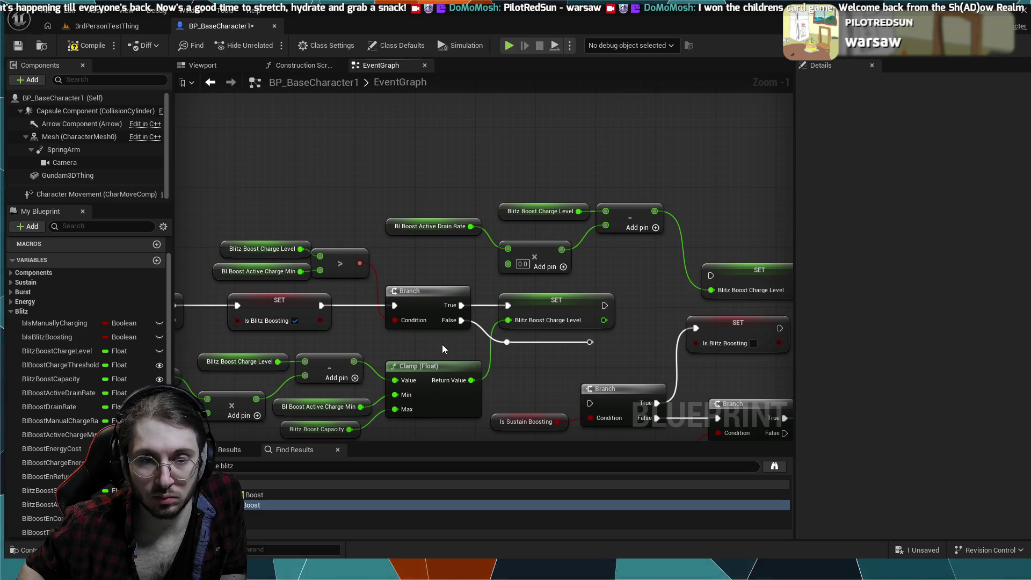
{"action": "left_click", "coordinate": [516, 341], "text": "alt"}
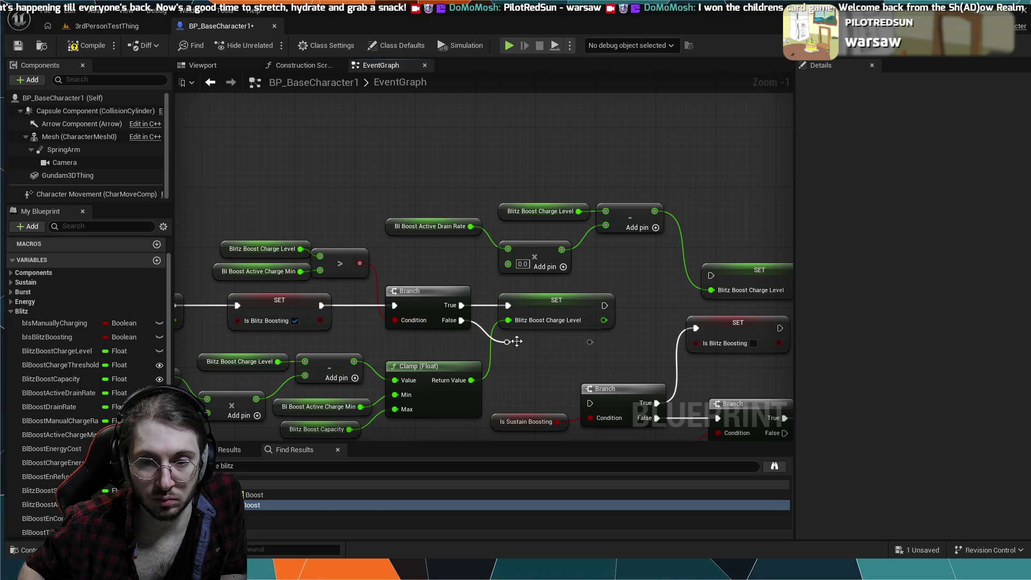
{"action": "left_click", "coordinate": [482, 333], "text": "alt"}
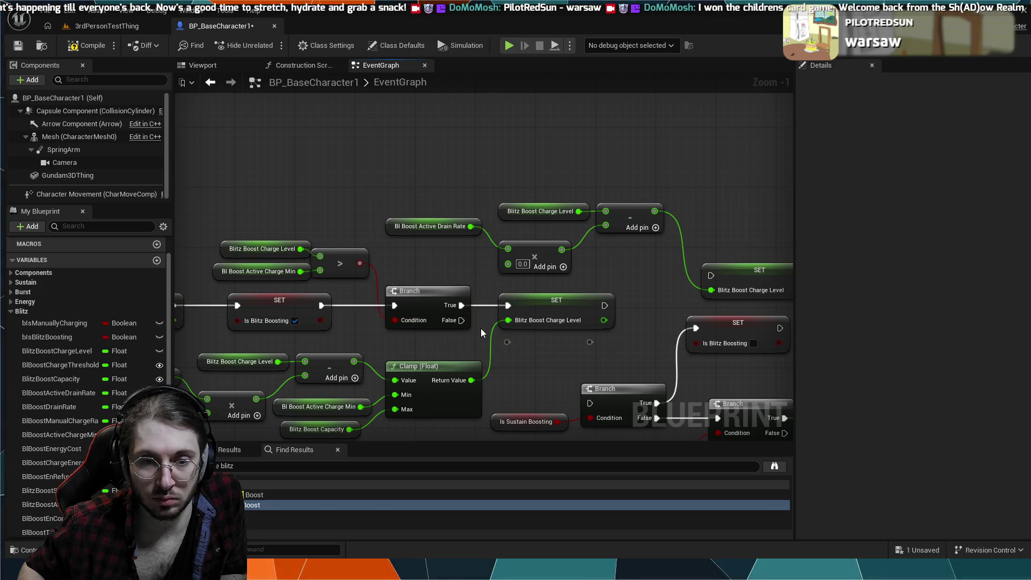
{"action": "mouse_move", "coordinate": [594, 262]}
{"action": "left_mouse_down"}
{"action": "mouse_move", "coordinate": [452, 254]}
{"action": "mouse_move", "coordinate": [465, 184]}
{"action": "left_mouse_up"}
{"action": "left_click_drag", "start_coordinate": [662, 266], "coordinate": [746, 284]}
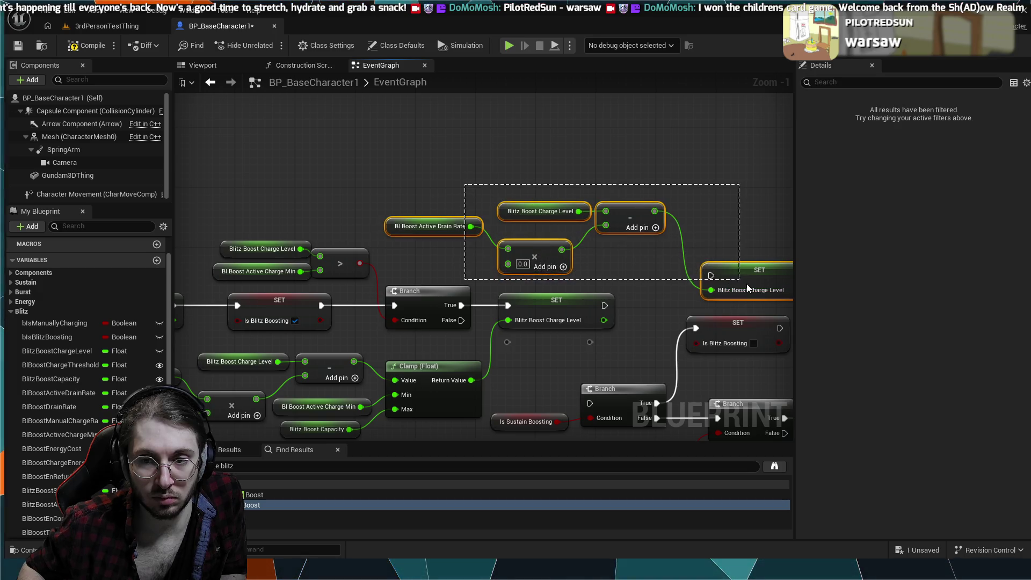
- Delete the selected old charge-drain nodes
{"action": "key", "text": "Delete"}
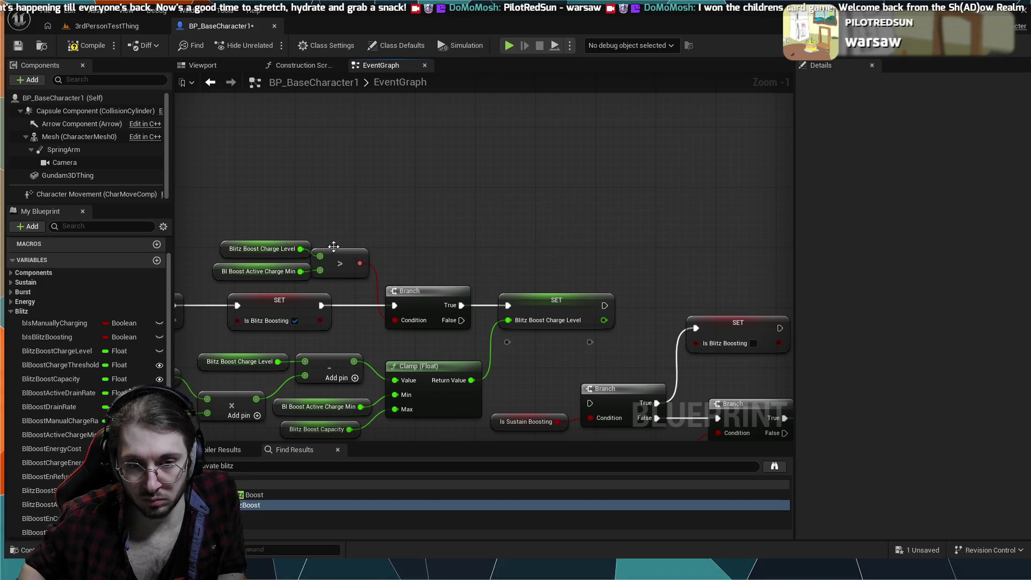
{"action": "left_click_drag", "start_coordinate": [358, 225], "coordinate": [495, 210]}
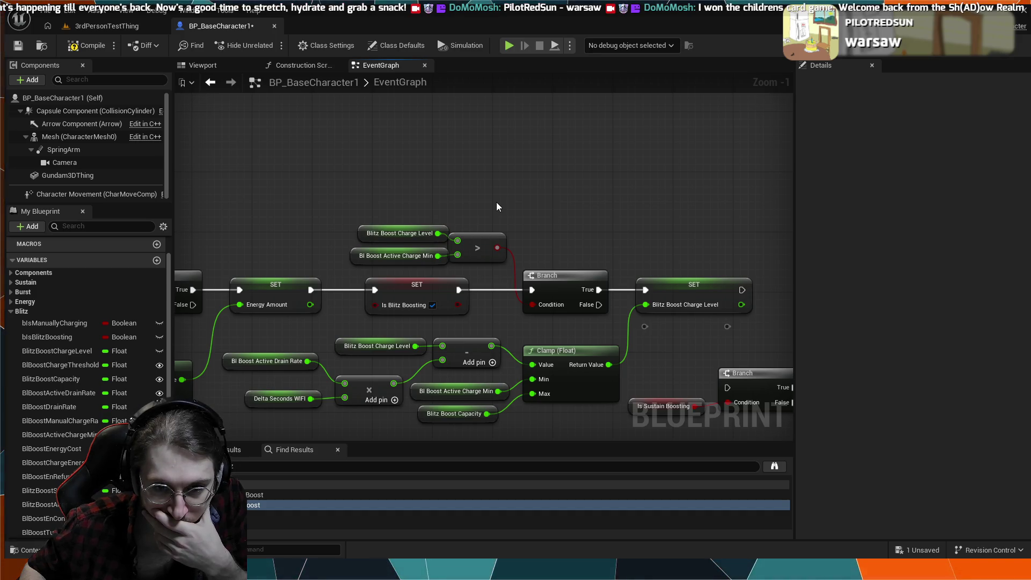
{"action": "left_click_drag", "start_coordinate": [496, 202], "coordinate": [557, 199]}
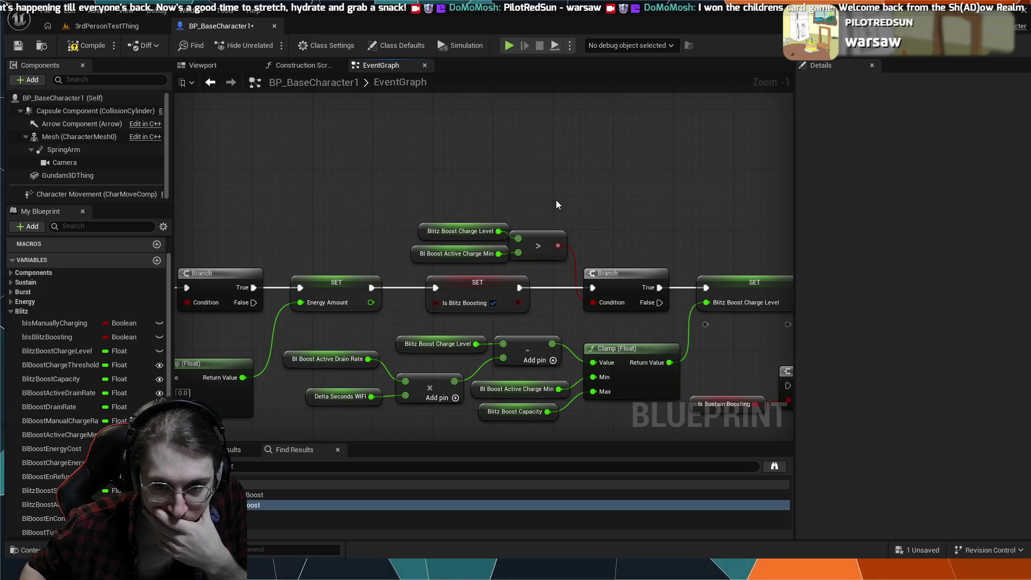
{"action": "scroll", "coordinate": [556, 201], "scroll_direction": "down", "scroll_amount": 2}
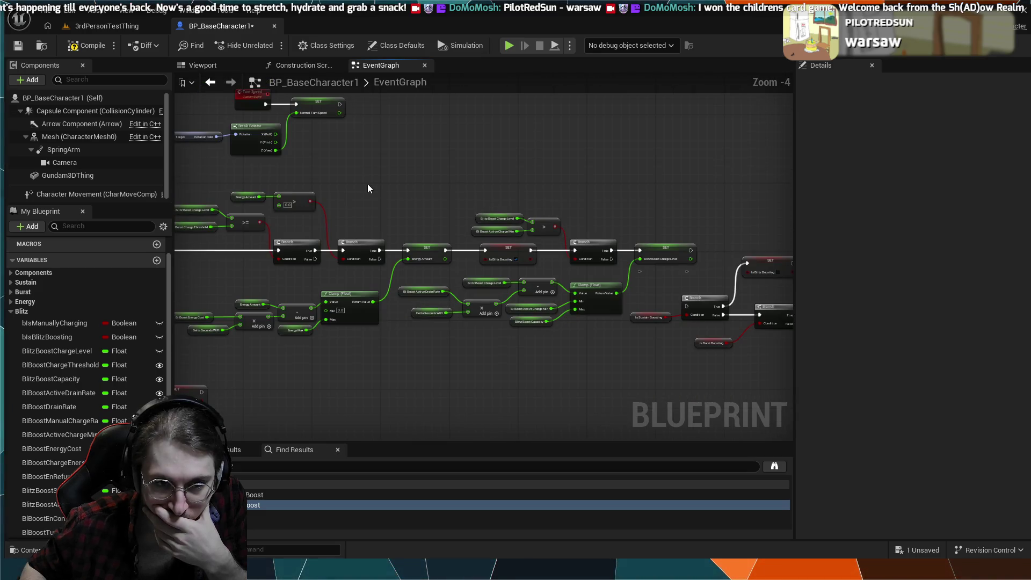
{"action": "scroll", "coordinate": [377, 215], "scroll_direction": "down", "scroll_amount": 1}
{"action": "scroll", "coordinate": [378, 215], "scroll_direction": "up", "scroll_amount": 4}
- Nudge SET Is Blitz Boosting right and wire Branch True into SET Blitz Boost Charge Level
{"action": "left_click_drag", "start_coordinate": [362, 230], "coordinate": [175, 231]}
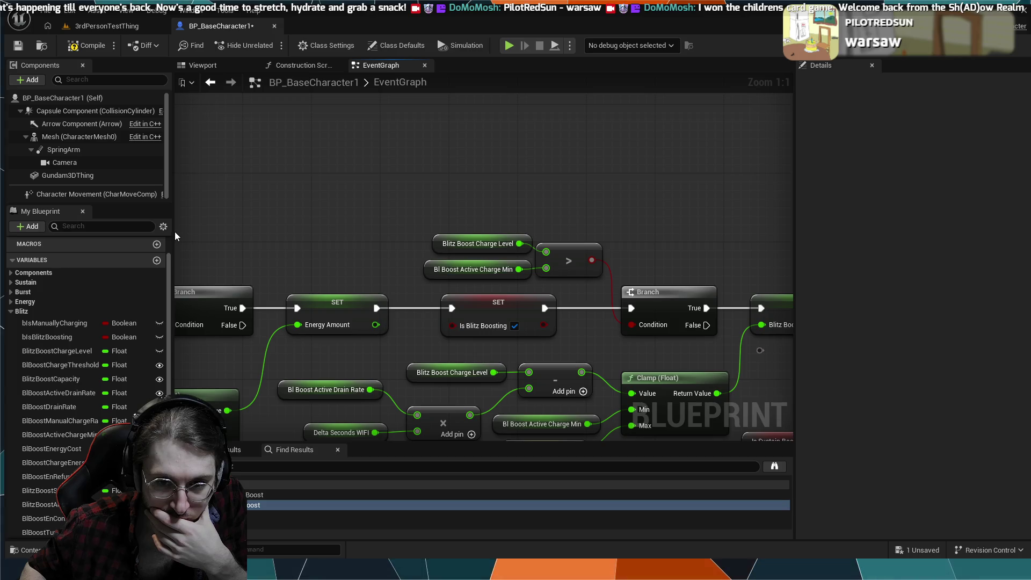
{"action": "left_click_drag", "start_coordinate": [570, 197], "coordinate": [349, 170]}
{"action": "scroll", "coordinate": [349, 170], "scroll_direction": "down", "scroll_amount": 1}
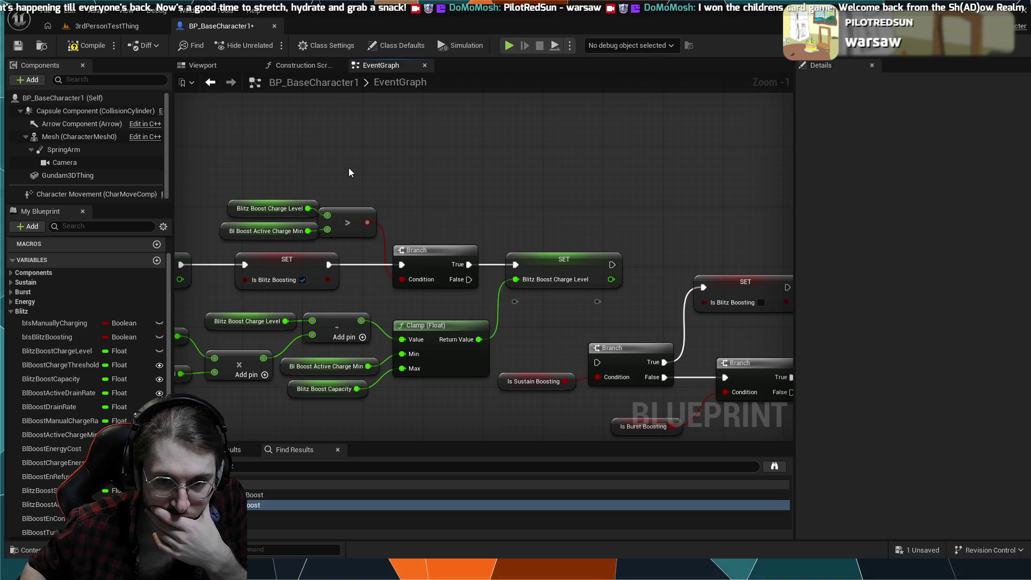
{"action": "left_click", "coordinate": [335, 265]}
{"action": "left_click_drag", "start_coordinate": [336, 265], "coordinate": [350, 265]}
{"action": "left_click_drag", "start_coordinate": [469, 265], "coordinate": [511, 269]}
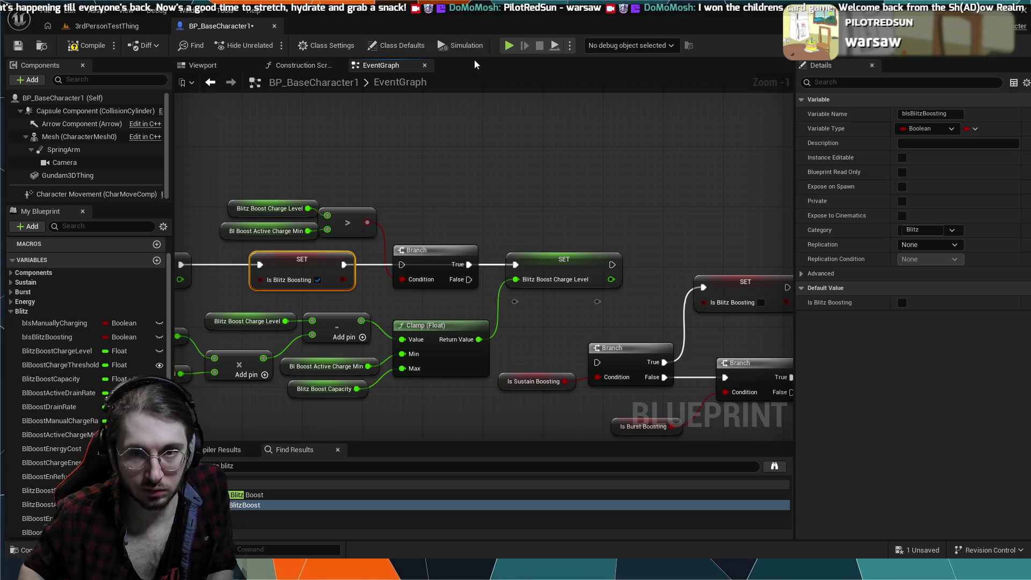
- Briefly simulate the character blueprint, stop it, and bring up the 3rdPersonTestThing level
{"action": "key", "text": "alt+s"}
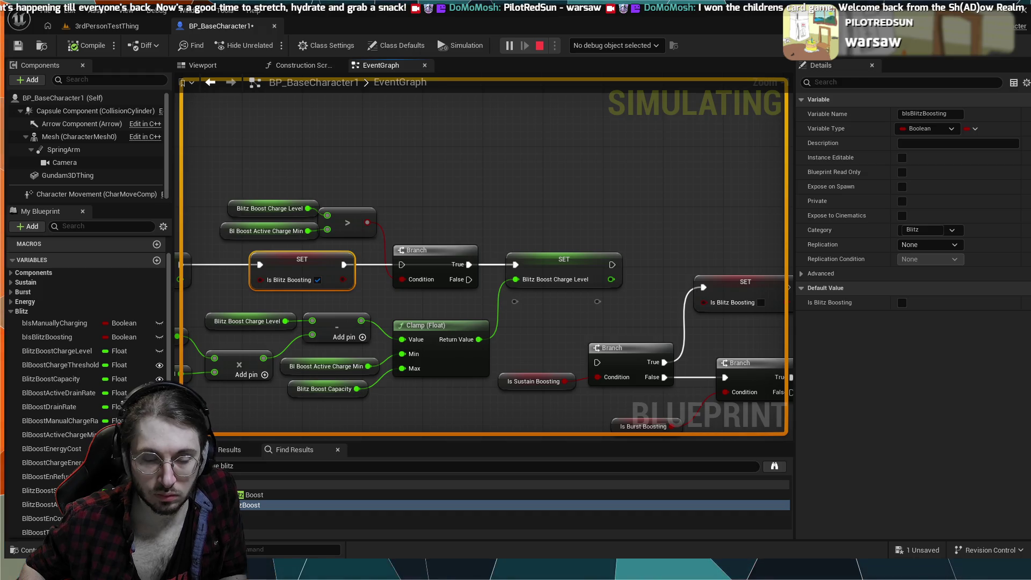
{"action": "key", "text": "Escape"}
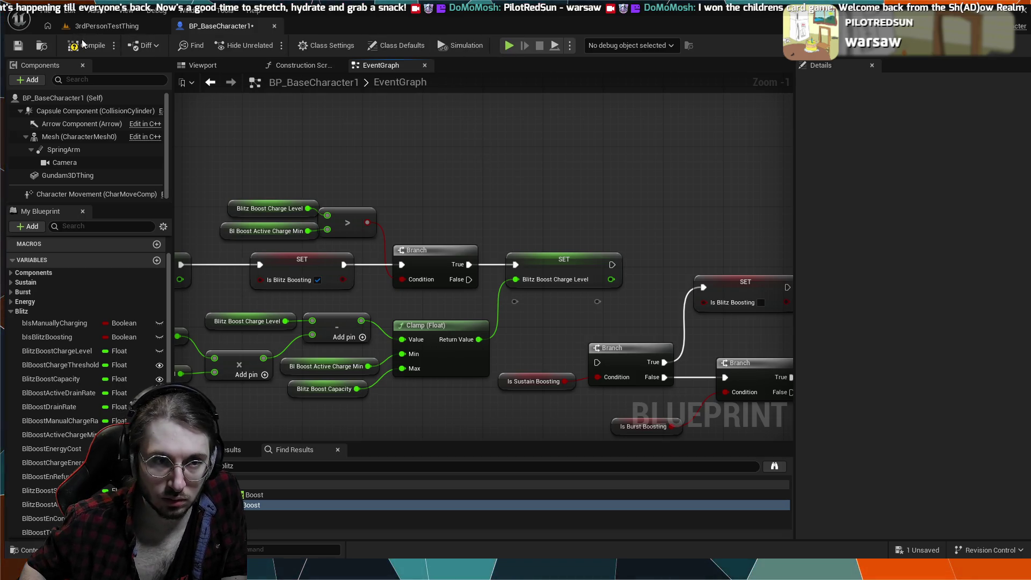
{"action": "left_click", "coordinate": [106, 25]}
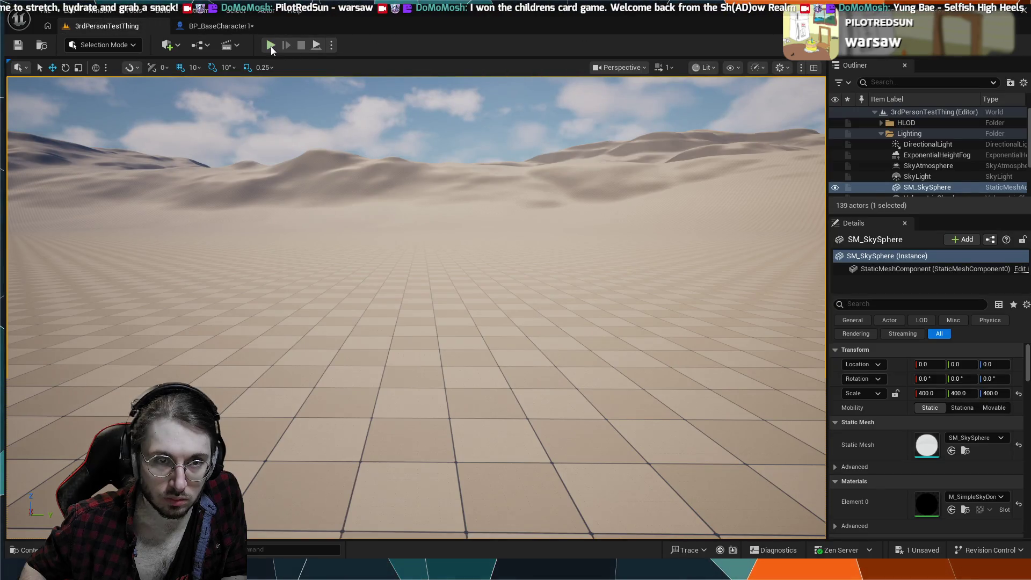
- Play the level with the green mech, end the session, and go back to BP_BaseCharacter1
{"action": "left_click", "coordinate": [271, 45]}
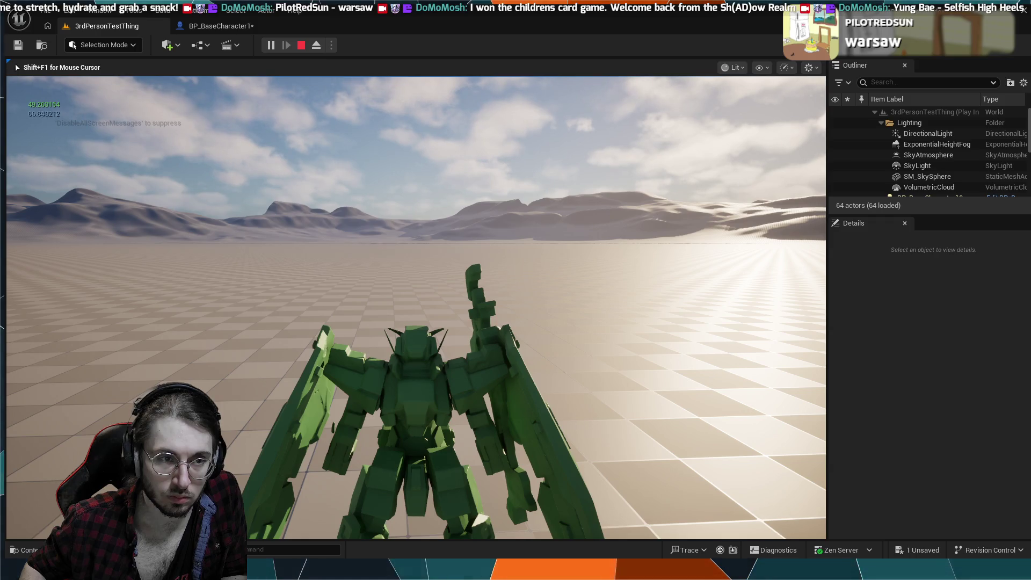
{"action": "key", "text": "Escape"}
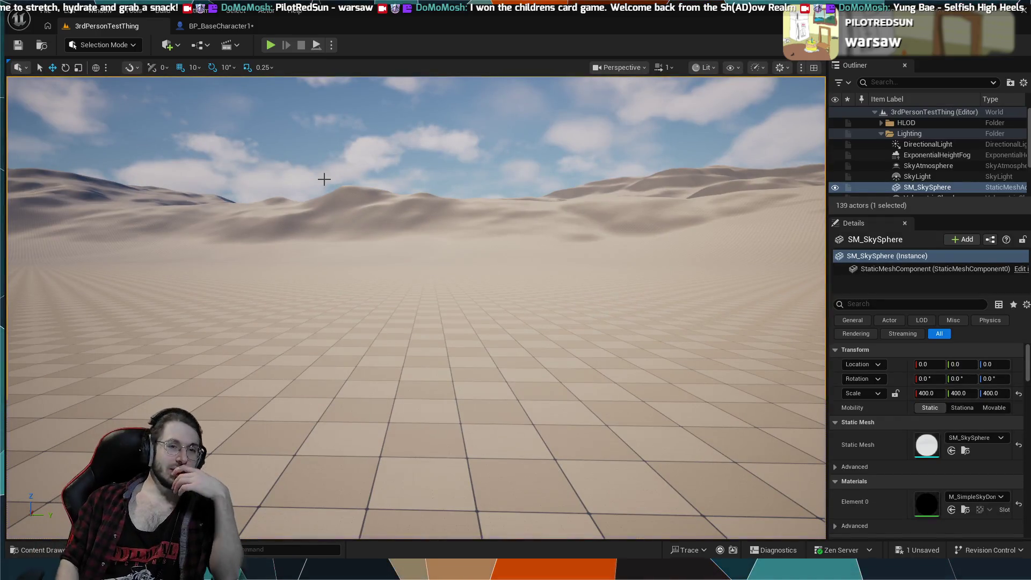
{"action": "left_click", "coordinate": [199, 27]}
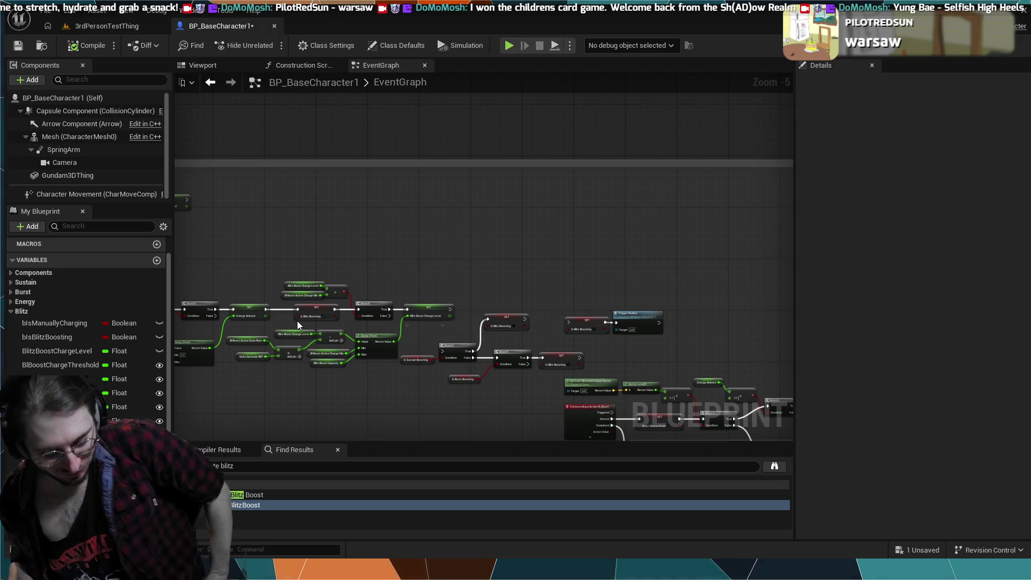
{"action": "mouse_move", "coordinate": [423, 251]}
{"action": "left_mouse_down"}
{"action": "mouse_move", "coordinate": [513, 223]}
{"action": "mouse_move", "coordinate": [465, 218]}
{"action": "left_mouse_up"}
{"action": "scroll", "coordinate": [465, 217], "scroll_direction": "up", "scroll_amount": 6}
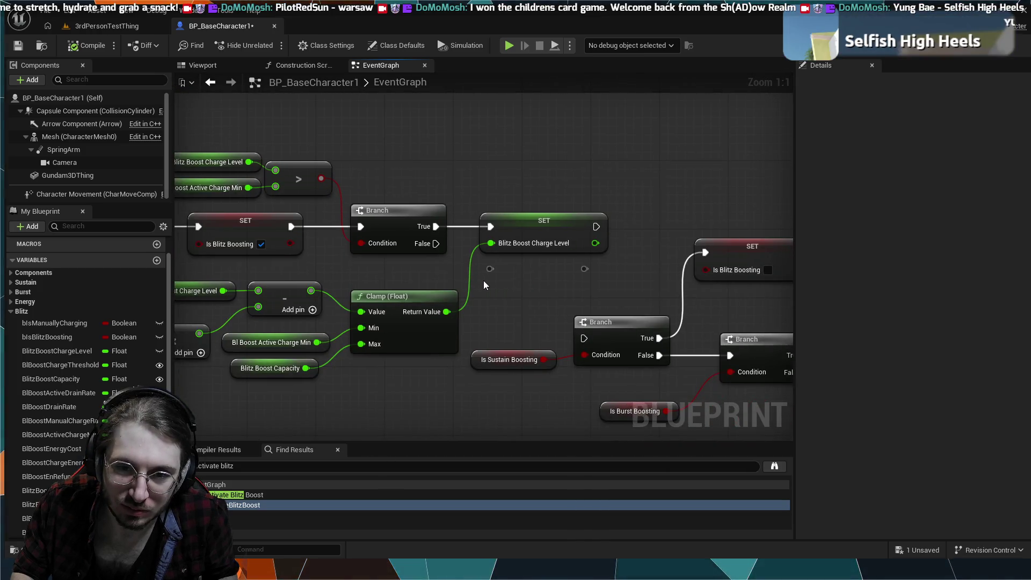
{"action": "left_click_drag", "start_coordinate": [495, 307], "coordinate": [544, 314]}
{"action": "mouse_move", "coordinate": [255, 151]}
{"action": "left_mouse_down"}
{"action": "mouse_move", "coordinate": [332, 139]}
{"action": "mouse_move", "coordinate": [363, 149]}
{"action": "left_mouse_up"}
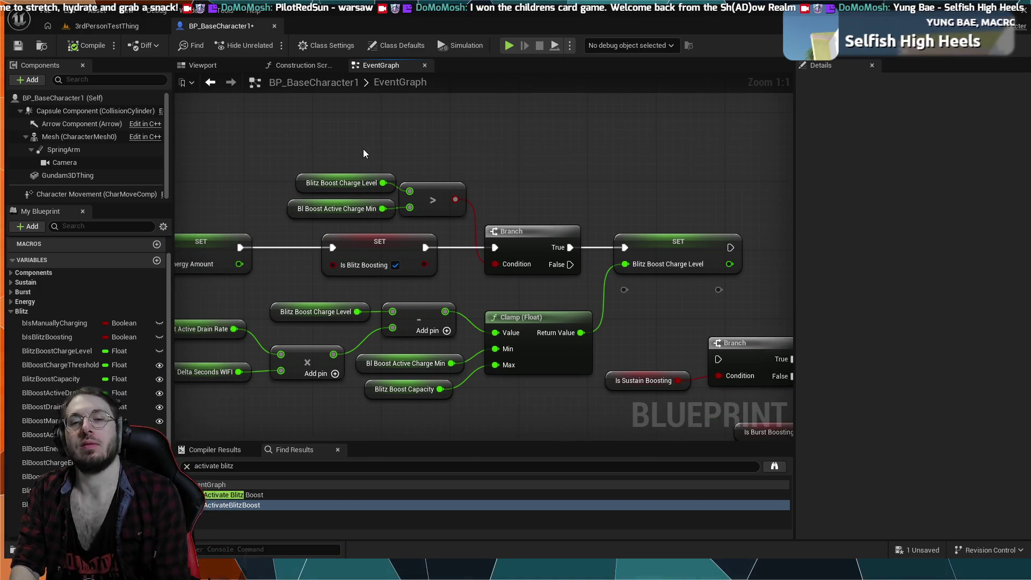
{"action": "left_click_drag", "start_coordinate": [506, 137], "coordinate": [568, 136]}
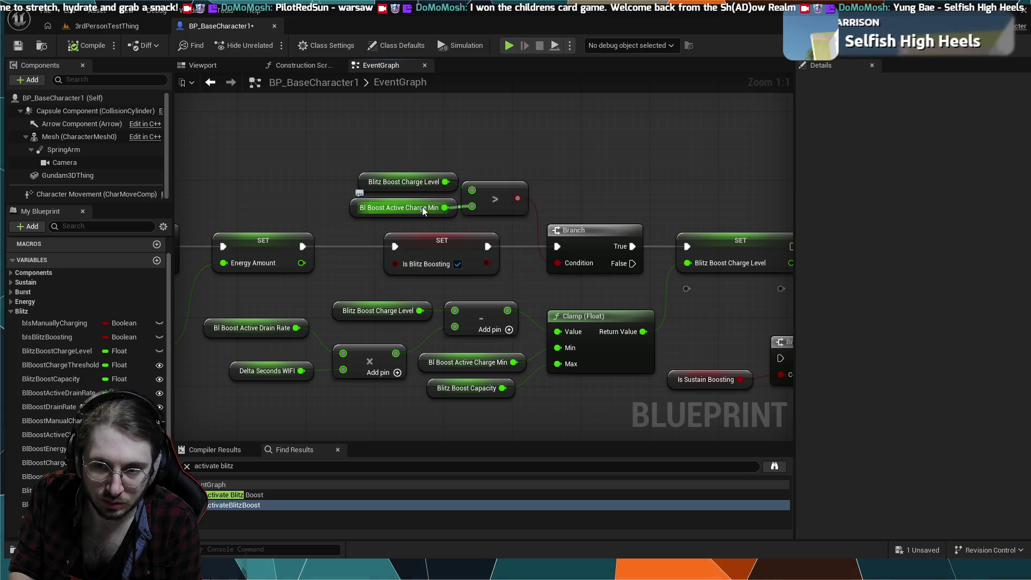
{"action": "left_click_drag", "start_coordinate": [697, 247], "coordinate": [557, 267]}
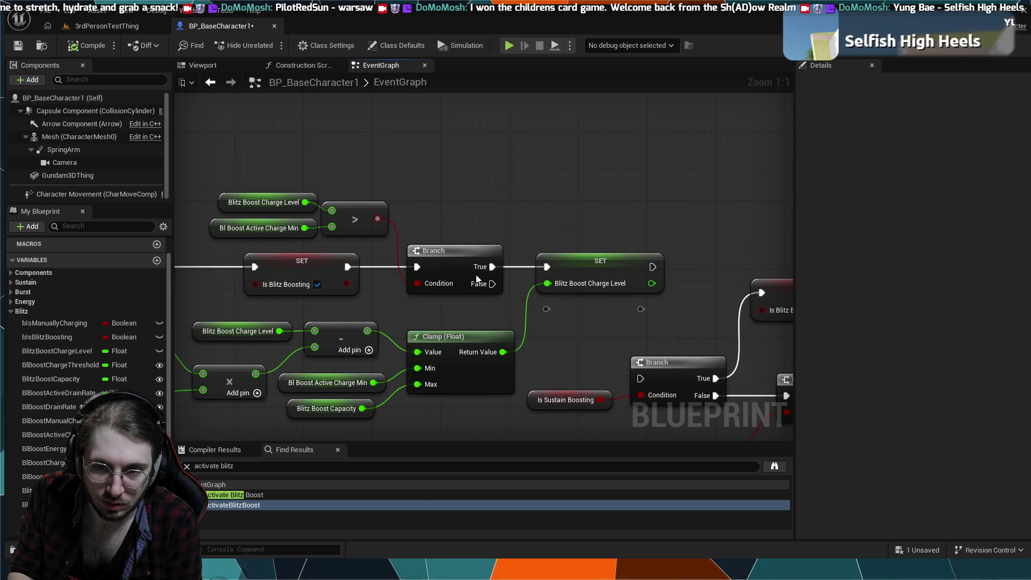
{"action": "left_click_drag", "start_coordinate": [363, 297], "coordinate": [475, 256]}
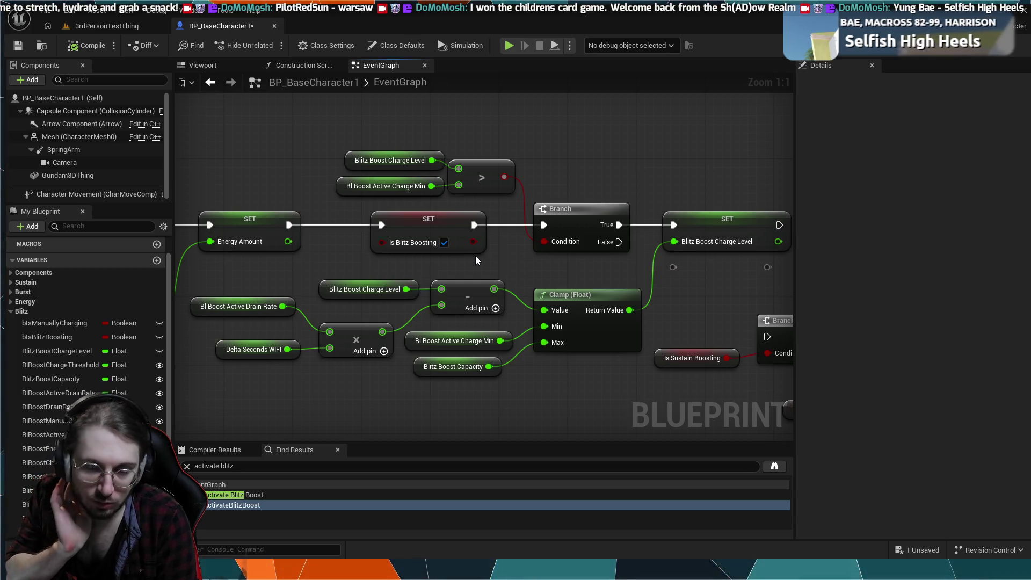
{"action": "mouse_move", "coordinate": [691, 283]}
{"action": "left_mouse_down"}
{"action": "mouse_move", "coordinate": [391, 287]}
{"action": "mouse_move", "coordinate": [331, 311]}
{"action": "left_mouse_up"}
{"action": "mouse_move", "coordinate": [443, 299]}
{"action": "left_mouse_down"}
{"action": "mouse_move", "coordinate": [478, 236]}
{"action": "mouse_move", "coordinate": [640, 169]}
{"action": "left_mouse_up"}
{"action": "left_click_drag", "start_coordinate": [546, 202], "coordinate": [573, 272]}
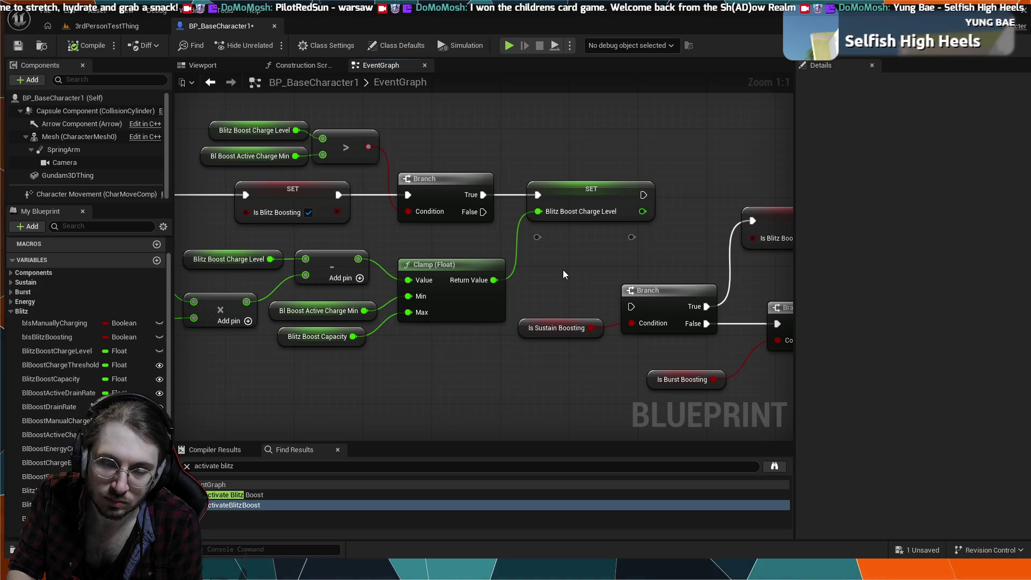
{"action": "left_click_drag", "start_coordinate": [313, 232], "coordinate": [579, 235]}
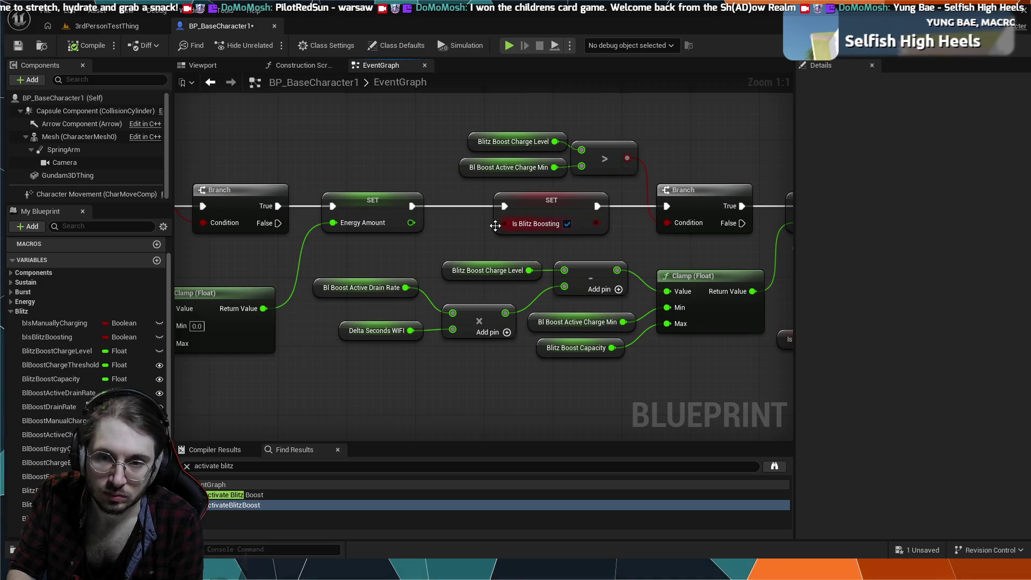
{"action": "scroll", "coordinate": [485, 225], "scroll_direction": "down", "scroll_amount": 1}
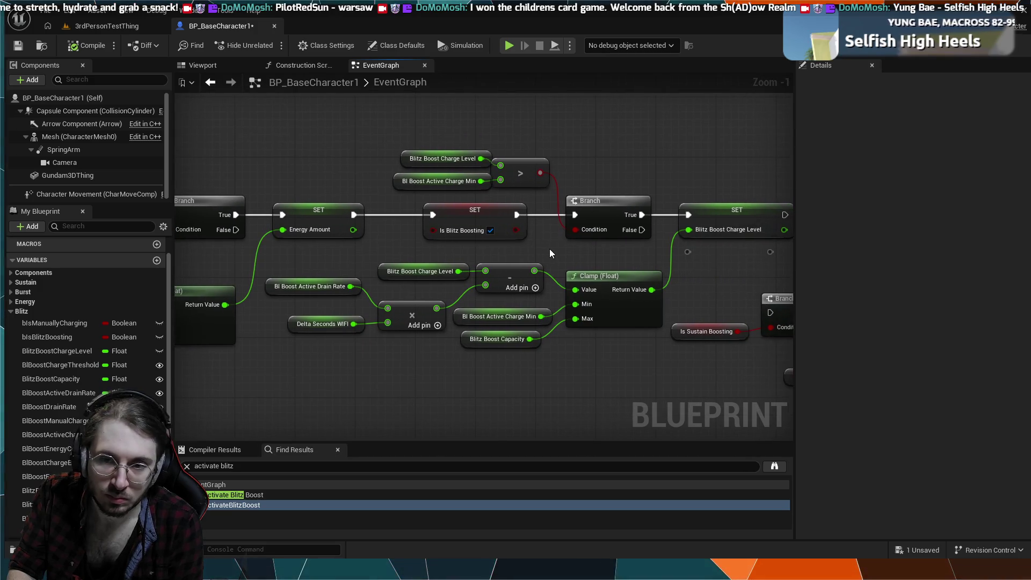
{"action": "scroll", "coordinate": [550, 249], "scroll_direction": "down", "scroll_amount": 2}
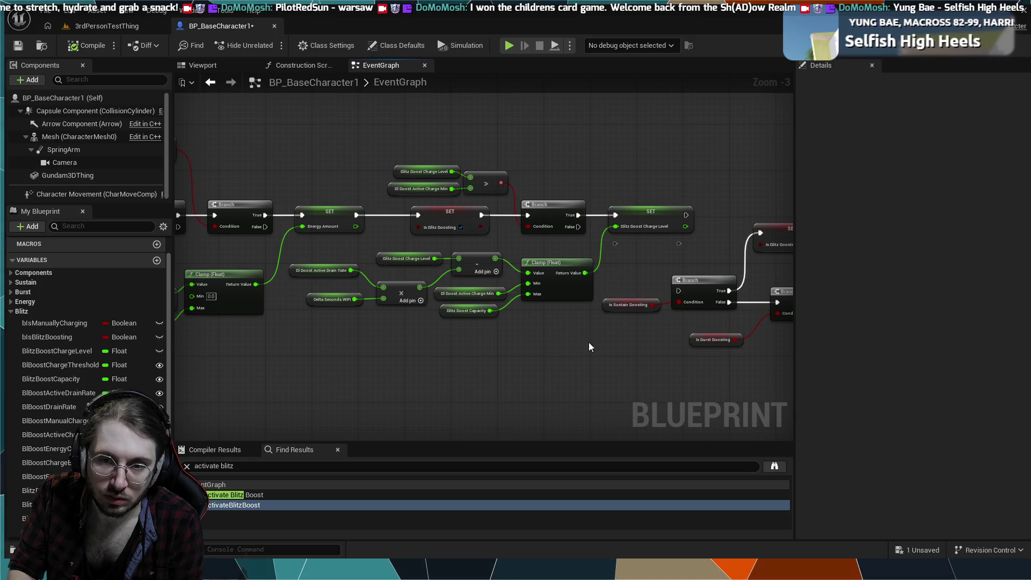
{"action": "scroll", "coordinate": [609, 362], "scroll_direction": "down", "scroll_amount": 3}
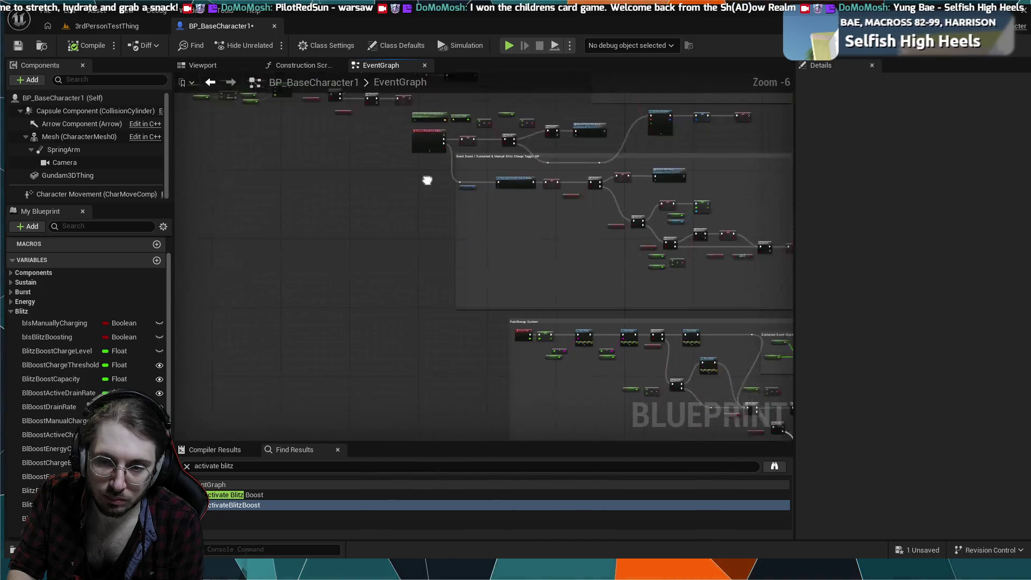
{"action": "scroll", "coordinate": [432, 222], "scroll_direction": "up", "scroll_amount": 4}
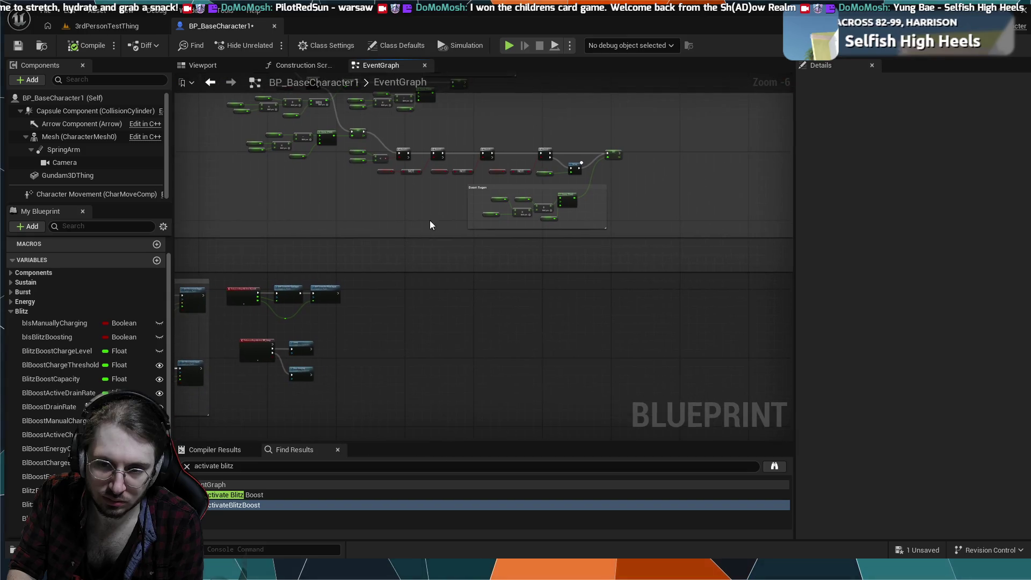
{"action": "mouse_move", "coordinate": [433, 222]}
{"action": "left_mouse_down"}
{"action": "mouse_move", "coordinate": [346, 450]}
{"action": "mouse_move", "coordinate": [449, 370]}
{"action": "left_mouse_up"}
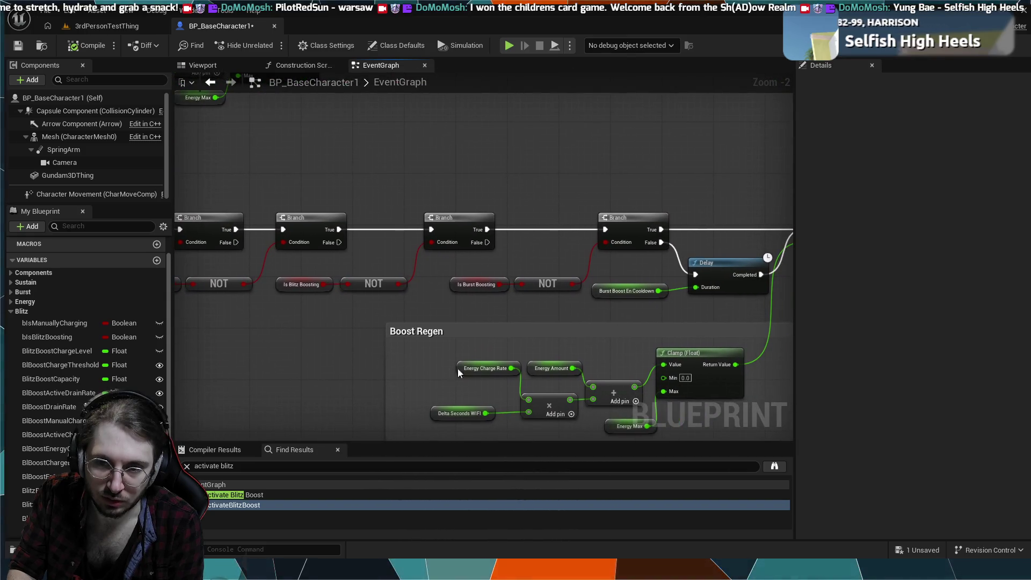
{"action": "mouse_move", "coordinate": [535, 323]}
{"action": "left_mouse_down"}
{"action": "mouse_move", "coordinate": [509, 313]}
{"action": "mouse_move", "coordinate": [424, 327]}
{"action": "mouse_move", "coordinate": [483, 338]}
{"action": "mouse_move", "coordinate": [396, 350]}
{"action": "left_mouse_up"}
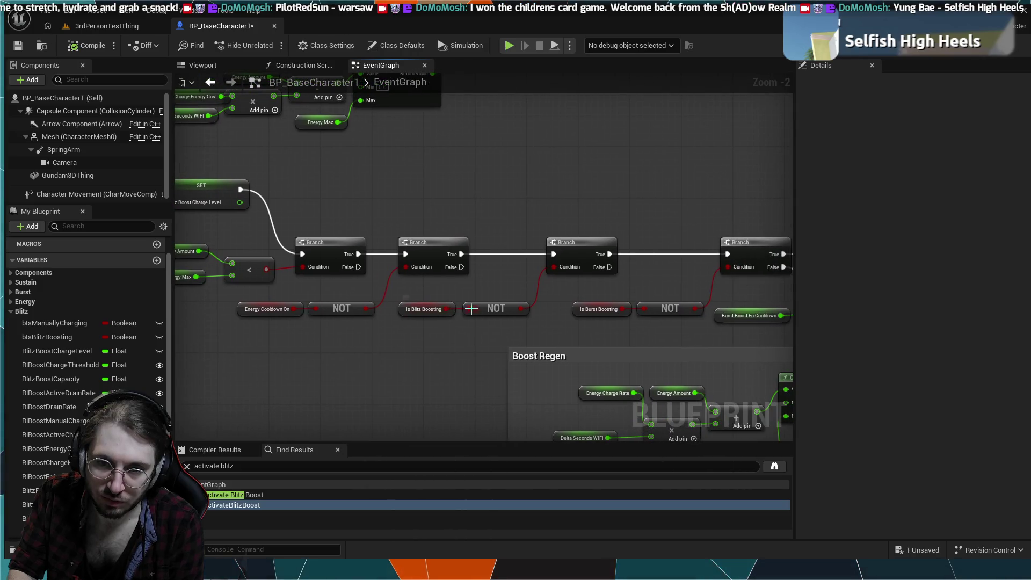
{"action": "left_click_drag", "start_coordinate": [669, 260], "coordinate": [447, 280]}
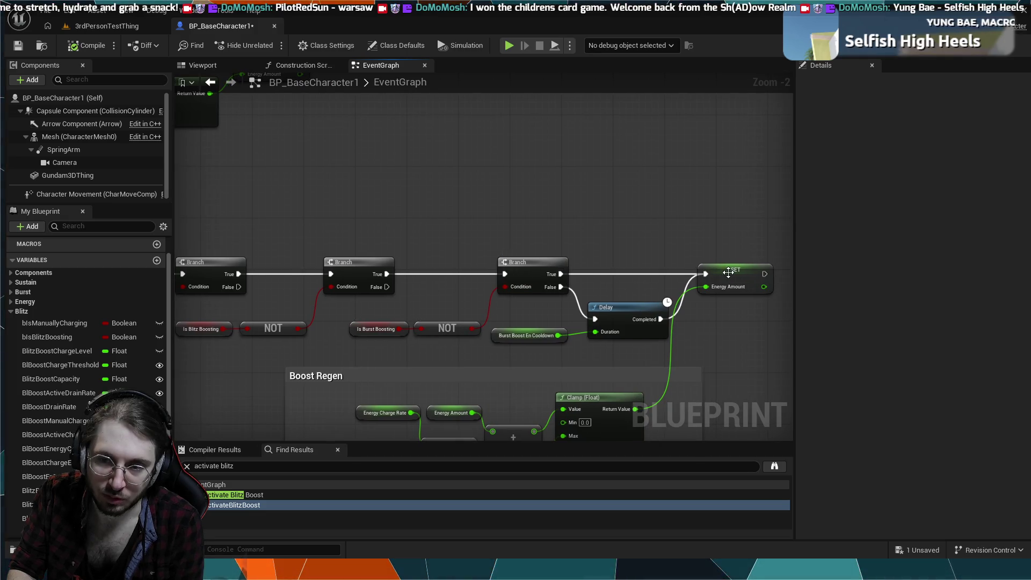
{"action": "left_click_drag", "start_coordinate": [555, 301], "coordinate": [562, 269]}
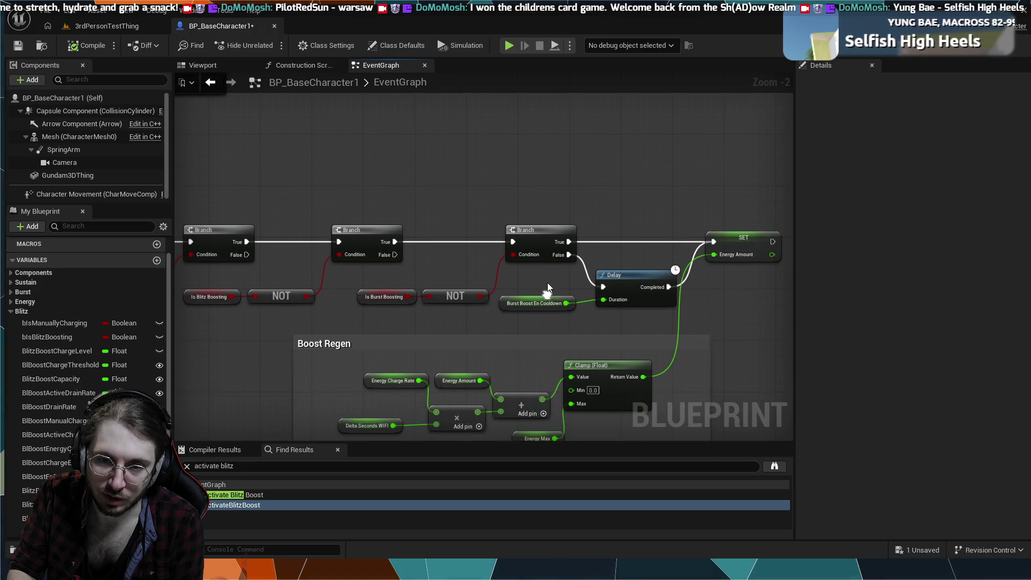
{"action": "mouse_move", "coordinate": [381, 277]}
{"action": "left_mouse_down"}
{"action": "mouse_move", "coordinate": [518, 285]}
{"action": "mouse_move", "coordinate": [280, 274]}
{"action": "mouse_move", "coordinate": [507, 277]}
{"action": "left_mouse_up"}
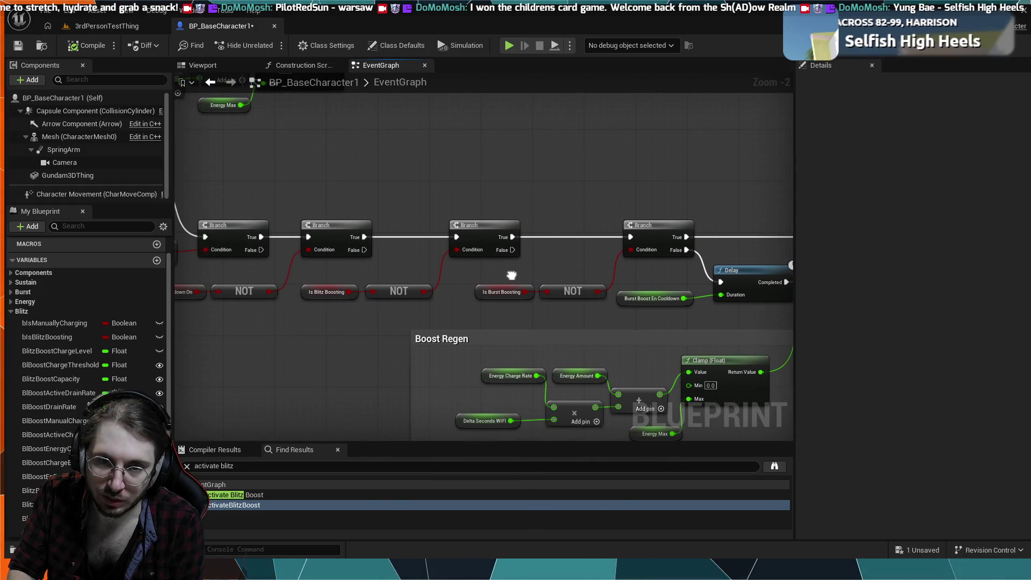
{"action": "left_click_drag", "start_coordinate": [218, 294], "coordinate": [332, 300]}
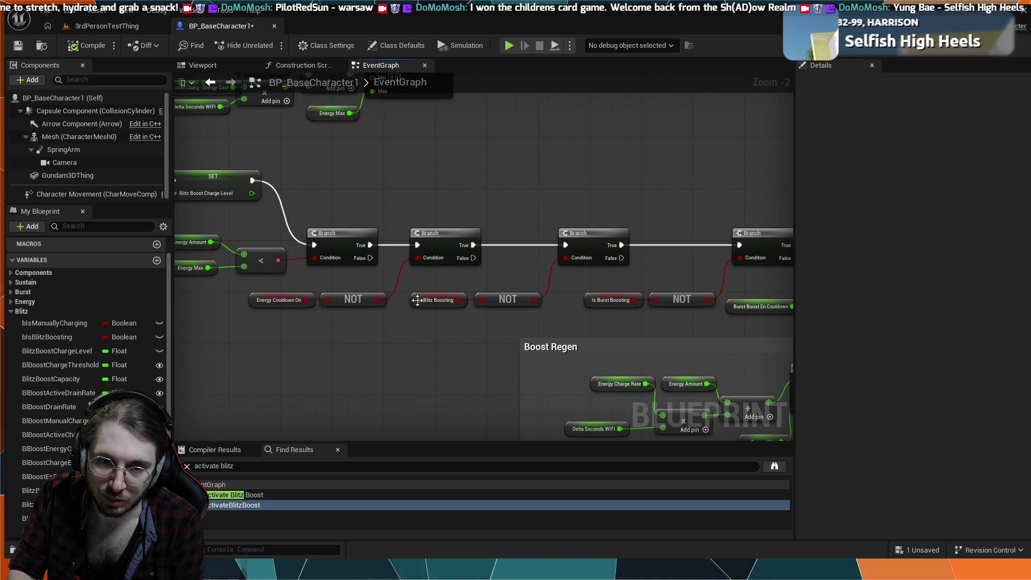
{"action": "left_click_drag", "start_coordinate": [212, 278], "coordinate": [317, 300]}
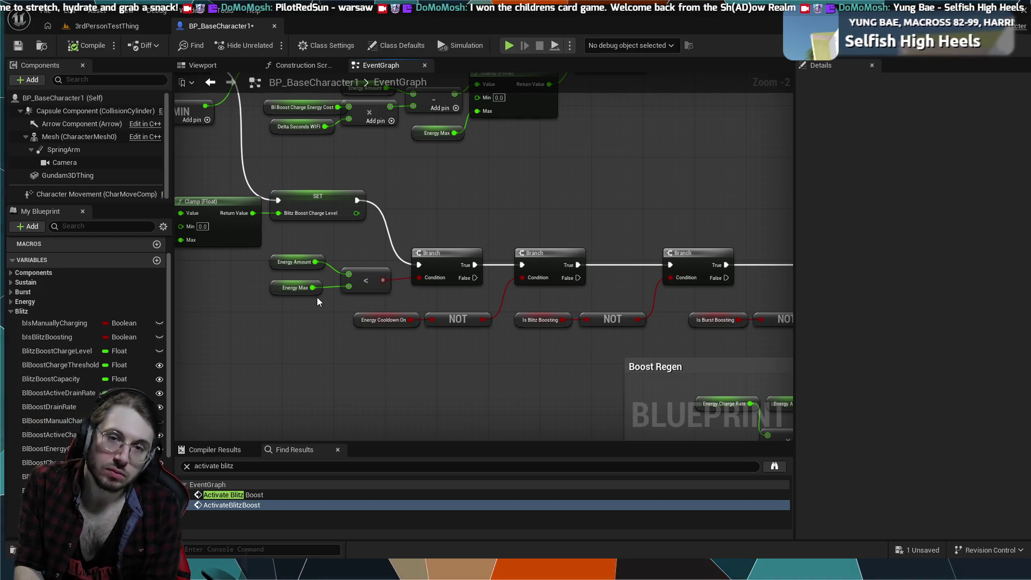
- Shift the energy-cost calculation nodes right, near the Clamp and SET Energy Amount
{"action": "scroll", "coordinate": [240, 301], "scroll_direction": "up", "scroll_amount": 1}
{"action": "mouse_move", "coordinate": [240, 300]}
{"action": "left_mouse_down"}
{"action": "mouse_move", "coordinate": [431, 297]}
{"action": "mouse_move", "coordinate": [531, 313]}
{"action": "left_mouse_up"}
{"action": "mouse_move", "coordinate": [702, 116]}
{"action": "left_mouse_down"}
{"action": "mouse_move", "coordinate": [611, 247]}
{"action": "mouse_move", "coordinate": [628, 255]}
{"action": "mouse_move", "coordinate": [390, 265]}
{"action": "mouse_move", "coordinate": [466, 291]}
{"action": "mouse_move", "coordinate": [703, 300]}
{"action": "mouse_move", "coordinate": [477, 276]}
{"action": "mouse_move", "coordinate": [495, 274]}
{"action": "left_mouse_up"}
{"action": "mouse_move", "coordinate": [592, 266]}
{"action": "left_mouse_down"}
{"action": "mouse_move", "coordinate": [414, 199]}
{"action": "mouse_move", "coordinate": [447, 221]}
{"action": "left_mouse_up"}
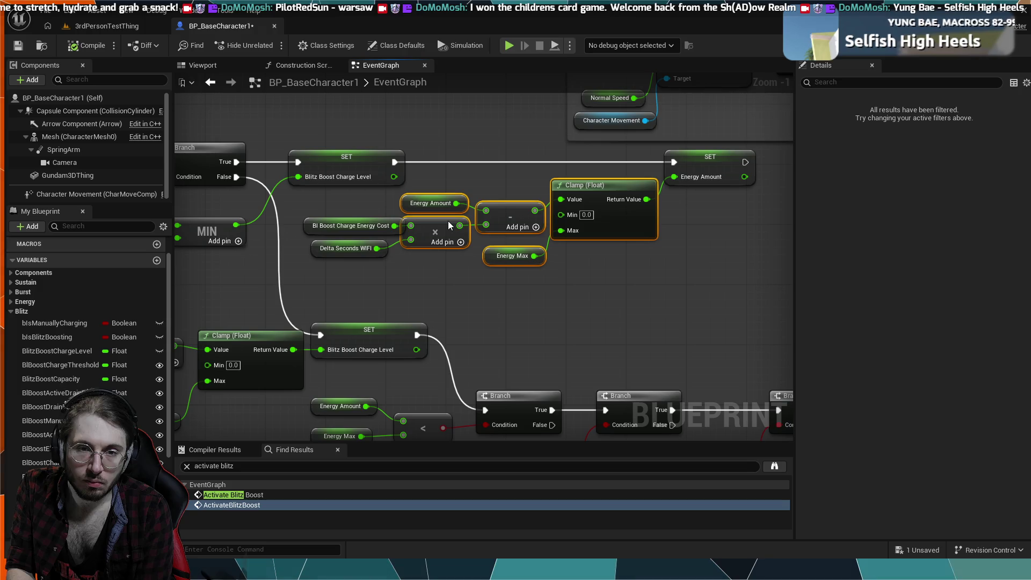
{"action": "left_click", "coordinate": [719, 210]}
{"action": "mouse_move", "coordinate": [723, 206]}
{"action": "left_mouse_down"}
{"action": "mouse_move", "coordinate": [752, 183]}
{"action": "mouse_move", "coordinate": [370, 296]}
{"action": "left_mouse_up"}
{"action": "left_click", "coordinate": [775, 190]}
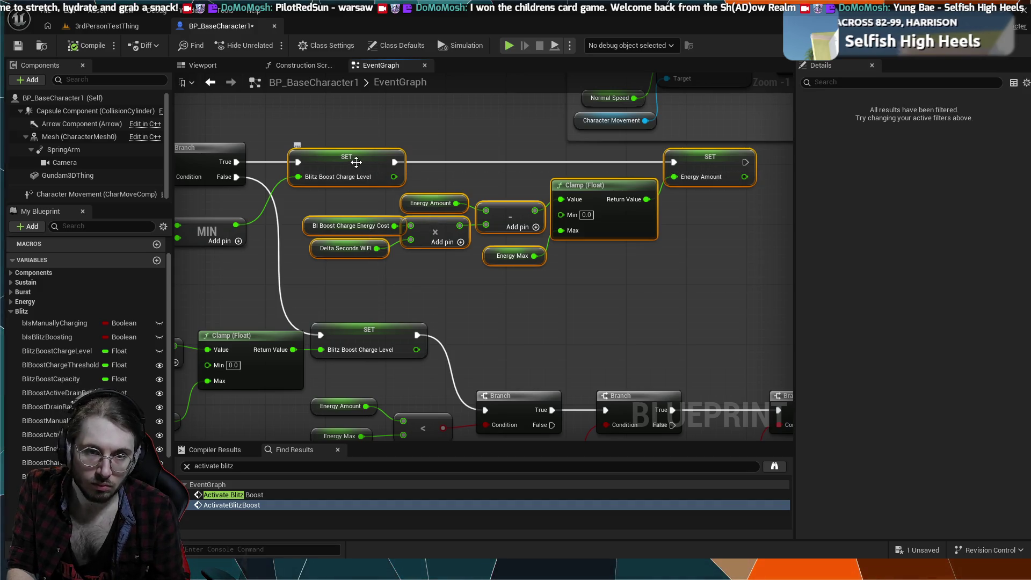
- Nudge the energy-drain group right and move the cost and Delta Seconds nodes left
{"action": "left_click_drag", "start_coordinate": [424, 199], "coordinate": [440, 200]}
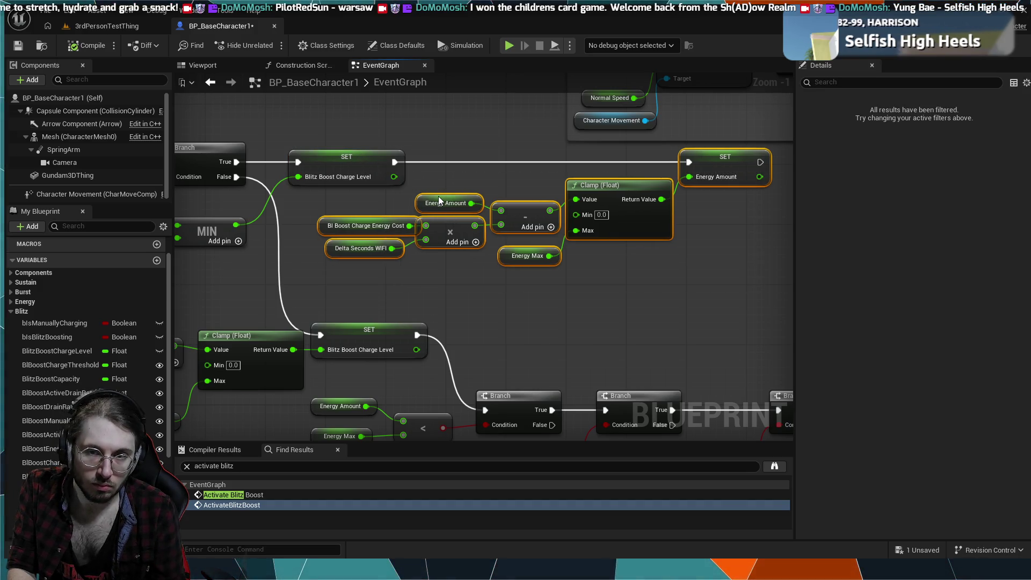
{"action": "left_click", "coordinate": [389, 275]}
{"action": "mouse_move", "coordinate": [354, 228]}
{"action": "left_mouse_down"}
{"action": "mouse_move", "coordinate": [340, 225]}
{"action": "mouse_move", "coordinate": [504, 222]}
{"action": "left_mouse_up"}
{"action": "left_click", "coordinate": [388, 205]}
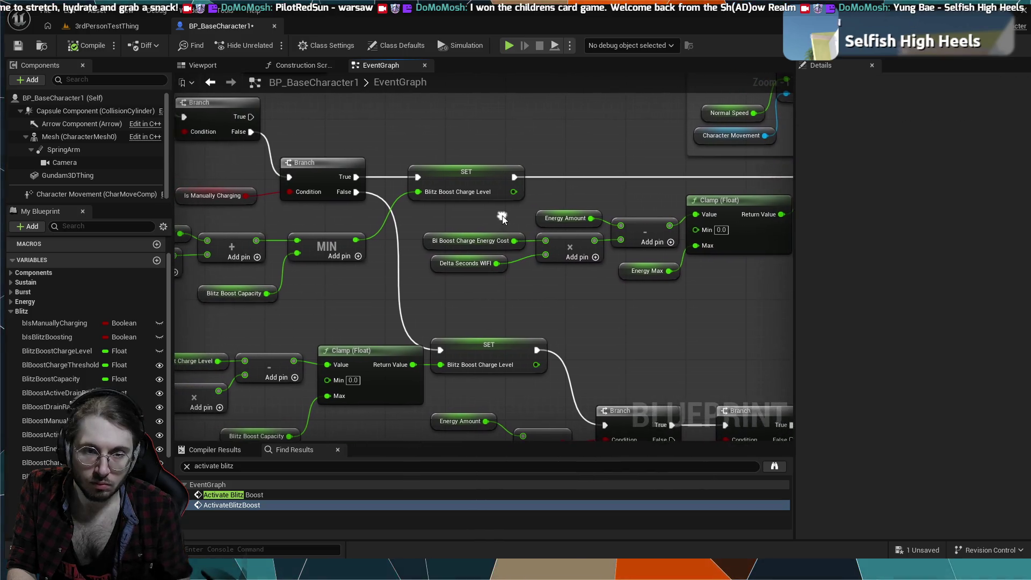
{"action": "mouse_move", "coordinate": [286, 220]}
{"action": "left_mouse_down"}
{"action": "mouse_move", "coordinate": [408, 236]}
{"action": "mouse_move", "coordinate": [465, 223]}
{"action": "left_mouse_up"}
{"action": "mouse_move", "coordinate": [310, 204]}
{"action": "left_mouse_down"}
{"action": "mouse_move", "coordinate": [373, 223]}
{"action": "mouse_move", "coordinate": [311, 248]}
{"action": "left_mouse_up"}
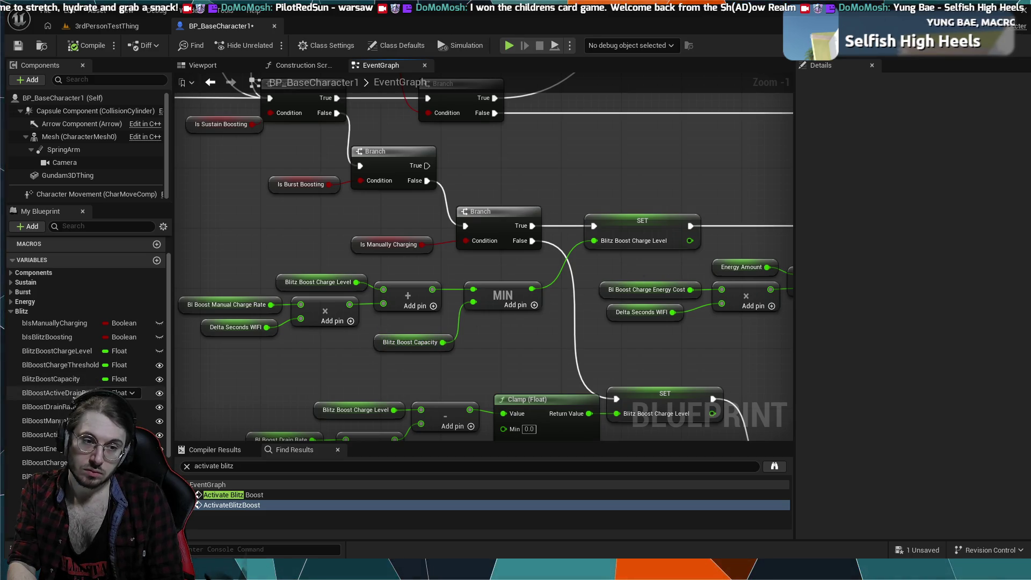
{"action": "left_click", "coordinate": [51, 379]}
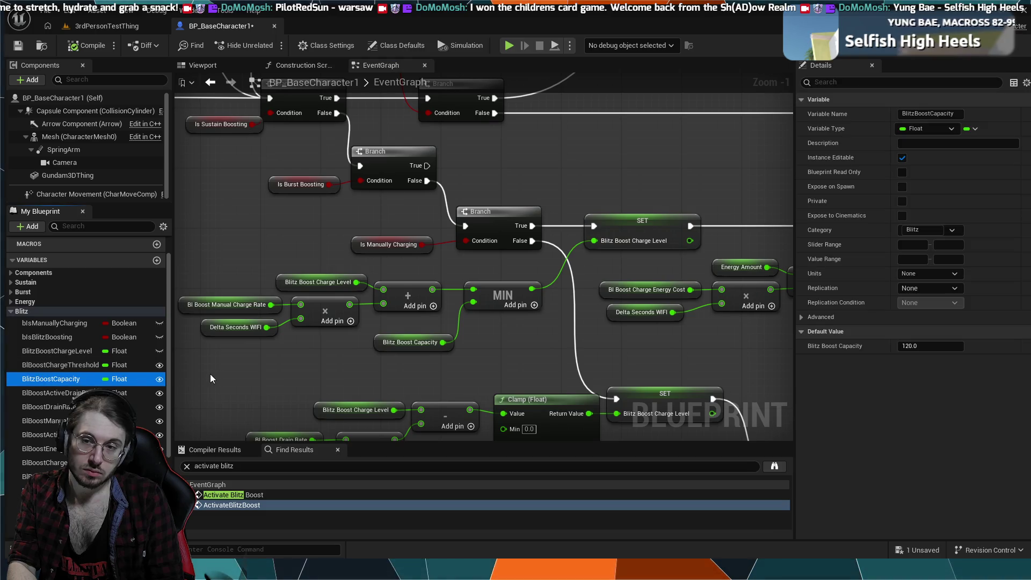
{"action": "left_click", "coordinate": [325, 349]}
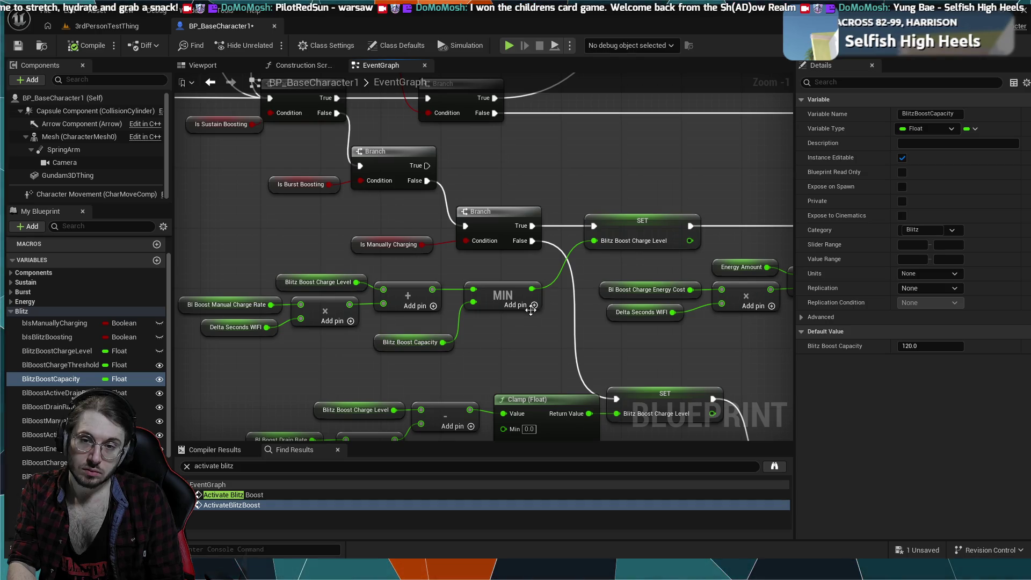
{"action": "mouse_move", "coordinate": [607, 251]}
{"action": "left_mouse_down"}
{"action": "mouse_move", "coordinate": [413, 274]}
{"action": "mouse_move", "coordinate": [588, 241]}
{"action": "mouse_move", "coordinate": [547, 225]}
{"action": "mouse_move", "coordinate": [386, 257]}
{"action": "left_mouse_up"}
{"action": "mouse_move", "coordinate": [492, 236]}
{"action": "left_mouse_down"}
{"action": "mouse_move", "coordinate": [493, 225]}
{"action": "mouse_move", "coordinate": [403, 214]}
{"action": "mouse_move", "coordinate": [483, 202]}
{"action": "mouse_move", "coordinate": [501, 219]}
{"action": "left_mouse_up"}
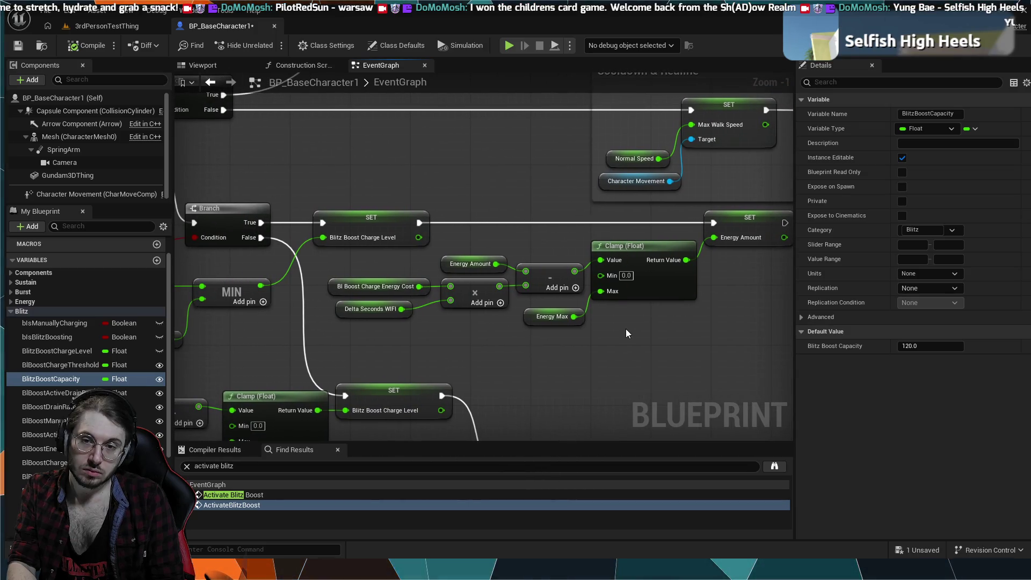
{"action": "scroll", "coordinate": [626, 330], "scroll_direction": "down", "scroll_amount": 1}
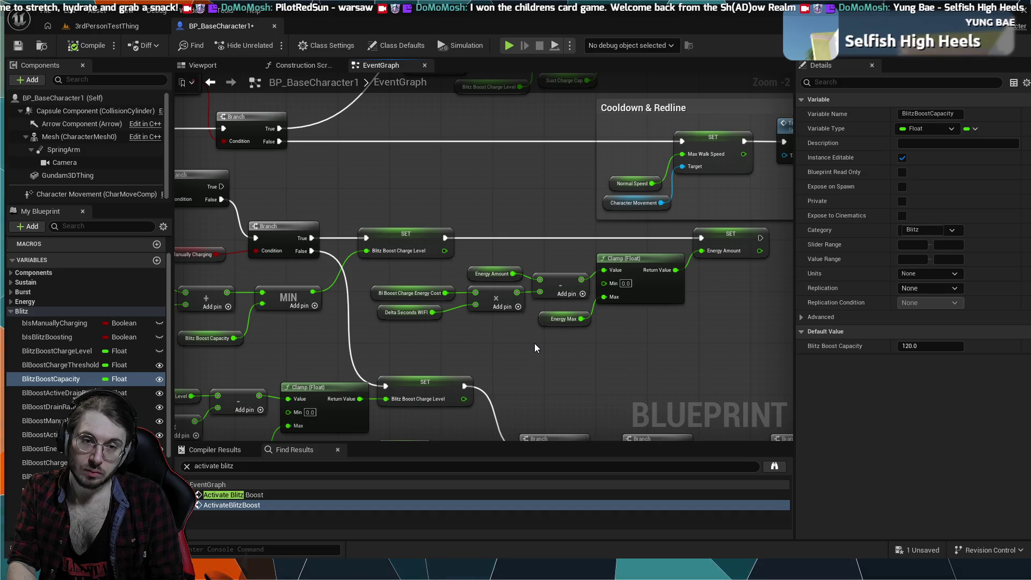
{"action": "left_click_drag", "start_coordinate": [535, 348], "coordinate": [623, 344]}
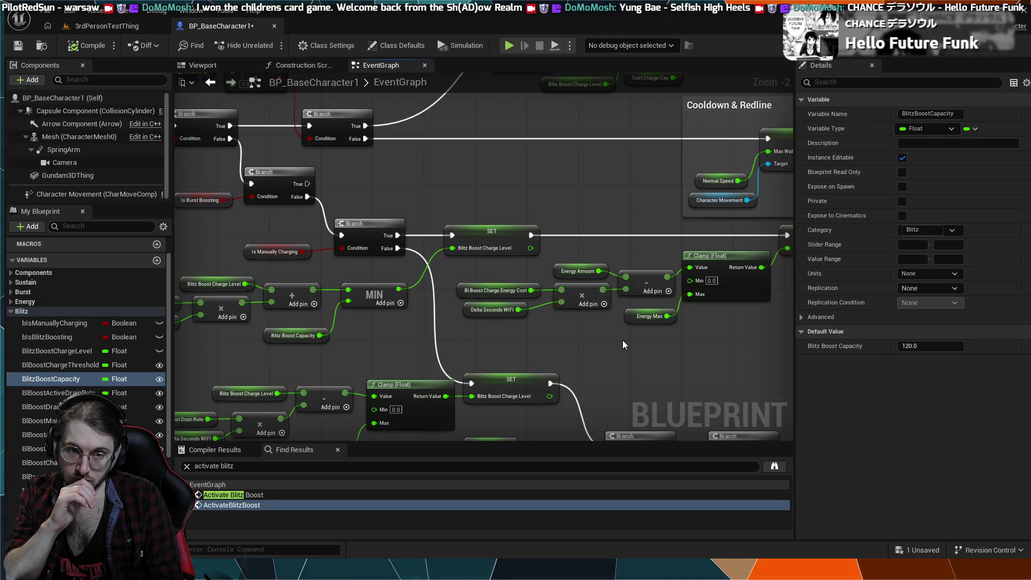
{"action": "left_click_drag", "start_coordinate": [474, 172], "coordinate": [693, 227]}
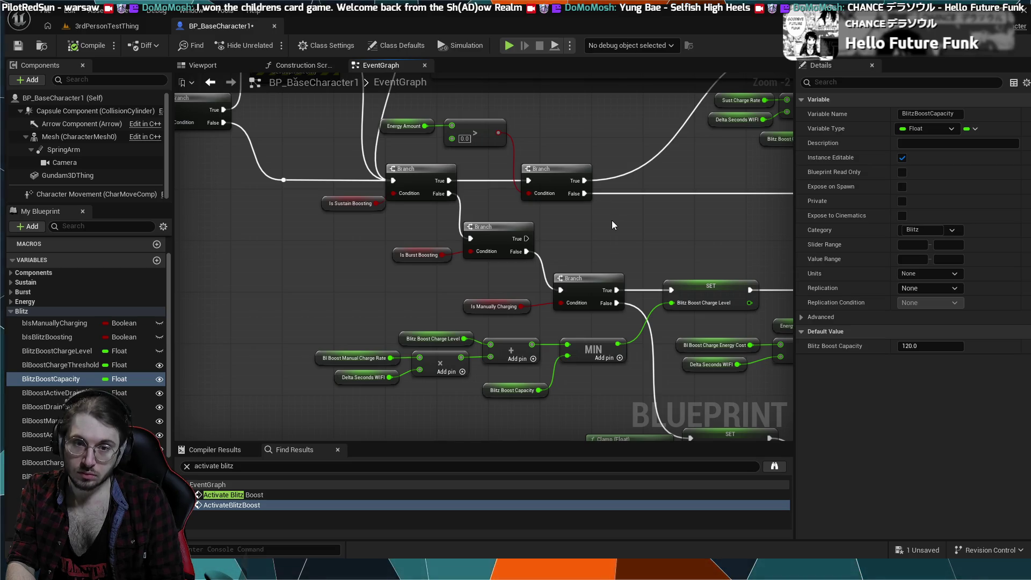
{"action": "scroll", "coordinate": [611, 220], "scroll_direction": "down", "scroll_amount": 1}
{"action": "mouse_move", "coordinate": [611, 220]}
{"action": "left_mouse_down"}
{"action": "mouse_move", "coordinate": [520, 198]}
{"action": "mouse_move", "coordinate": [455, 201]}
{"action": "left_mouse_up"}
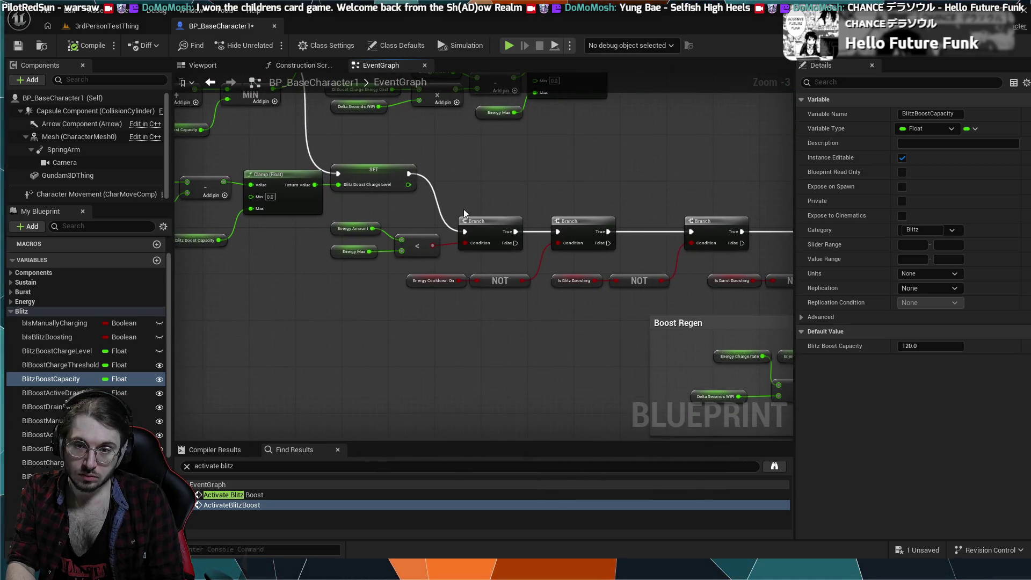
{"action": "mouse_move", "coordinate": [555, 320]}
{"action": "left_mouse_down"}
{"action": "mouse_move", "coordinate": [449, 369]}
{"action": "mouse_move", "coordinate": [353, 292]}
{"action": "mouse_move", "coordinate": [441, 341]}
{"action": "mouse_move", "coordinate": [794, 440]}
{"action": "left_mouse_up"}
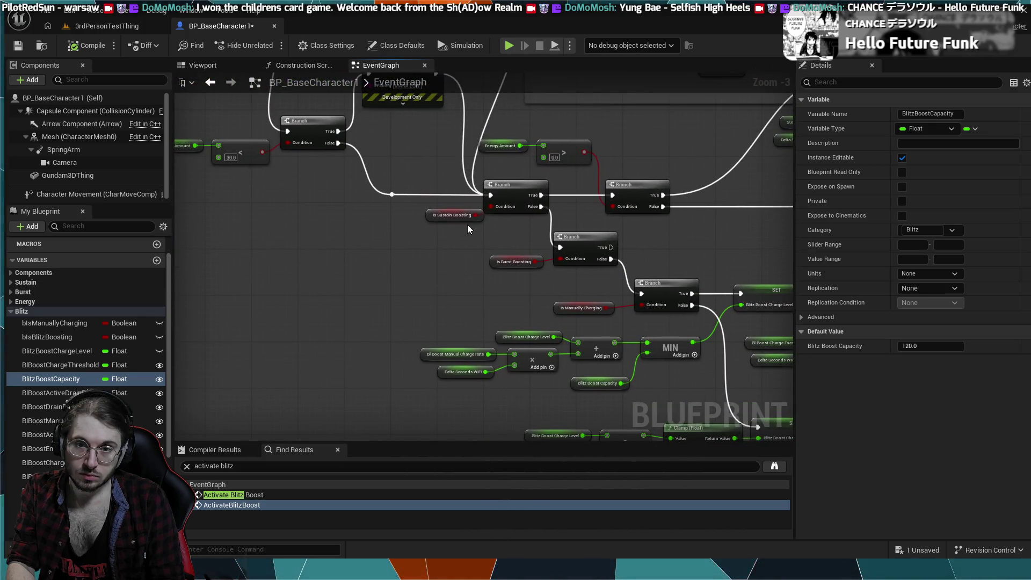
{"action": "scroll", "coordinate": [496, 263], "scroll_direction": "up", "scroll_amount": 3}
{"action": "mouse_move", "coordinate": [517, 275]}
{"action": "left_mouse_down"}
{"action": "mouse_move", "coordinate": [481, 278]}
{"action": "mouse_move", "coordinate": [473, 243]}
{"action": "mouse_move", "coordinate": [334, 218]}
{"action": "left_mouse_up"}
{"action": "scroll", "coordinate": [482, 278], "scroll_direction": "down", "scroll_amount": 1}
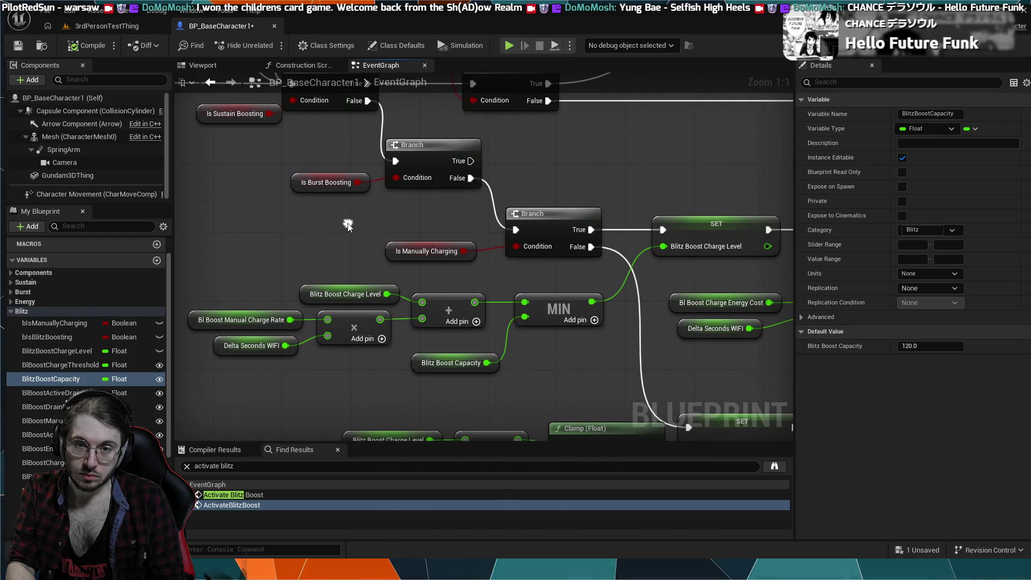
{"action": "mouse_move", "coordinate": [514, 265]}
{"action": "left_mouse_down"}
{"action": "mouse_move", "coordinate": [536, 269]}
{"action": "mouse_move", "coordinate": [344, 167]}
{"action": "left_mouse_up"}
{"action": "scroll", "coordinate": [536, 269], "scroll_direction": "down", "scroll_amount": 1}
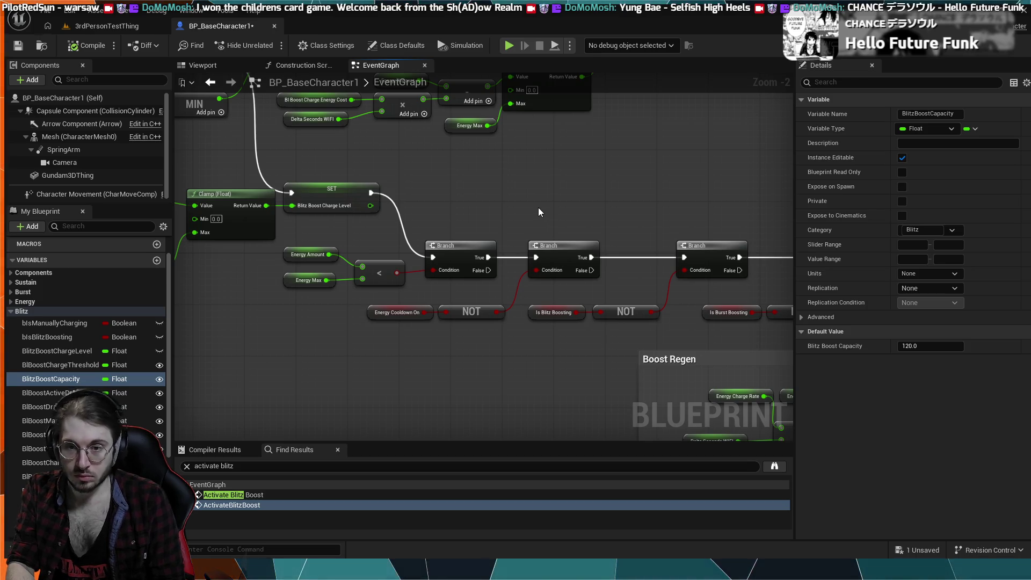
{"action": "scroll", "coordinate": [538, 207], "scroll_direction": "down", "scroll_amount": 1}
{"action": "left_click_drag", "start_coordinate": [435, 183], "coordinate": [600, 234]}
{"action": "left_click_drag", "start_coordinate": [474, 95], "coordinate": [474, 167]}
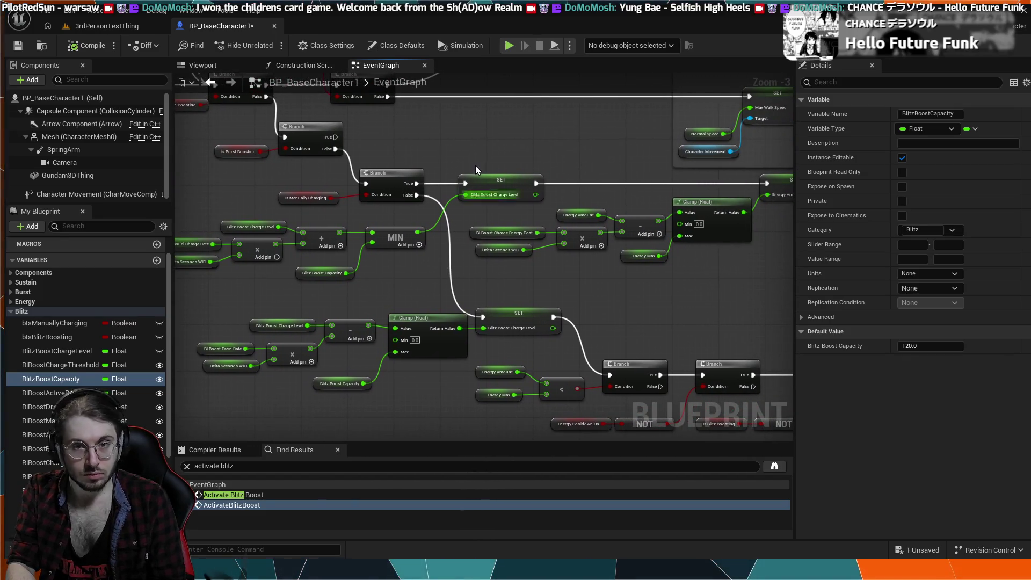
{"action": "mouse_move", "coordinate": [375, 134]}
{"action": "left_mouse_down"}
{"action": "mouse_move", "coordinate": [557, 281]}
{"action": "mouse_move", "coordinate": [344, 233]}
{"action": "mouse_move", "coordinate": [364, 276]}
{"action": "mouse_move", "coordinate": [660, 349]}
{"action": "mouse_move", "coordinate": [237, 301]}
{"action": "mouse_move", "coordinate": [235, 218]}
{"action": "left_mouse_up"}
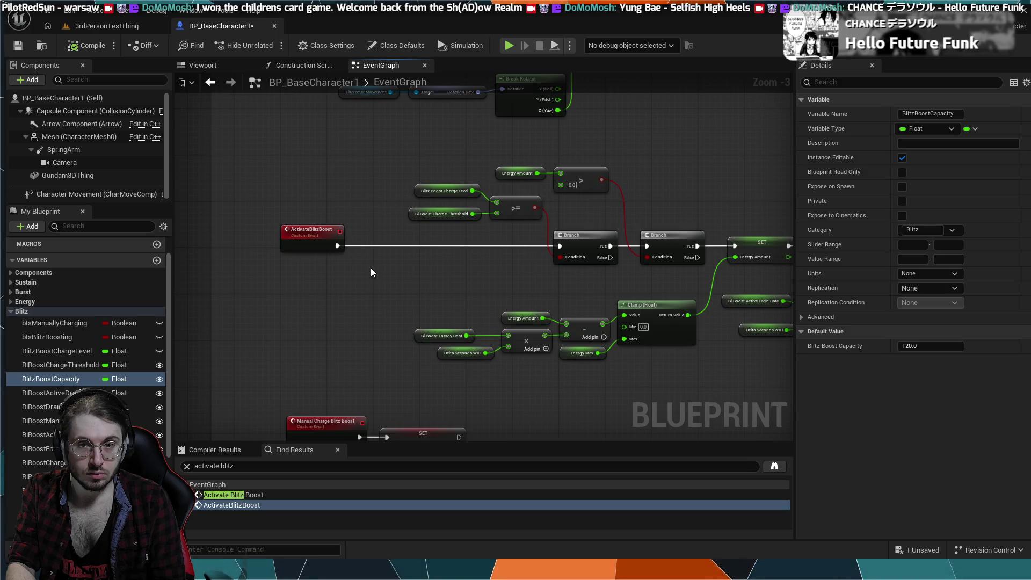
{"action": "left_click_drag", "start_coordinate": [379, 266], "coordinate": [270, 259]}
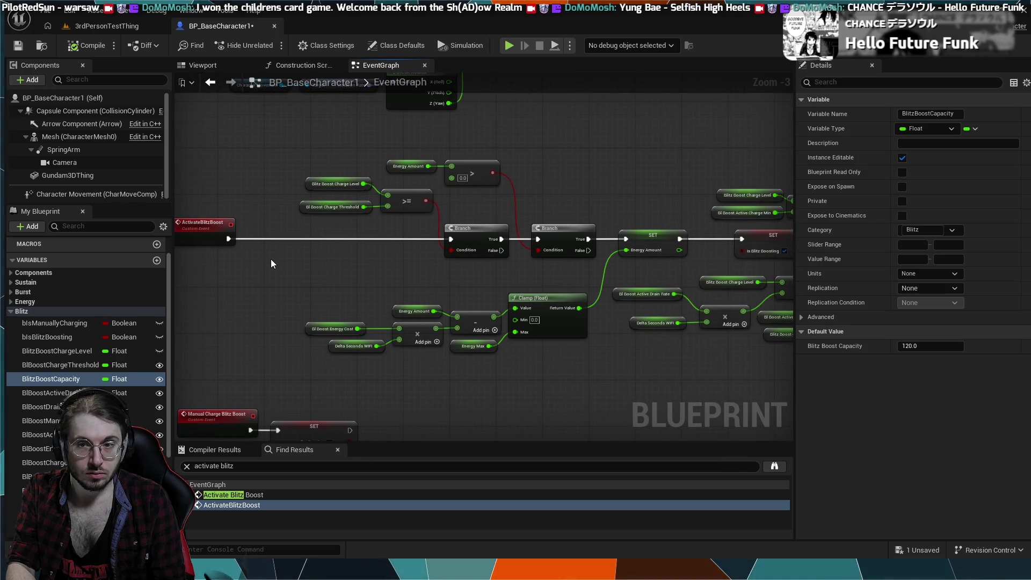
{"action": "scroll", "coordinate": [277, 263], "scroll_direction": "down", "scroll_amount": 1}
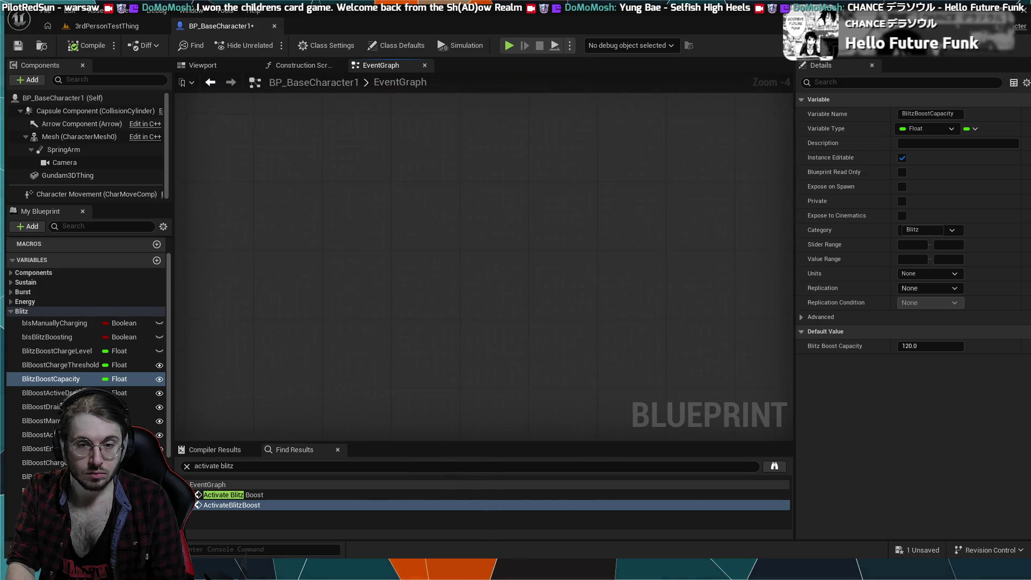
{"action": "scroll", "coordinate": [435, 387], "scroll_direction": "down", "scroll_amount": 6}
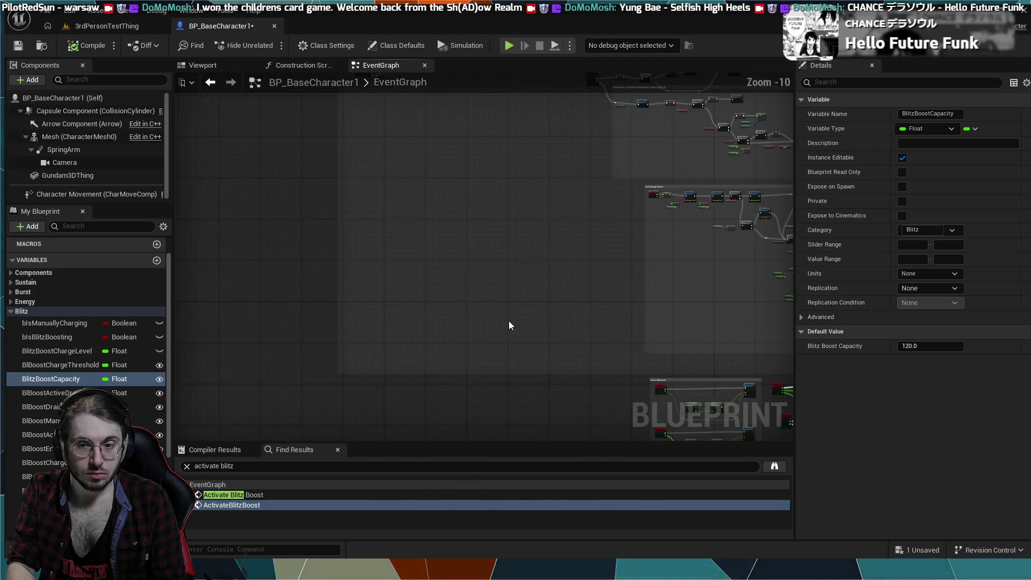
{"action": "left_click_drag", "start_coordinate": [508, 321], "coordinate": [368, 137]}
{"action": "scroll", "coordinate": [361, 241], "scroll_direction": "up", "scroll_amount": 4}
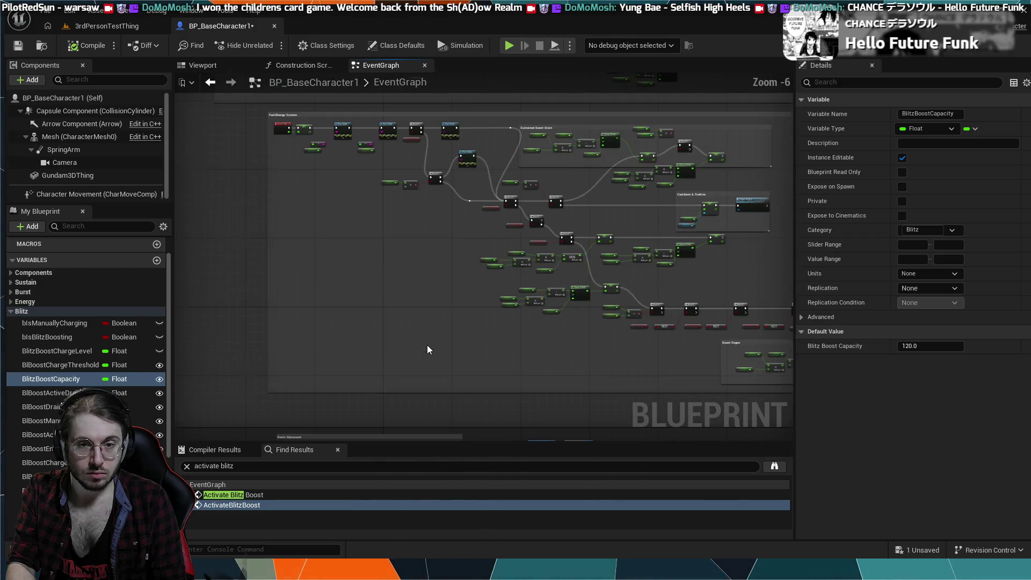
{"action": "scroll", "coordinate": [481, 232], "scroll_direction": "up", "scroll_amount": 2}
{"action": "mouse_move", "coordinate": [465, 236]}
{"action": "left_mouse_down"}
{"action": "mouse_move", "coordinate": [629, 285]}
{"action": "mouse_move", "coordinate": [657, 273]}
{"action": "left_mouse_up"}
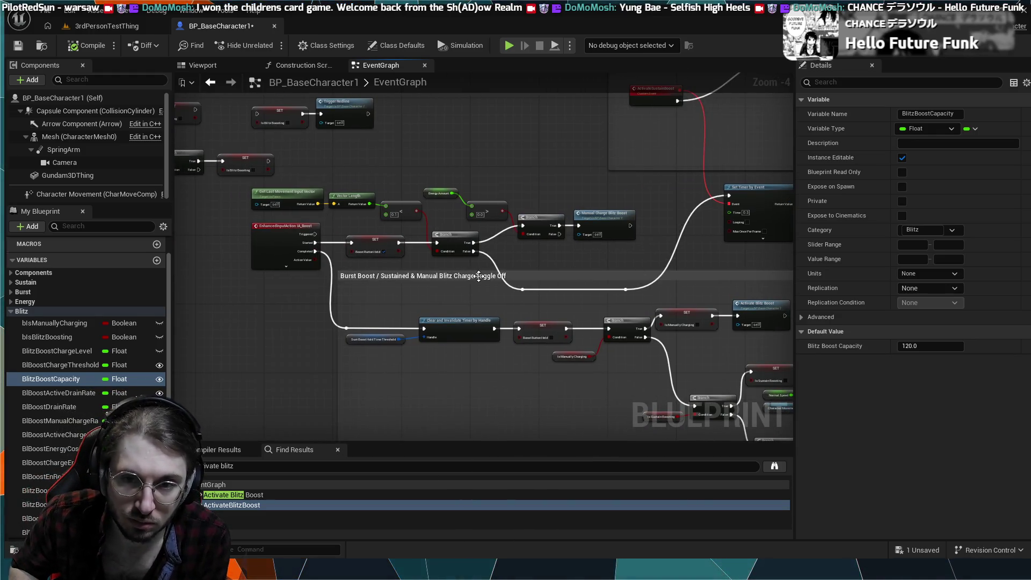
{"action": "scroll", "coordinate": [457, 270], "scroll_direction": "up", "scroll_amount": 1}
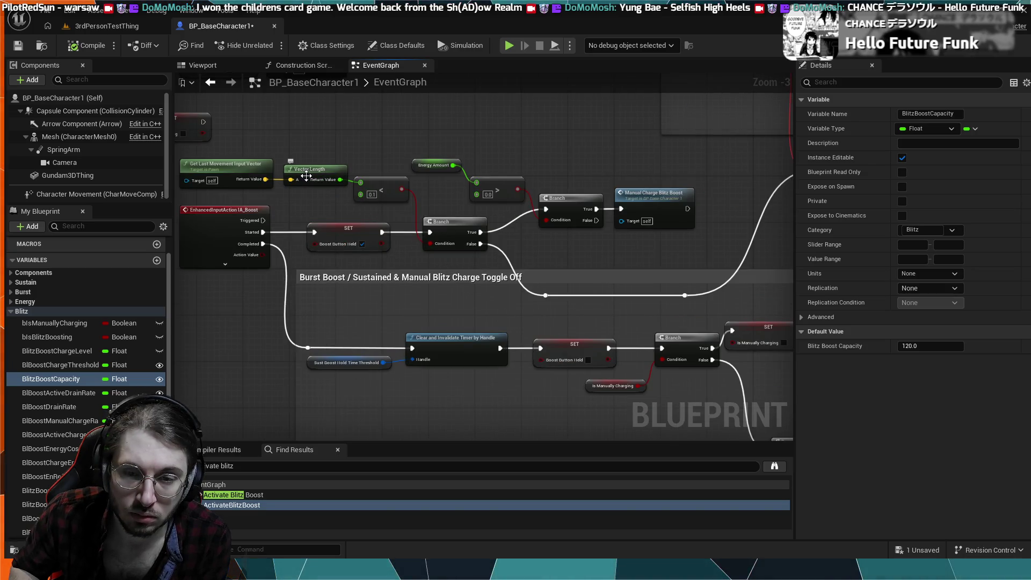
{"action": "left_click_drag", "start_coordinate": [447, 117], "coordinate": [535, 160]}
{"action": "mouse_move", "coordinate": [698, 424]}
{"action": "left_mouse_down"}
{"action": "mouse_move", "coordinate": [617, 270]}
{"action": "mouse_move", "coordinate": [514, 273]}
{"action": "mouse_move", "coordinate": [518, 288]}
{"action": "mouse_move", "coordinate": [479, 318]}
{"action": "left_mouse_up"}
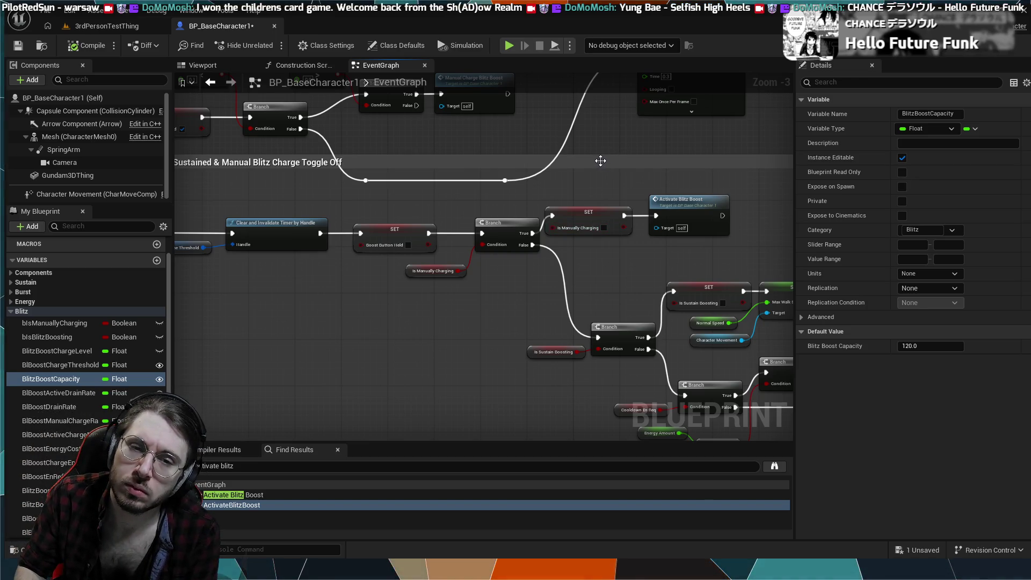
- Remove the Is Manually Charging SET before Activate Blitz Boost and wire it after the ActivateBlitzBoost event
{"action": "left_click", "coordinate": [603, 213]}
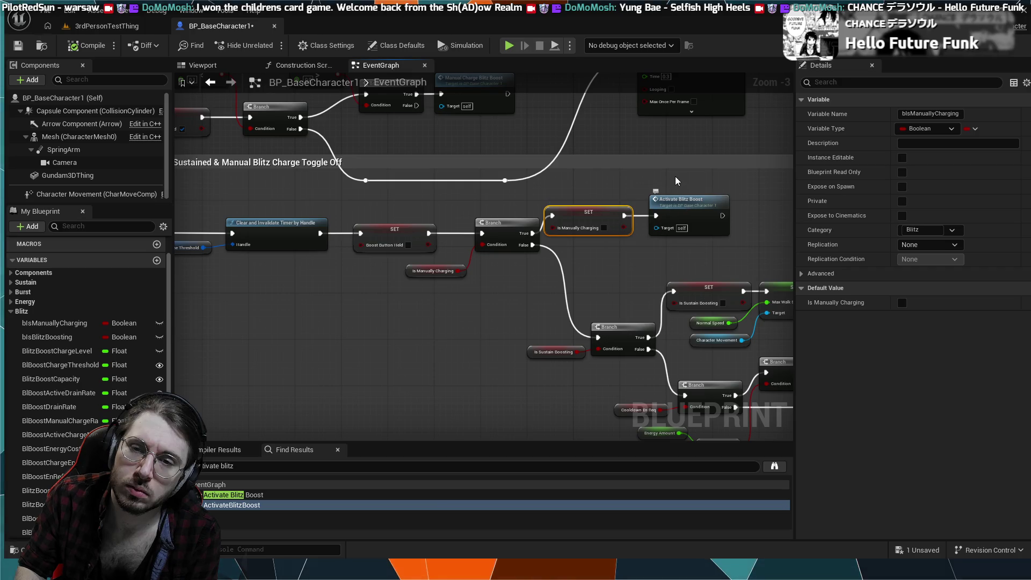
{"action": "key", "text": "Delete"}
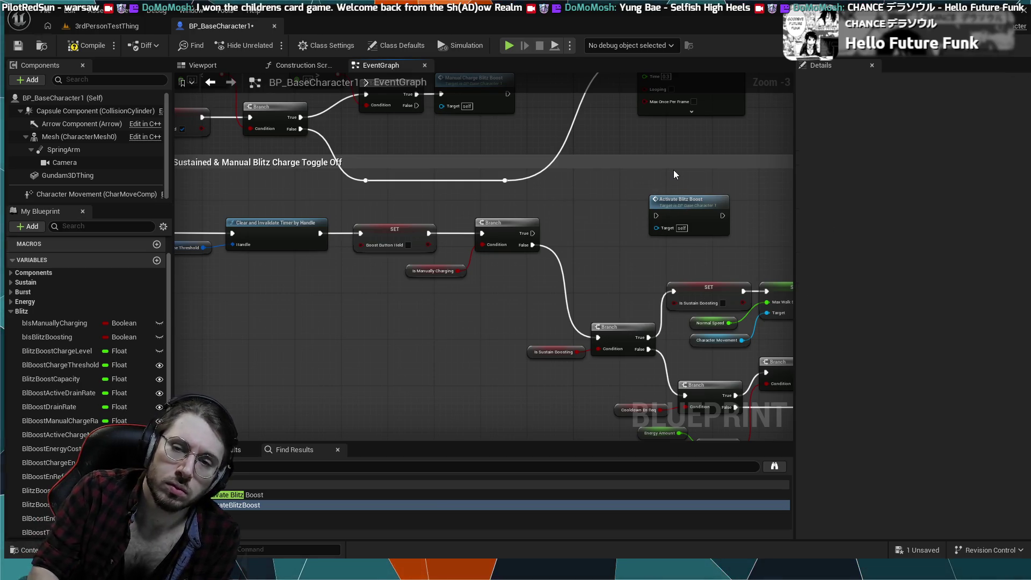
{"action": "mouse_move", "coordinate": [674, 214]}
{"action": "left_mouse_down"}
{"action": "mouse_move", "coordinate": [569, 221]}
{"action": "mouse_move", "coordinate": [579, 202]}
{"action": "mouse_move", "coordinate": [795, 418]}
{"action": "left_mouse_up"}
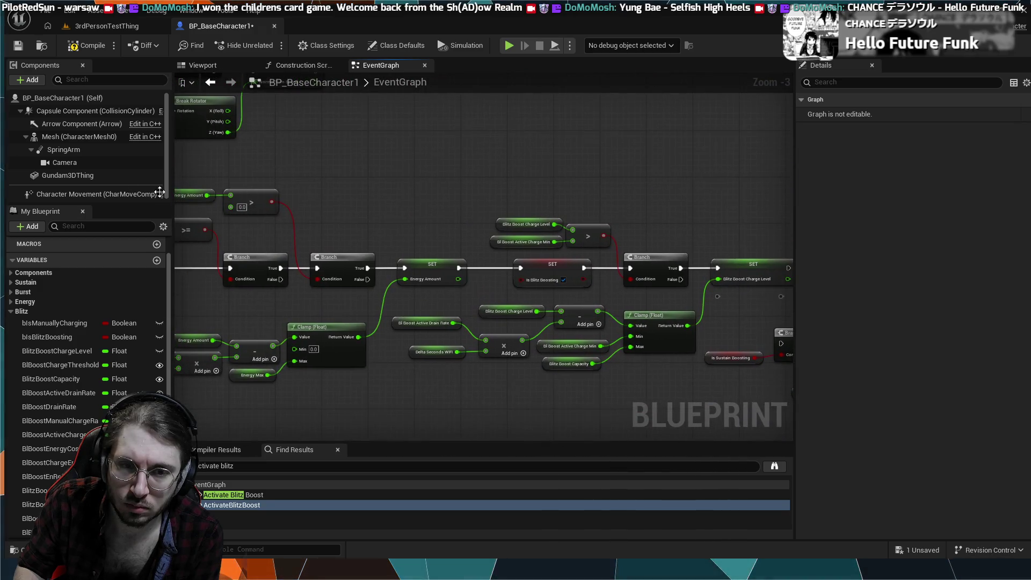
{"action": "mouse_move", "coordinate": [395, 171]}
{"action": "left_mouse_down"}
{"action": "mouse_move", "coordinate": [401, 180]}
{"action": "mouse_move", "coordinate": [753, 140]}
{"action": "mouse_move", "coordinate": [577, 219]}
{"action": "left_mouse_up"}
{"action": "left_click_drag", "start_coordinate": [394, 323], "coordinate": [454, 320]}
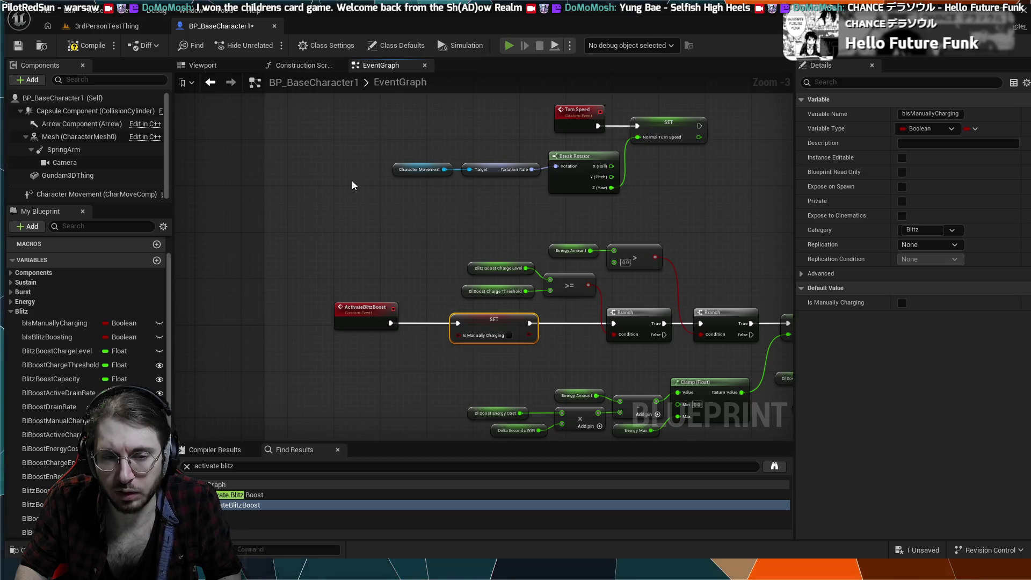
- Run a quick simulation to test the boost logic, then stop it
{"action": "key", "text": "alt+p"}
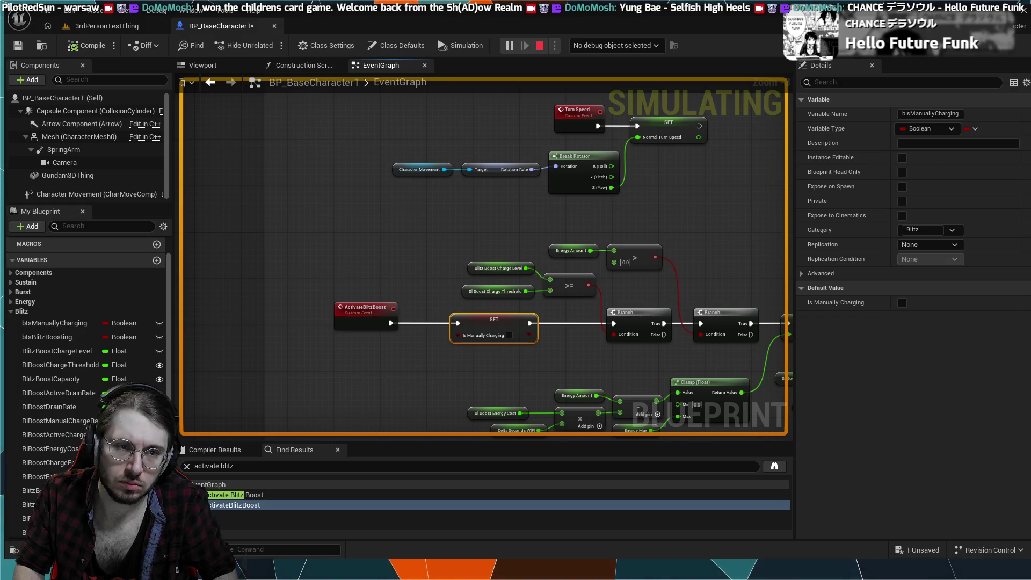
{"action": "key", "text": "Escape"}
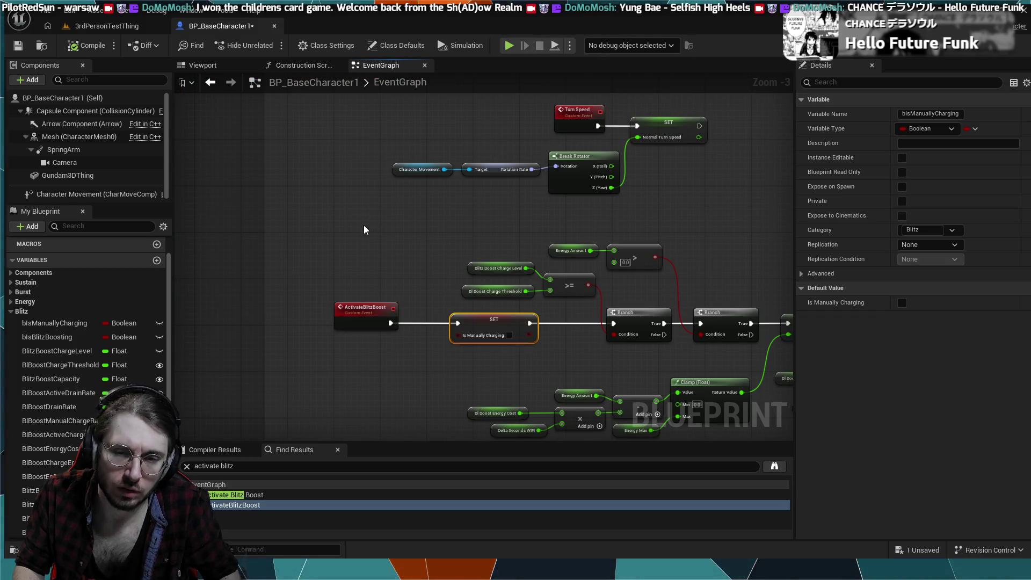
{"action": "scroll", "coordinate": [363, 224], "scroll_direction": "down", "scroll_amount": 2}
{"action": "right_click", "coordinate": [479, 318]}
{"action": "scroll", "coordinate": [515, 276], "scroll_direction": "down", "scroll_amount": 2}
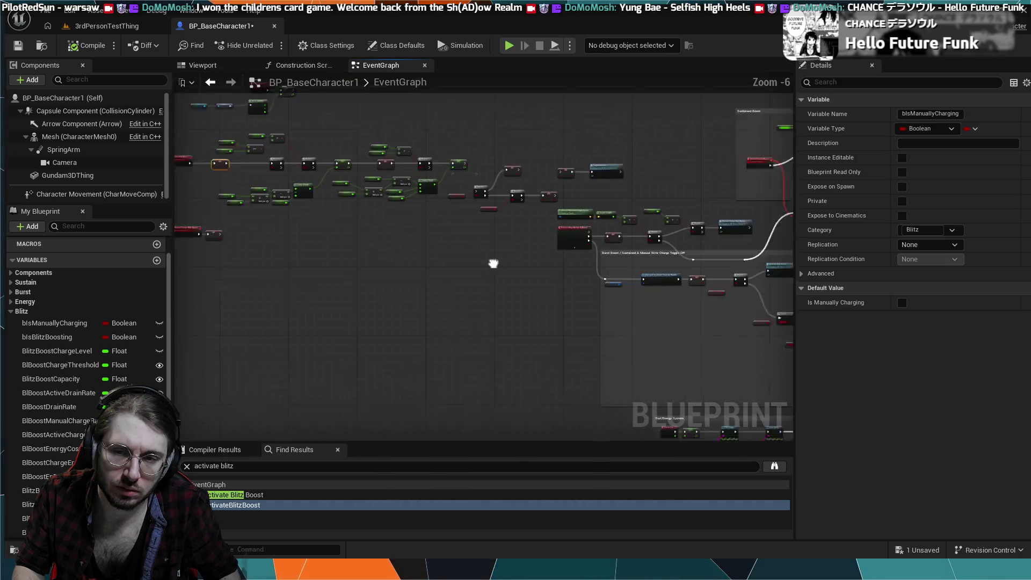
- Move the Is Blitz Boosting Branch and NOT nodes below the chain, then wire cooldown True to Is Burst Boosting
{"action": "mouse_move", "coordinate": [574, 313]}
{"action": "left_mouse_down"}
{"action": "mouse_move", "coordinate": [483, 211]}
{"action": "mouse_move", "coordinate": [547, 340]}
{"action": "left_mouse_up"}
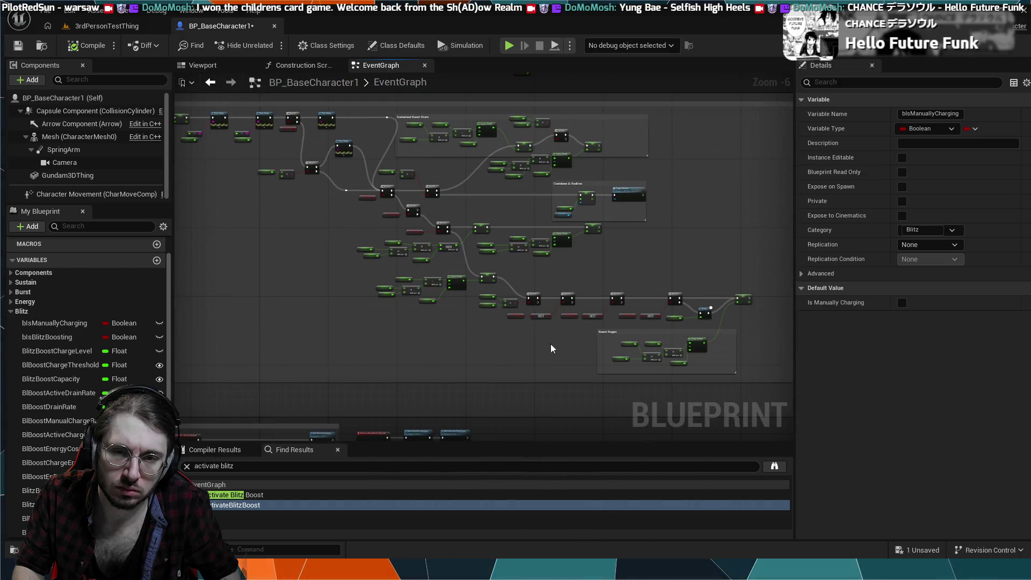
{"action": "mouse_move", "coordinate": [349, 249]}
{"action": "left_mouse_down"}
{"action": "mouse_move", "coordinate": [360, 258]}
{"action": "mouse_move", "coordinate": [303, 362]}
{"action": "mouse_move", "coordinate": [274, 198]}
{"action": "left_mouse_up"}
{"action": "scroll", "coordinate": [360, 258], "scroll_direction": "up", "scroll_amount": 4}
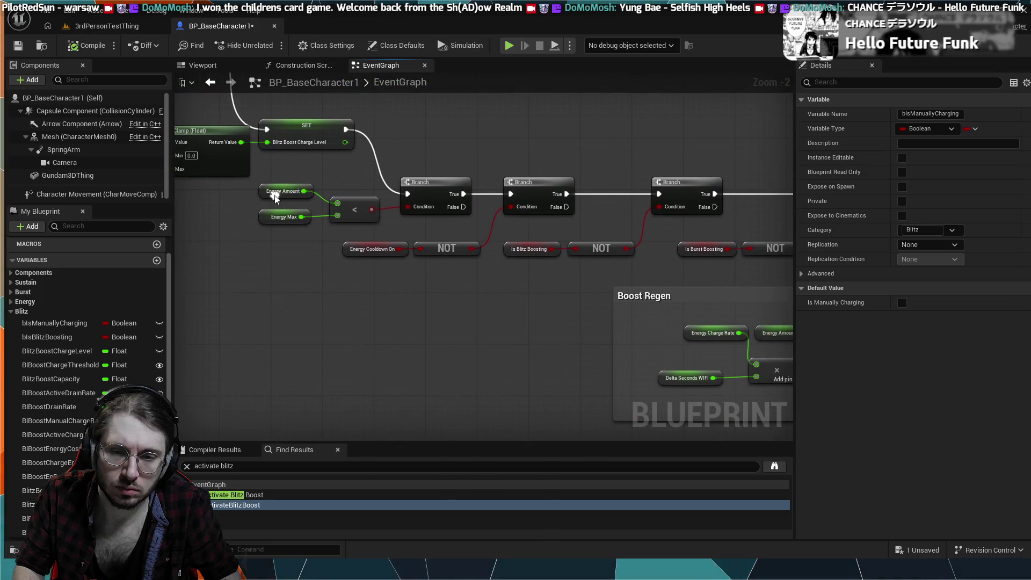
{"action": "mouse_move", "coordinate": [522, 287]}
{"action": "left_mouse_down"}
{"action": "mouse_move", "coordinate": [399, 333]}
{"action": "mouse_move", "coordinate": [437, 335]}
{"action": "mouse_move", "coordinate": [481, 356]}
{"action": "left_mouse_up"}
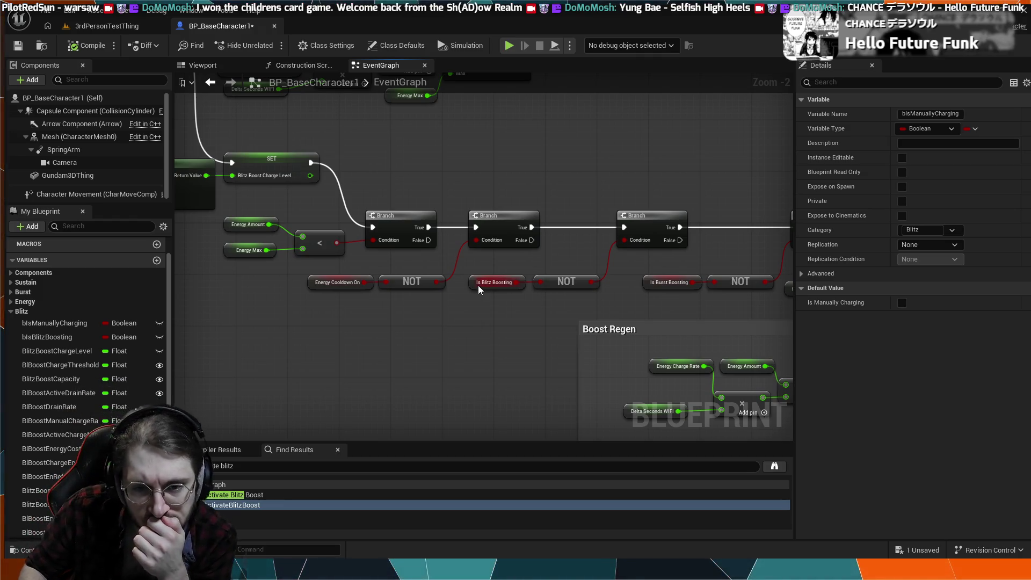
{"action": "mouse_move", "coordinate": [484, 328]}
{"action": "left_mouse_down"}
{"action": "mouse_move", "coordinate": [252, 329]}
{"action": "mouse_move", "coordinate": [185, 311]}
{"action": "mouse_move", "coordinate": [211, 305]}
{"action": "left_mouse_up"}
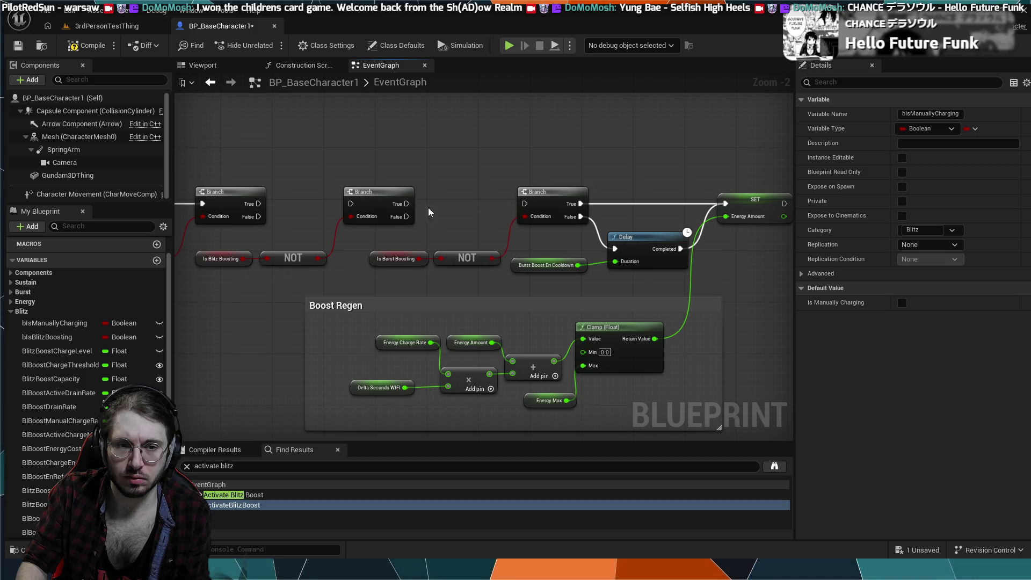
{"action": "left_click_drag", "start_coordinate": [248, 253], "coordinate": [246, 257]}
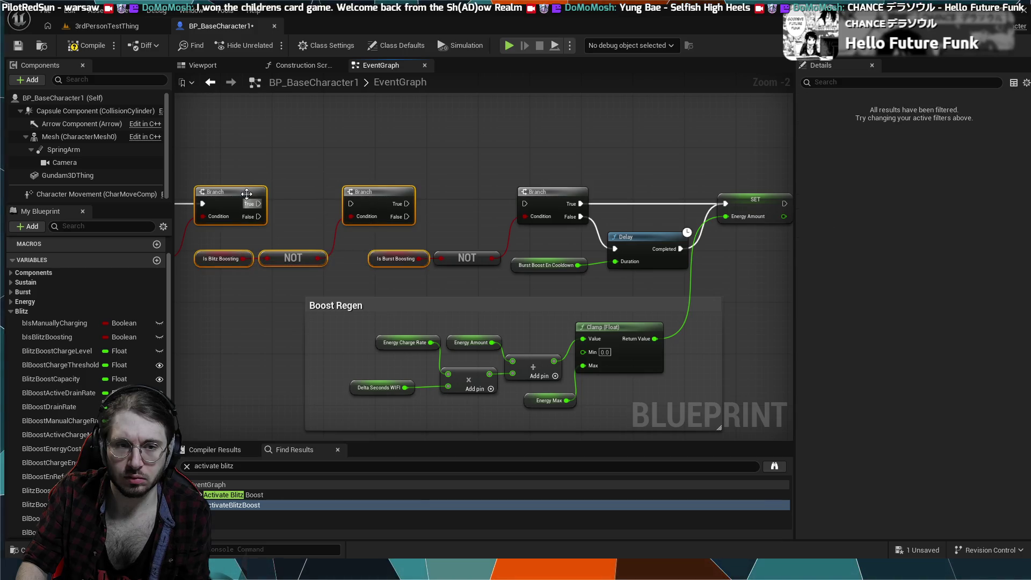
{"action": "left_click", "coordinate": [391, 252]}
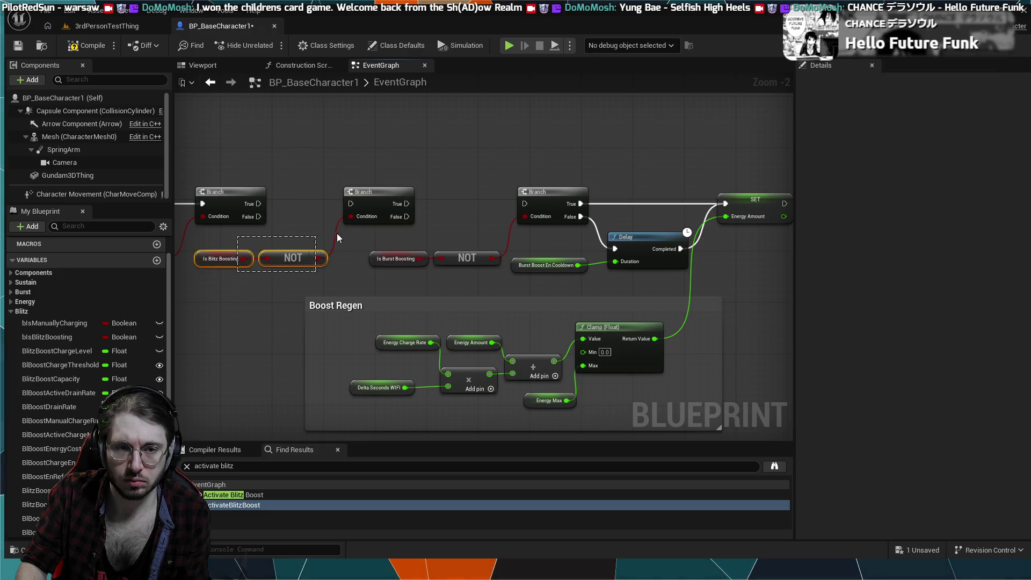
{"action": "left_click", "coordinate": [350, 198], "text": "shift"}
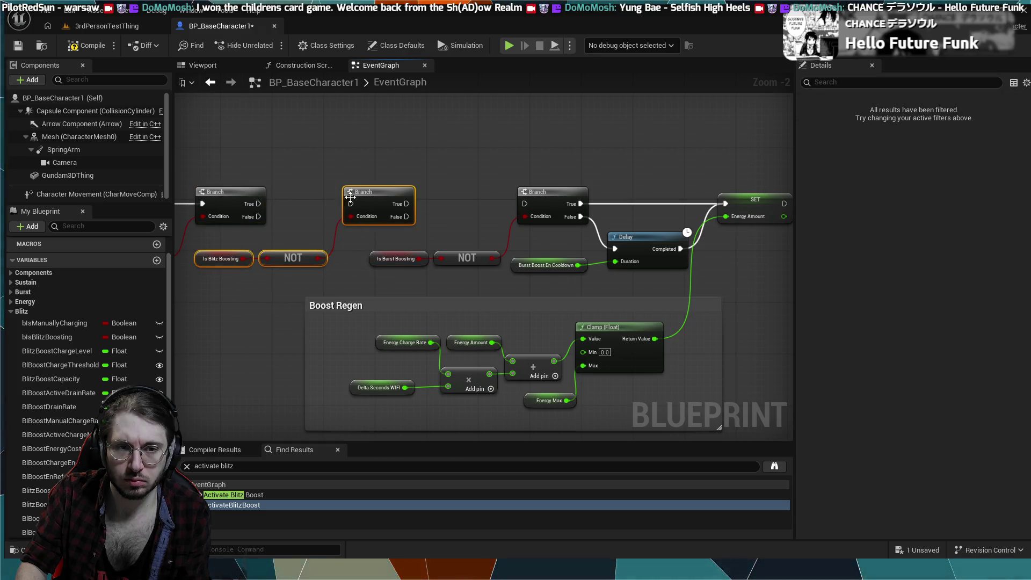
{"action": "mouse_move", "coordinate": [350, 197]}
{"action": "left_mouse_down"}
{"action": "mouse_move", "coordinate": [259, 279]}
{"action": "mouse_move", "coordinate": [485, 257]}
{"action": "mouse_move", "coordinate": [415, 270]}
{"action": "left_mouse_up"}
{"action": "left_click", "coordinate": [513, 211]}
{"action": "left_click_drag", "start_coordinate": [762, 175], "coordinate": [755, 185]}
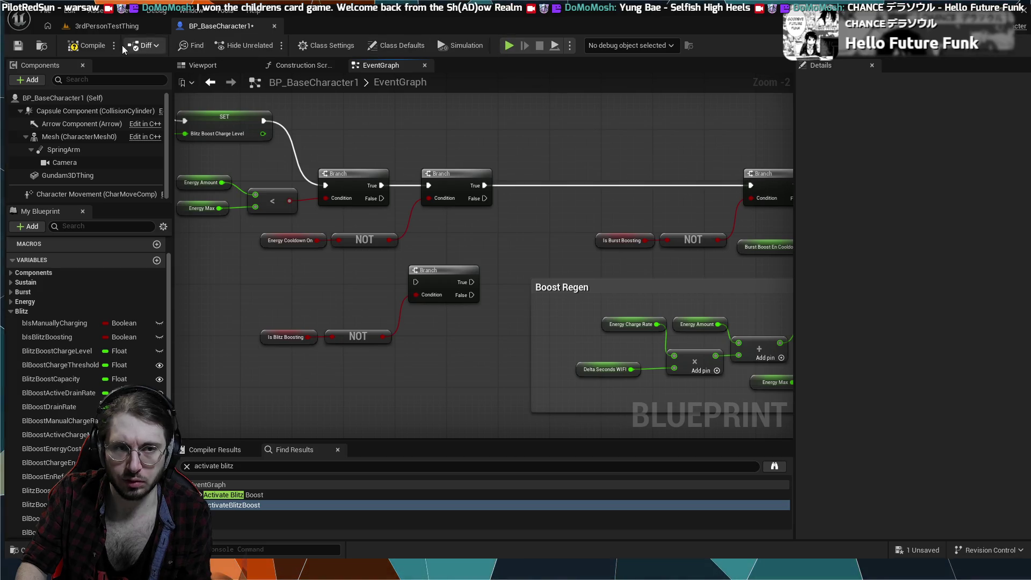
- Play-test 3rdPersonTestThing with the W boost key, then return to BP_BaseCharacter1's EventGraph
{"action": "left_click", "coordinate": [112, 28]}
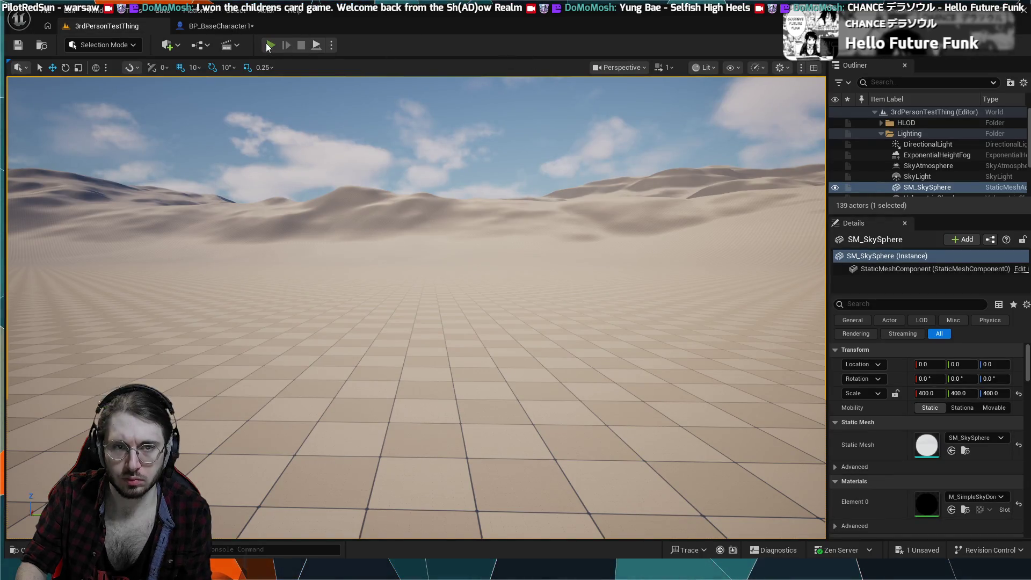
{"action": "left_click", "coordinate": [266, 42]}
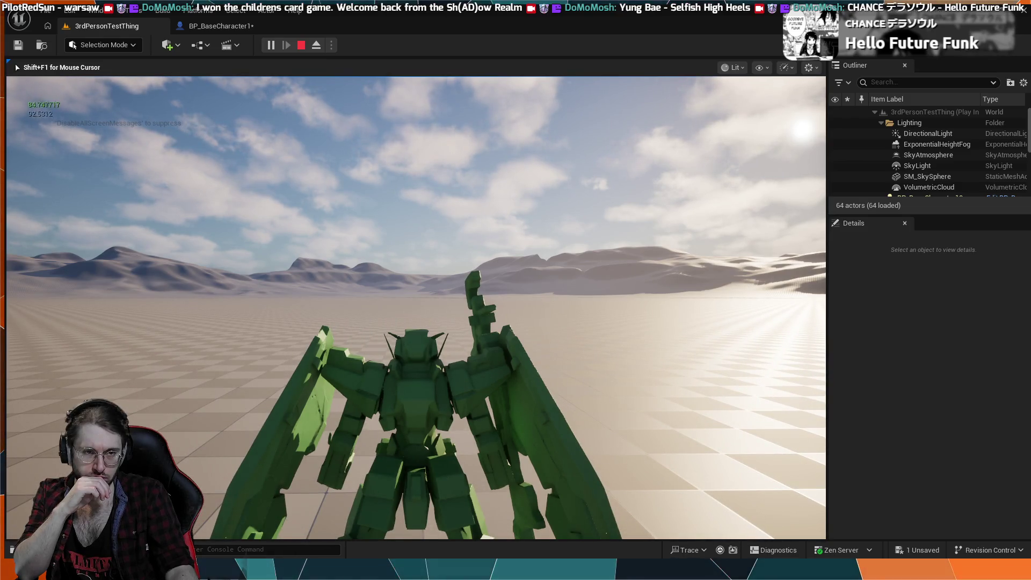
{"action": "key", "text": "w"}
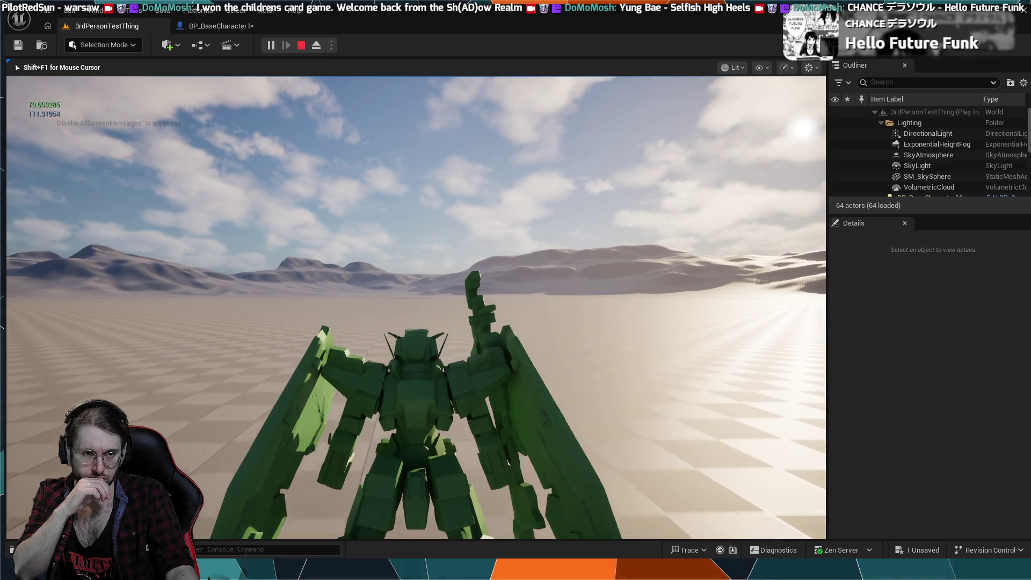
{"action": "key", "text": "shift+F1"}
{"action": "key", "text": "Escape"}
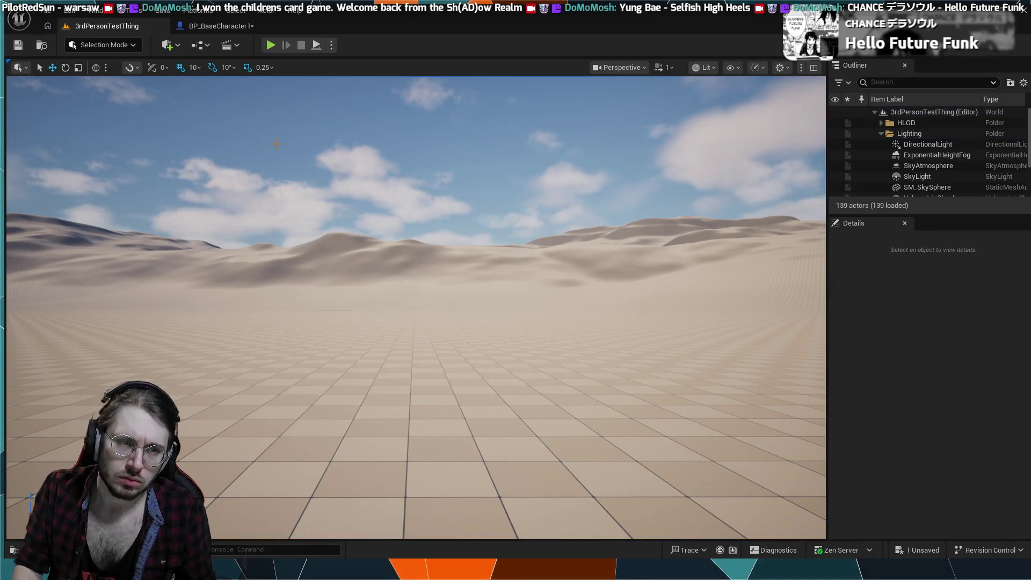
{"action": "left_click", "coordinate": [210, 27]}
{"action": "scroll", "coordinate": [268, 196], "scroll_direction": "down", "scroll_amount": 4}
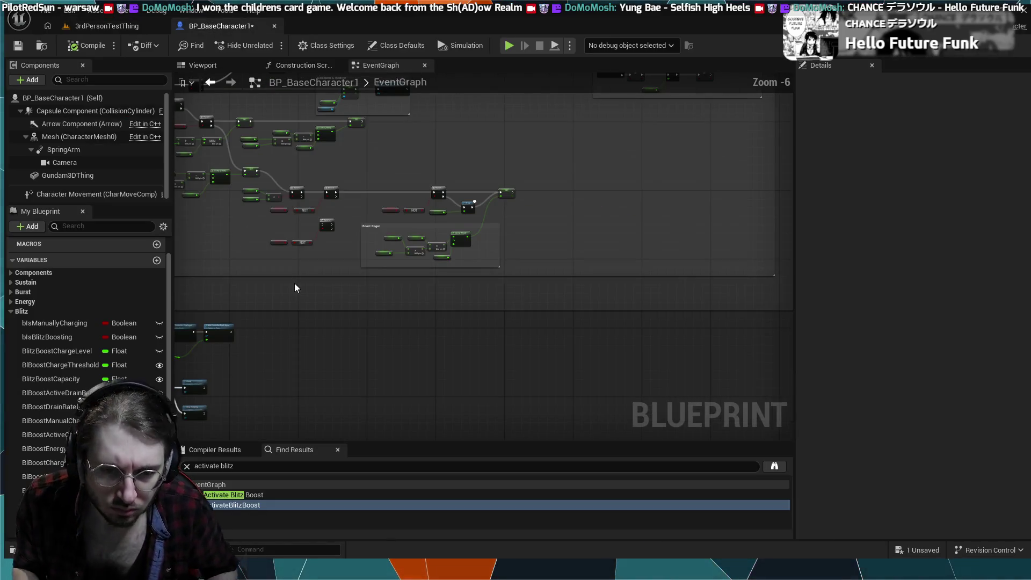
{"action": "mouse_move", "coordinate": [475, 201]}
{"action": "left_mouse_down"}
{"action": "mouse_move", "coordinate": [453, 320]}
{"action": "mouse_move", "coordinate": [472, 283]}
{"action": "mouse_move", "coordinate": [396, 198]}
{"action": "mouse_move", "coordinate": [416, 246]}
{"action": "mouse_move", "coordinate": [445, 267]}
{"action": "left_mouse_up"}
{"action": "scroll", "coordinate": [417, 246], "scroll_direction": "up", "scroll_amount": 3}
{"action": "scroll", "coordinate": [444, 267], "scroll_direction": "down", "scroll_amount": 1}
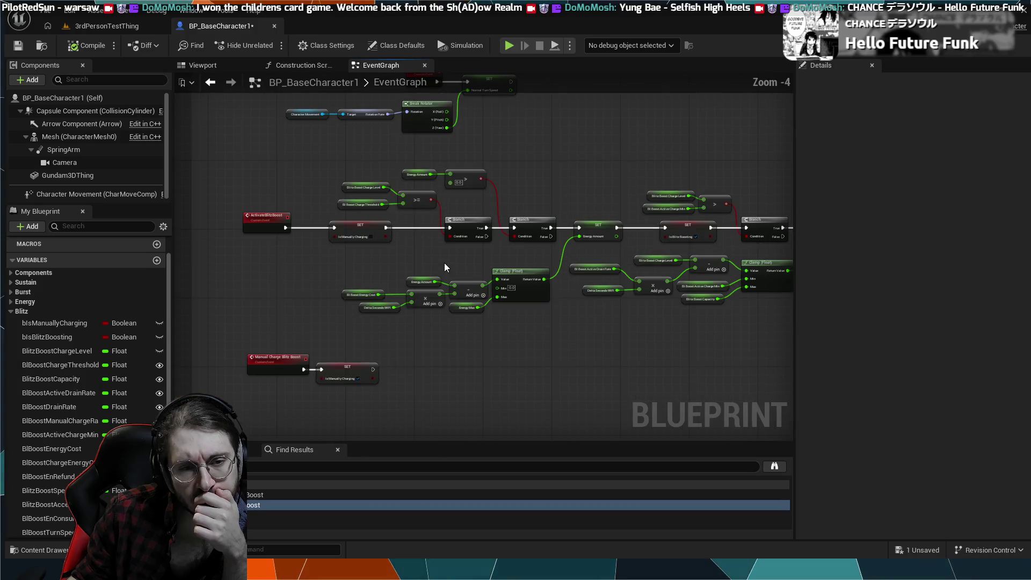
{"action": "scroll", "coordinate": [351, 280], "scroll_direction": "up", "scroll_amount": 1}
{"action": "mouse_move", "coordinate": [351, 280]}
{"action": "left_mouse_down"}
{"action": "mouse_move", "coordinate": [357, 306]}
{"action": "mouse_move", "coordinate": [331, 209]}
{"action": "mouse_move", "coordinate": [334, 314]}
{"action": "left_mouse_up"}
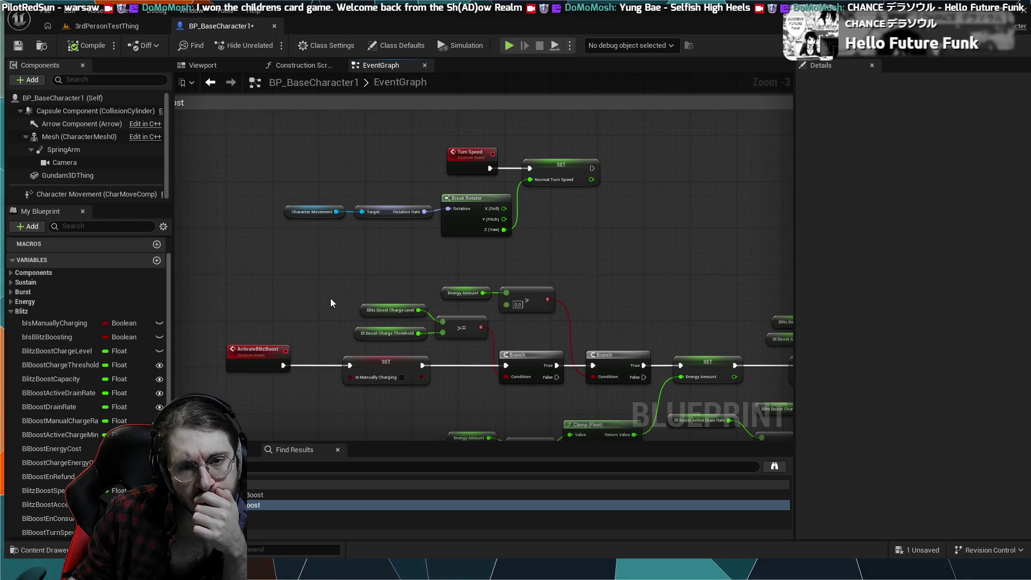
{"action": "mouse_move", "coordinate": [312, 273]}
{"action": "left_mouse_down"}
{"action": "mouse_move", "coordinate": [288, 217]}
{"action": "mouse_move", "coordinate": [296, 232]}
{"action": "left_mouse_up"}
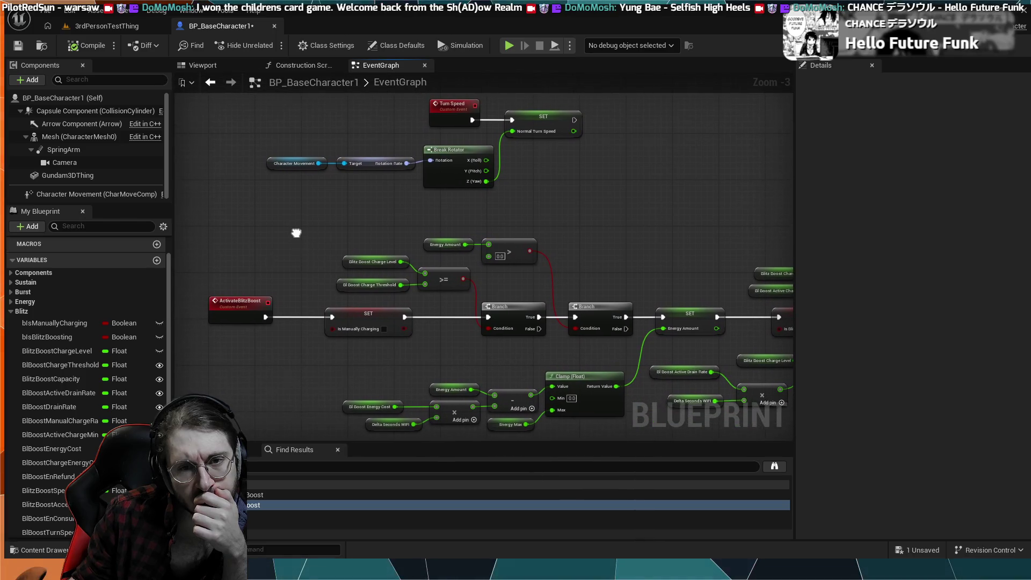
{"action": "scroll", "coordinate": [295, 233], "scroll_direction": "up", "scroll_amount": 1}
{"action": "scroll", "coordinate": [276, 214], "scroll_direction": "up", "scroll_amount": 1}
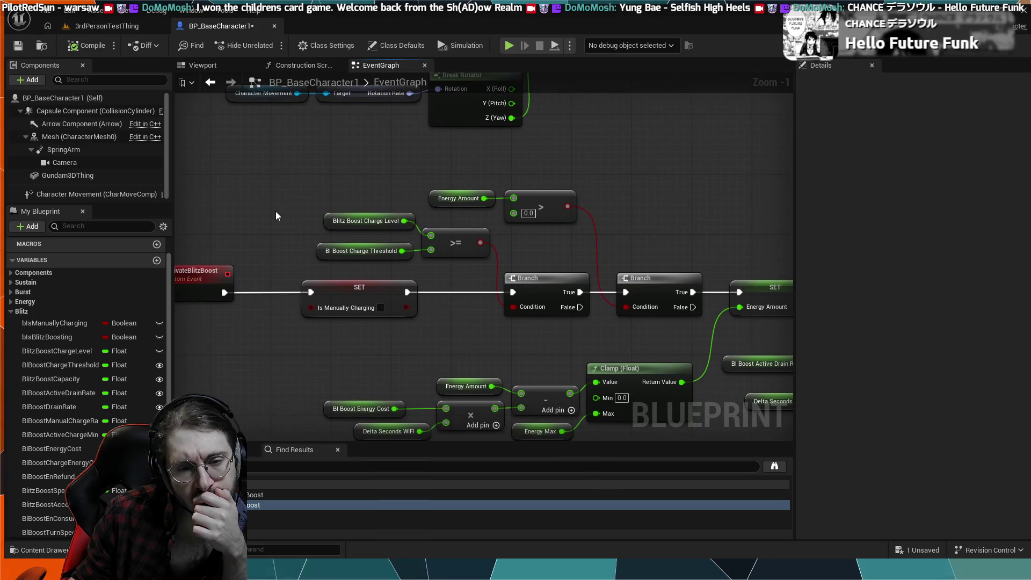
{"action": "left_click_drag", "start_coordinate": [456, 285], "coordinate": [407, 274]}
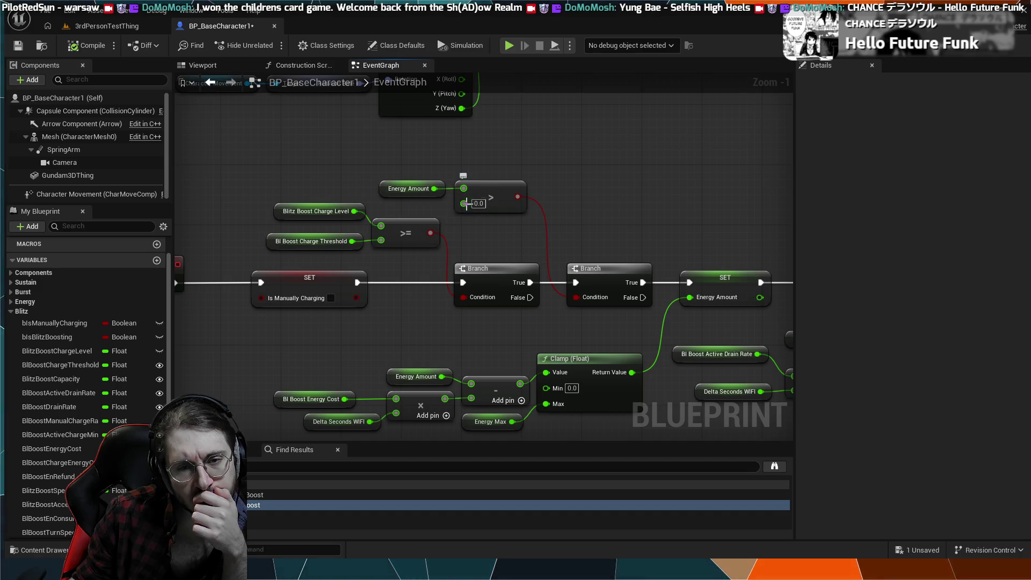
{"action": "left_click_drag", "start_coordinate": [601, 250], "coordinate": [356, 189]}
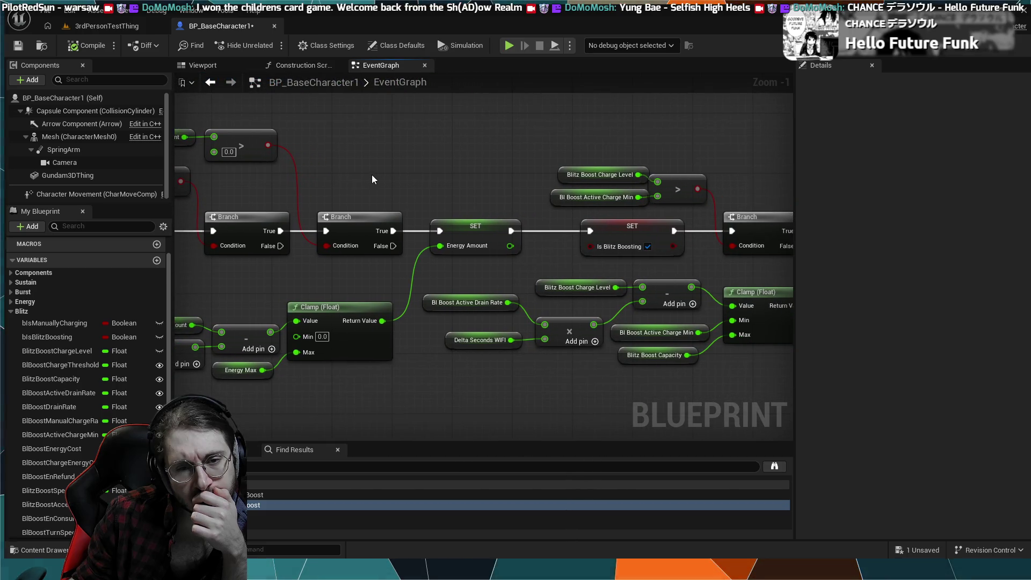
{"action": "scroll", "coordinate": [371, 177], "scroll_direction": "down", "scroll_amount": 2}
{"action": "mouse_move", "coordinate": [362, 169]}
{"action": "left_mouse_down"}
{"action": "mouse_move", "coordinate": [463, 203]}
{"action": "mouse_move", "coordinate": [339, 166]}
{"action": "mouse_move", "coordinate": [370, 170]}
{"action": "mouse_move", "coordinate": [357, 169]}
{"action": "left_mouse_up"}
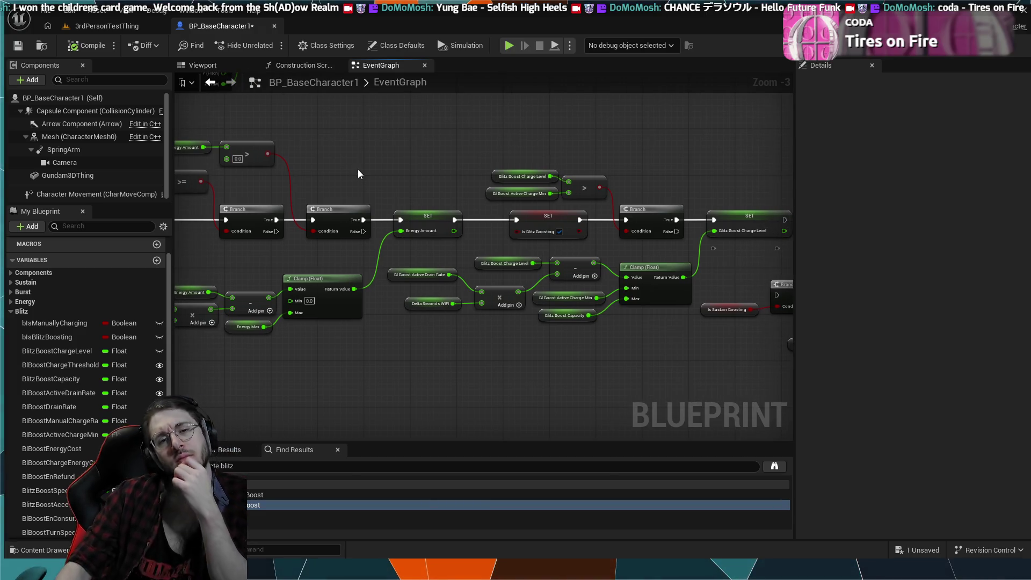
{"action": "left_click_drag", "start_coordinate": [323, 242], "coordinate": [445, 225]}
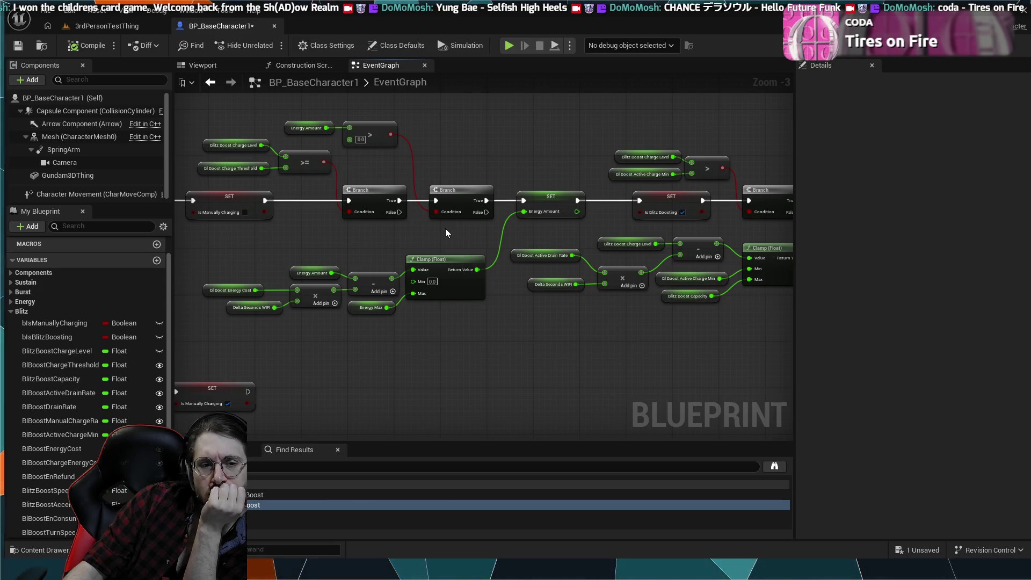
{"action": "left_click_drag", "start_coordinate": [435, 229], "coordinate": [524, 248]}
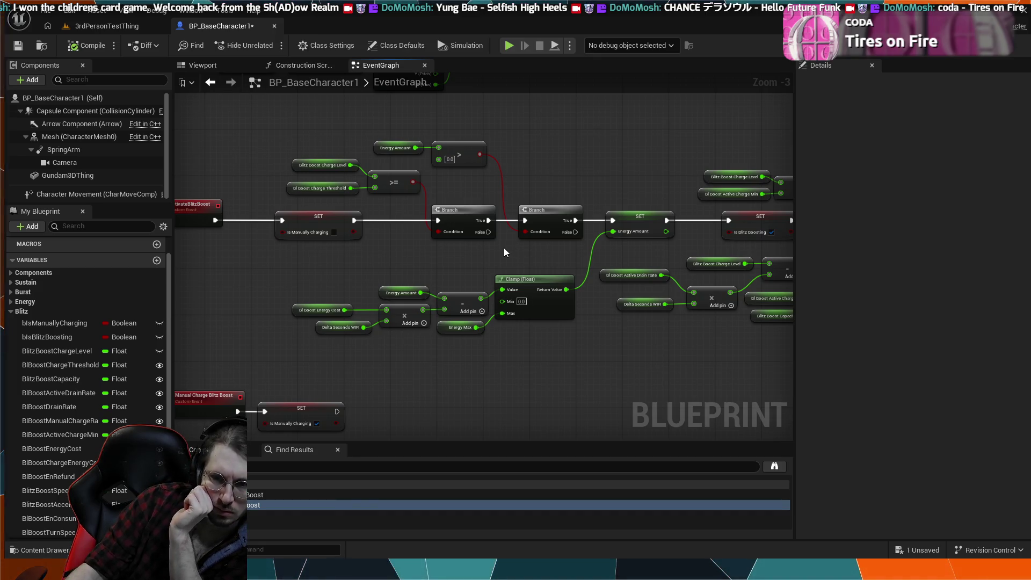
{"action": "mouse_move", "coordinate": [503, 253]}
{"action": "left_mouse_down"}
{"action": "mouse_move", "coordinate": [392, 215]}
{"action": "mouse_move", "coordinate": [147, 233]}
{"action": "left_mouse_up"}
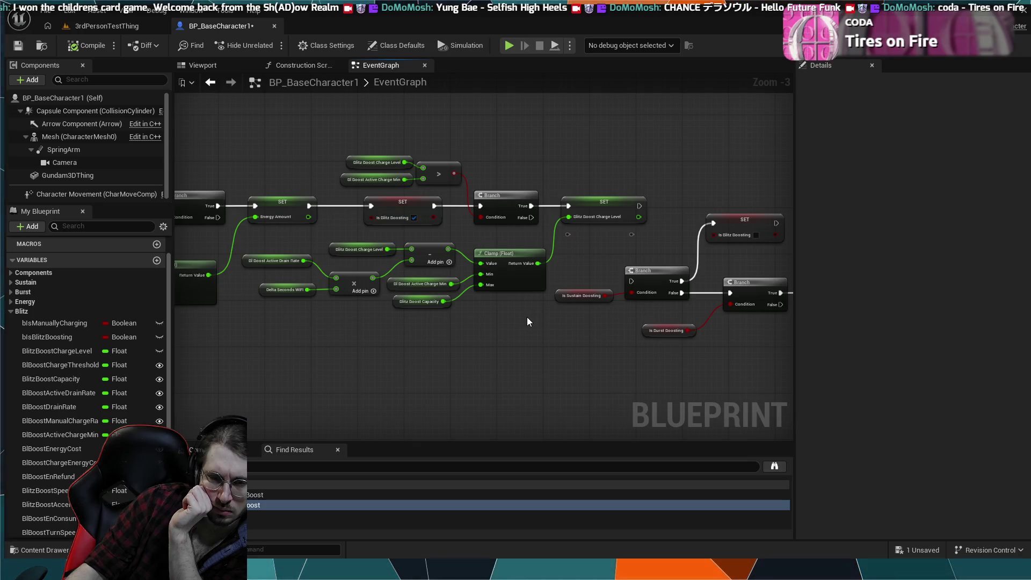
{"action": "left_click_drag", "start_coordinate": [527, 321], "coordinate": [674, 329]}
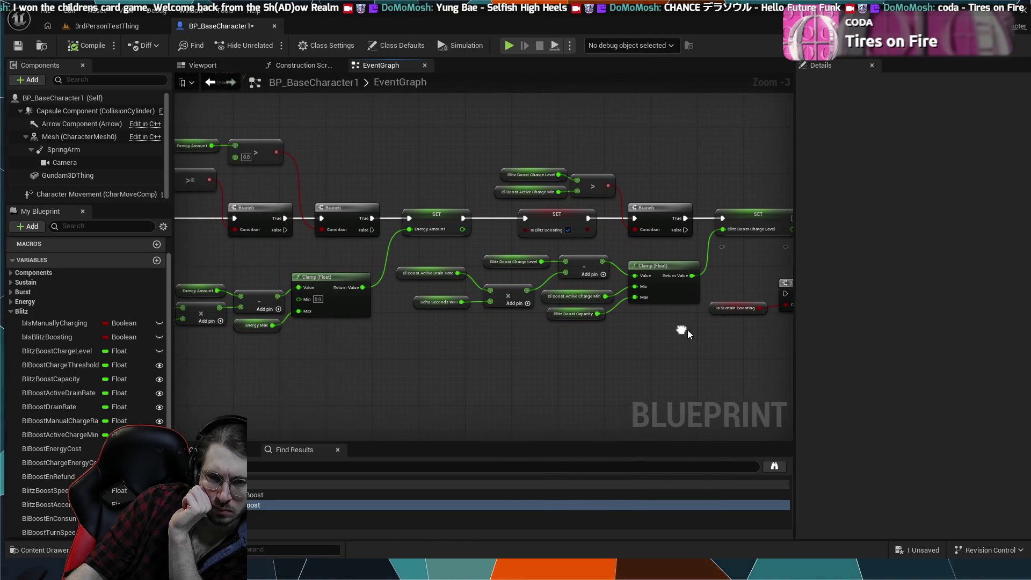
{"action": "mouse_move", "coordinate": [428, 344]}
{"action": "left_mouse_down"}
{"action": "mouse_move", "coordinate": [532, 349]}
{"action": "mouse_move", "coordinate": [626, 337]}
{"action": "left_mouse_up"}
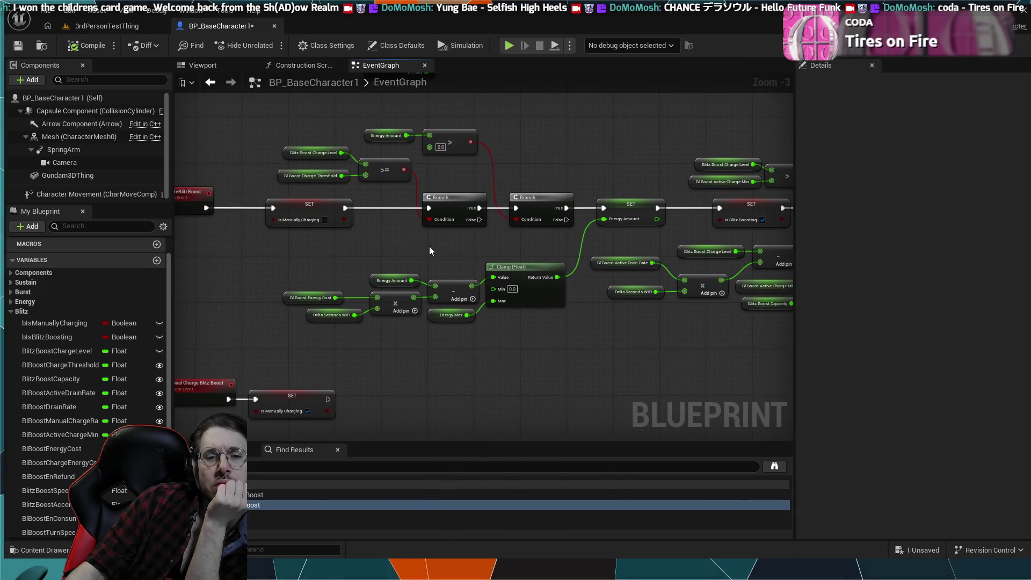
{"action": "mouse_move", "coordinate": [419, 249]}
{"action": "left_mouse_down"}
{"action": "mouse_move", "coordinate": [494, 250]}
{"action": "mouse_move", "coordinate": [410, 261]}
{"action": "left_mouse_up"}
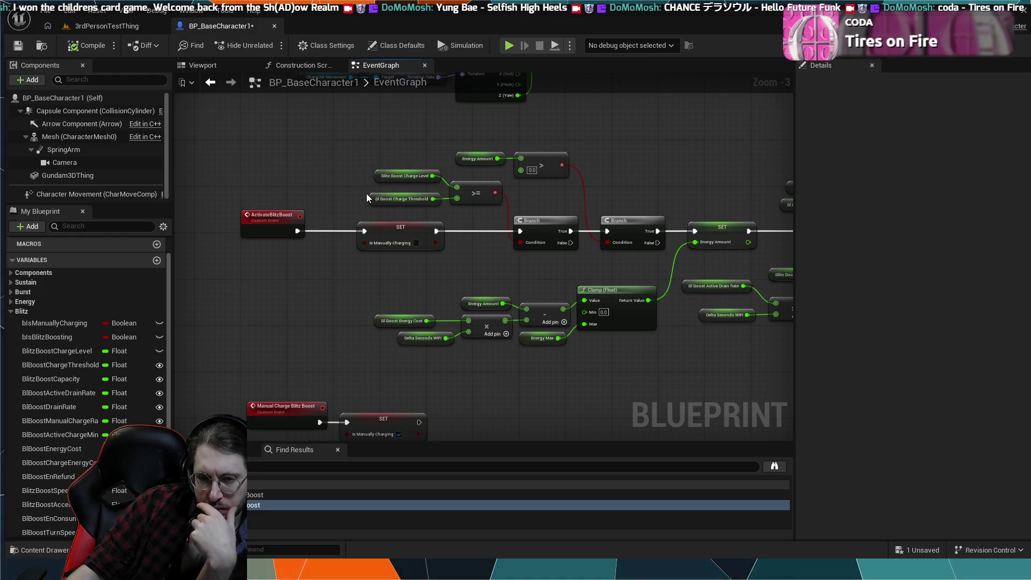
{"action": "left_click_drag", "start_coordinate": [614, 356], "coordinate": [567, 345]}
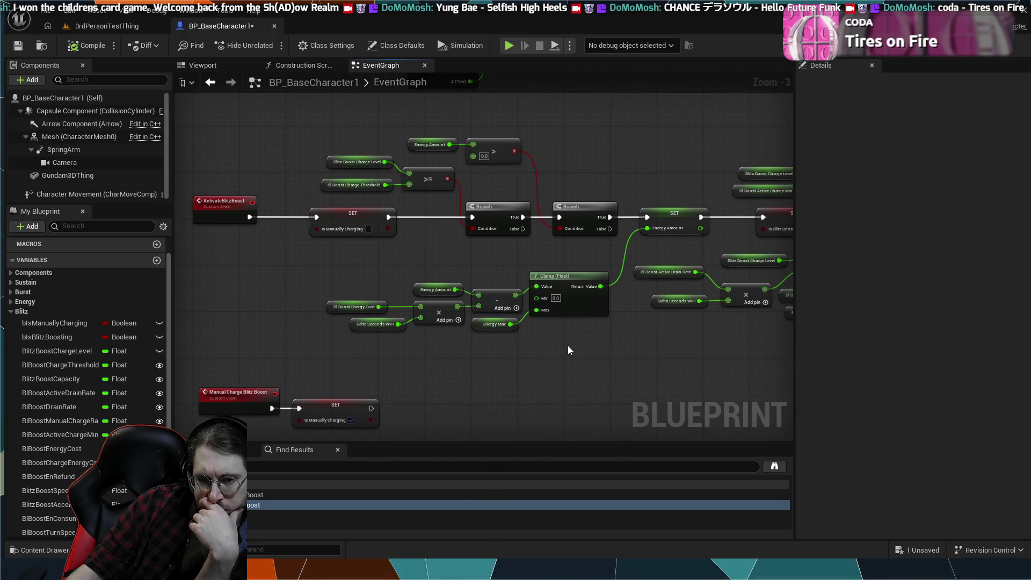
{"action": "left_click", "coordinate": [346, 306]}
{"action": "left_click", "coordinate": [430, 290]}
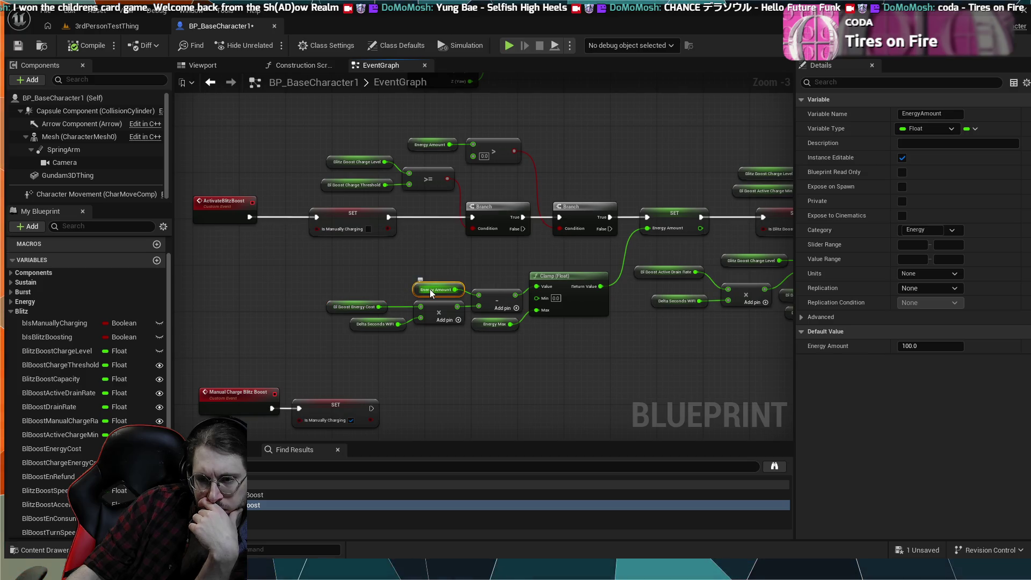
{"action": "left_click", "coordinate": [370, 293]}
{"action": "left_click", "coordinate": [361, 309]}
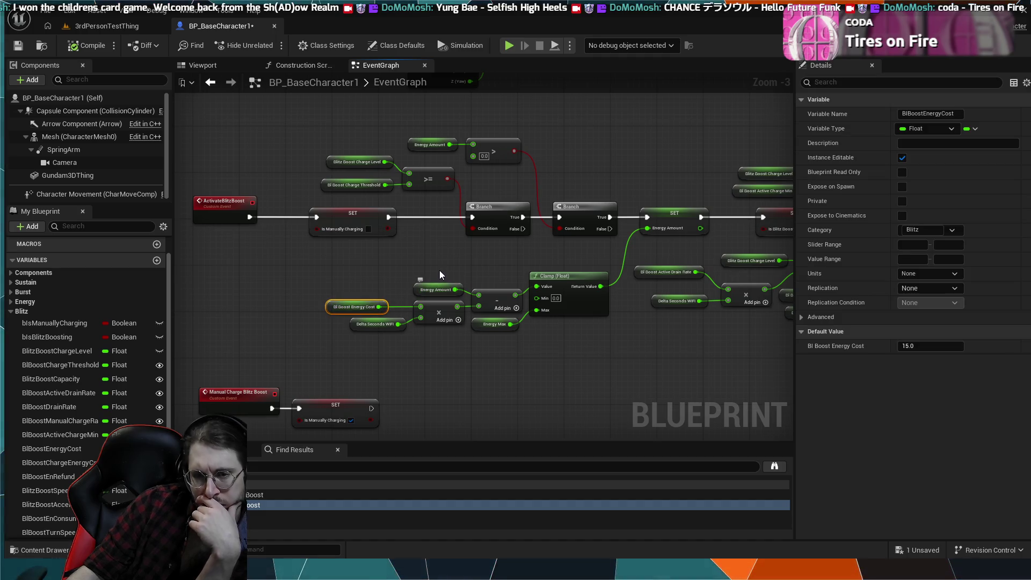
{"action": "left_click", "coordinate": [440, 271]}
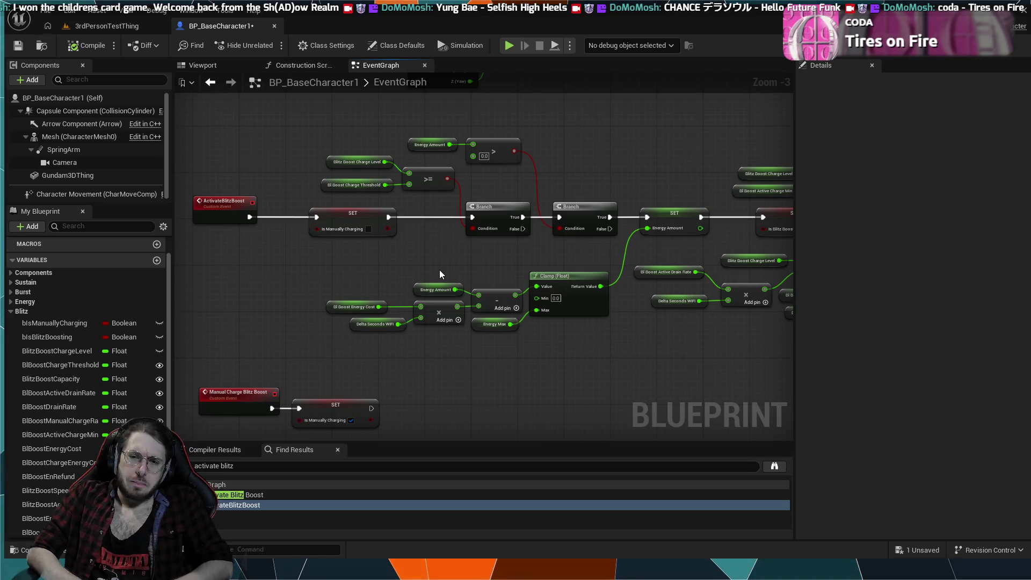
{"action": "scroll", "coordinate": [703, 383], "scroll_direction": "up", "scroll_amount": 3}
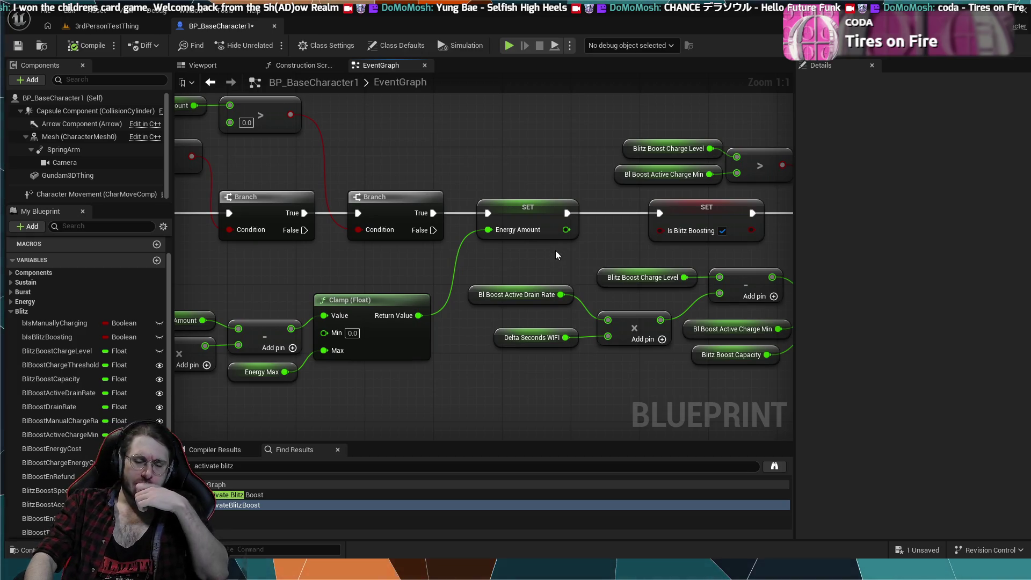
- Connect the SET Blitz Boost Charge Level exec output to the Is Sustain Boosting Branch
{"action": "left_click_drag", "start_coordinate": [617, 234], "coordinate": [457, 255]}
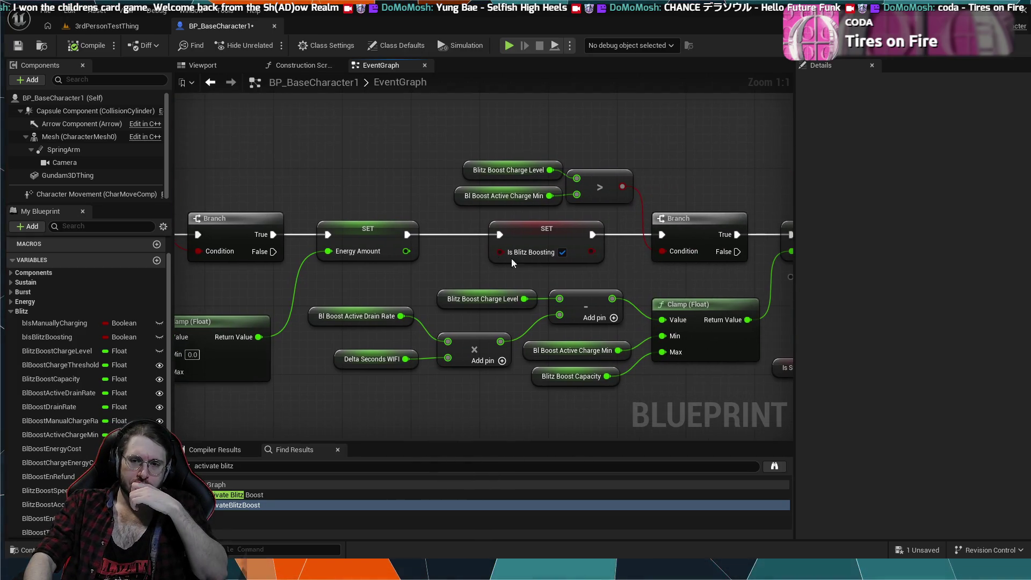
{"action": "left_click_drag", "start_coordinate": [525, 237], "coordinate": [519, 236]}
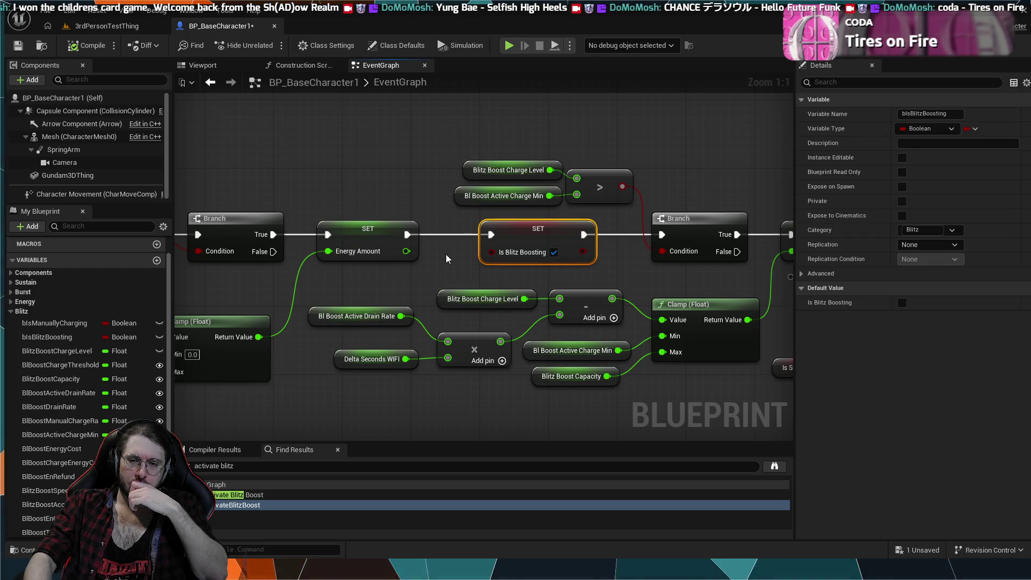
{"action": "left_click_drag", "start_coordinate": [600, 264], "coordinate": [527, 285]}
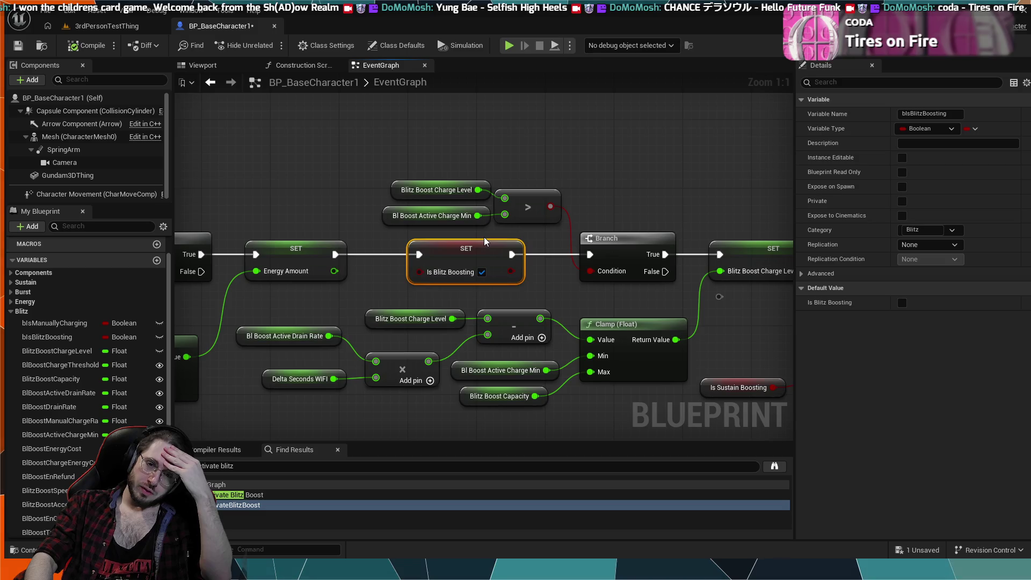
{"action": "left_click_drag", "start_coordinate": [654, 288], "coordinate": [525, 301]}
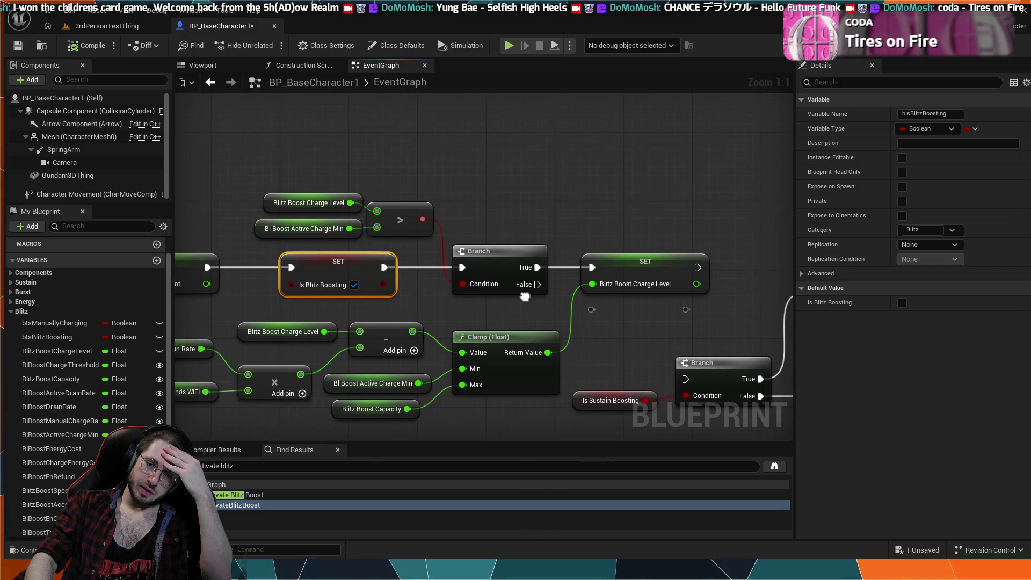
{"action": "mouse_move", "coordinate": [579, 335]}
{"action": "left_mouse_down"}
{"action": "mouse_move", "coordinate": [595, 298]}
{"action": "mouse_move", "coordinate": [381, 293]}
{"action": "left_mouse_up"}
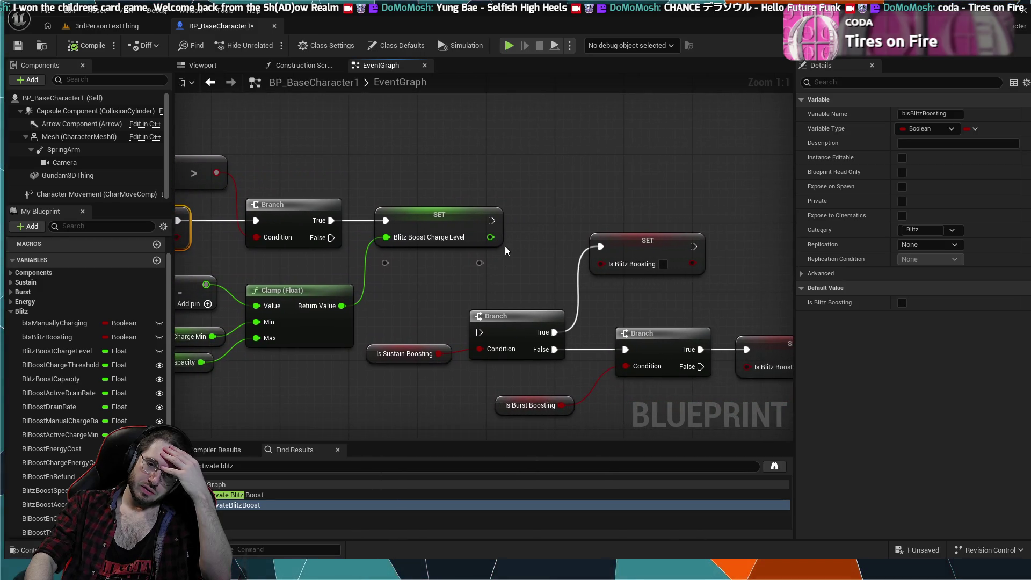
{"action": "mouse_move", "coordinate": [461, 251]}
{"action": "left_mouse_down"}
{"action": "mouse_move", "coordinate": [666, 261]}
{"action": "mouse_move", "coordinate": [477, 221]}
{"action": "left_mouse_up"}
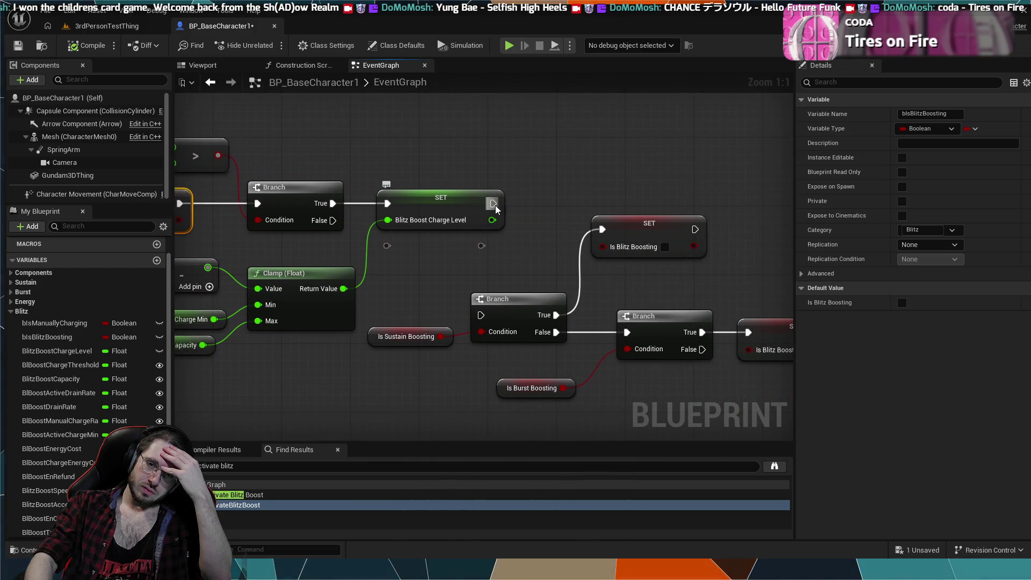
{"action": "left_click_drag", "start_coordinate": [466, 289], "coordinate": [480, 315]}
{"action": "mouse_move", "coordinate": [510, 281]}
{"action": "left_mouse_down"}
{"action": "mouse_move", "coordinate": [445, 277]}
{"action": "mouse_move", "coordinate": [431, 241]}
{"action": "mouse_move", "coordinate": [570, 243]}
{"action": "mouse_move", "coordinate": [510, 246]}
{"action": "mouse_move", "coordinate": [181, 204]}
{"action": "left_mouse_up"}
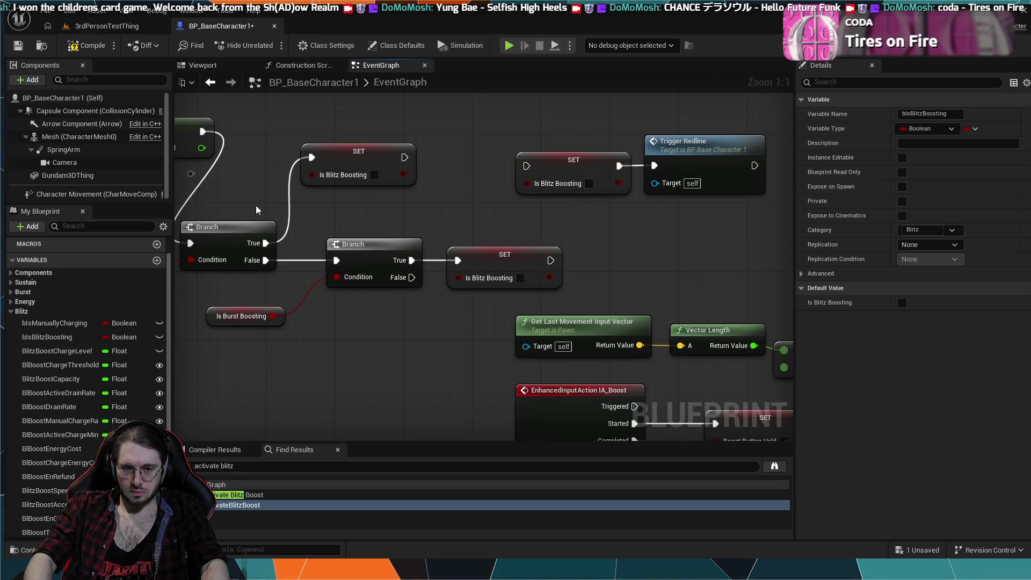
{"action": "scroll", "coordinate": [381, 237], "scroll_direction": "down", "scroll_amount": 1}
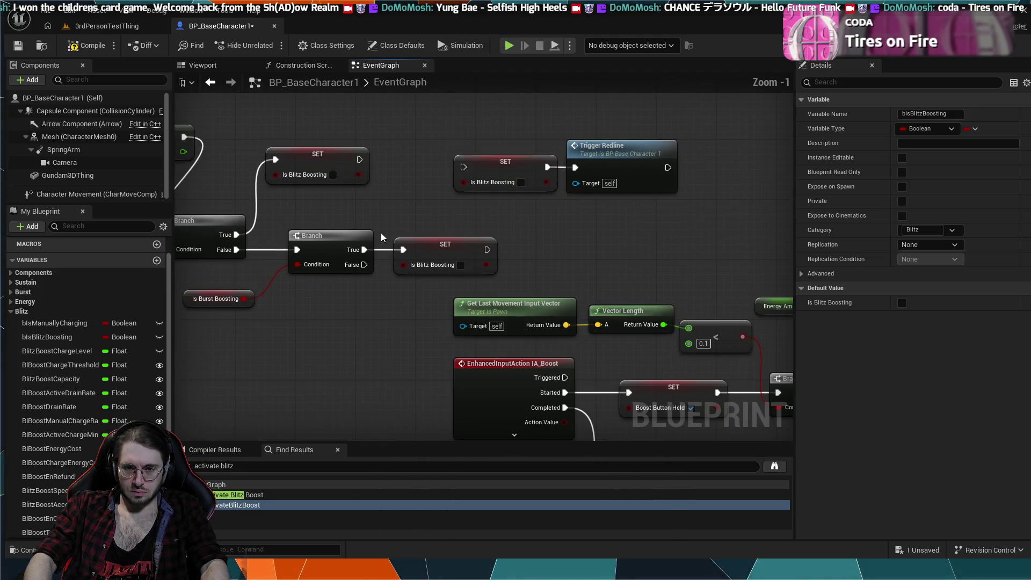
{"action": "scroll", "coordinate": [486, 187], "scroll_direction": "down", "scroll_amount": 1}
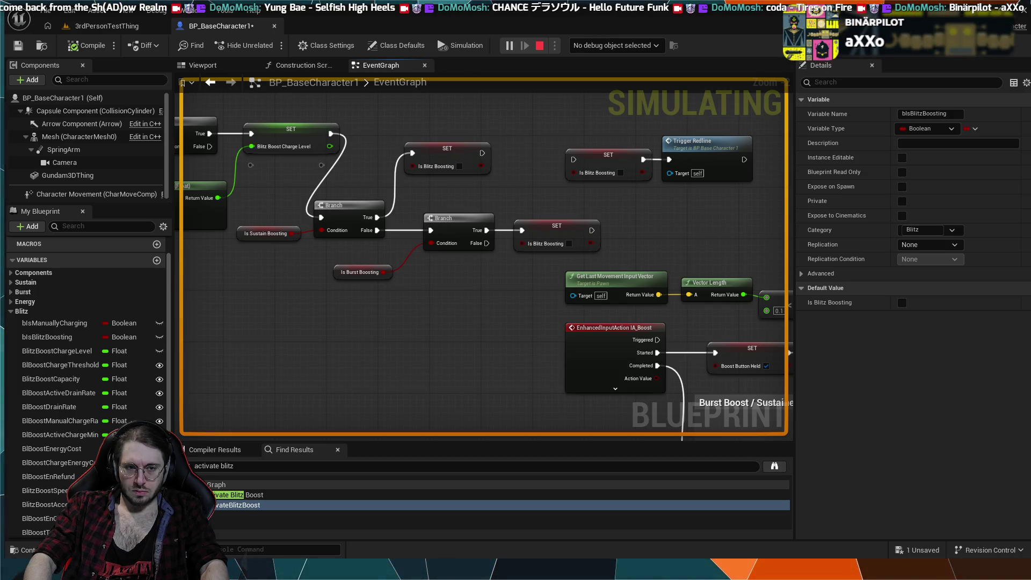
- Stop simulating, play 3rdPersonTestThing walking forward with W, then return to BP_BaseCharacter1
{"action": "key", "text": "Escape"}
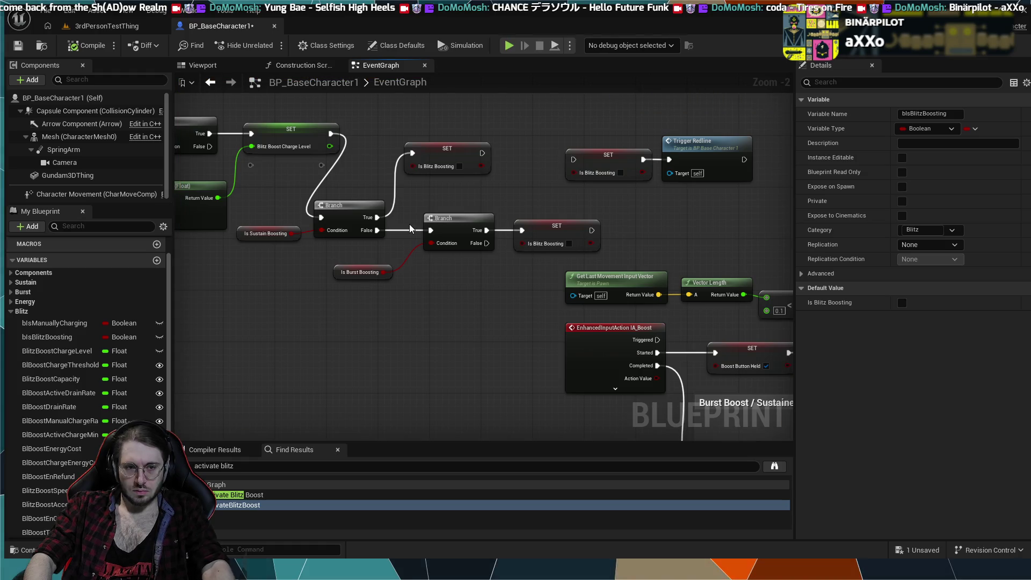
{"action": "left_click", "coordinate": [107, 26]}
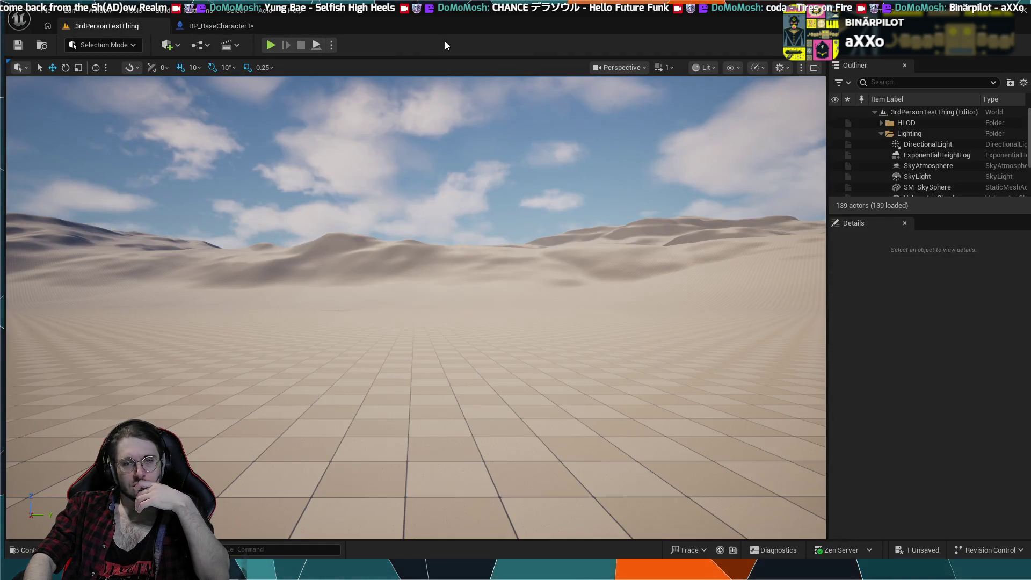
{"action": "left_click", "coordinate": [271, 47]}
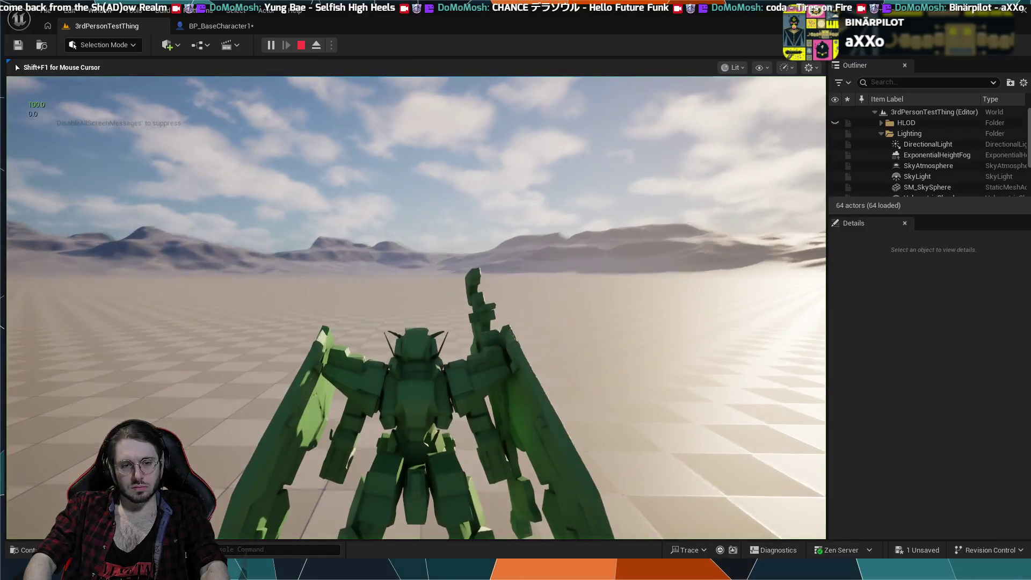
{"action": "key", "text": "w"}
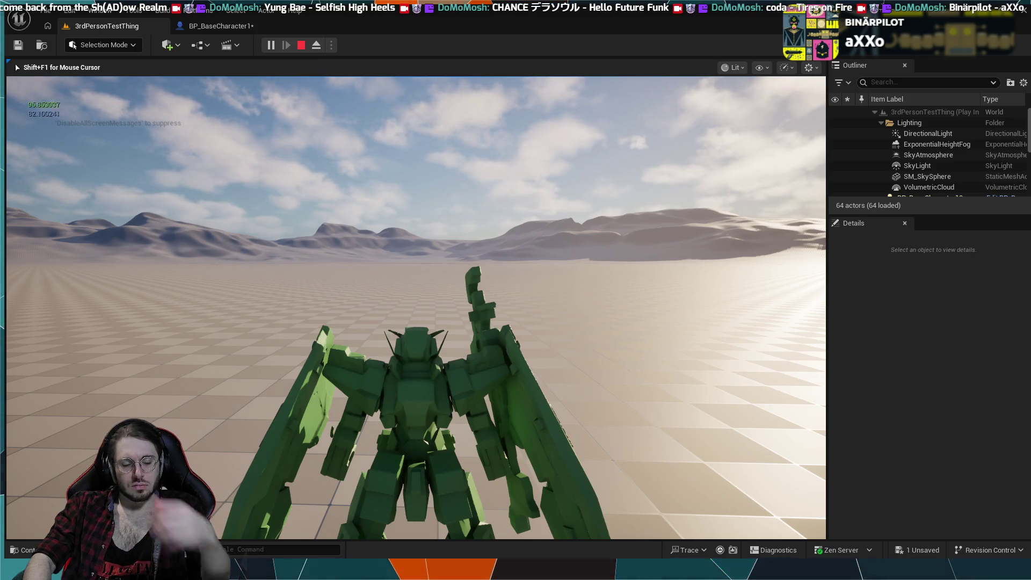
{"action": "key", "text": "Escape"}
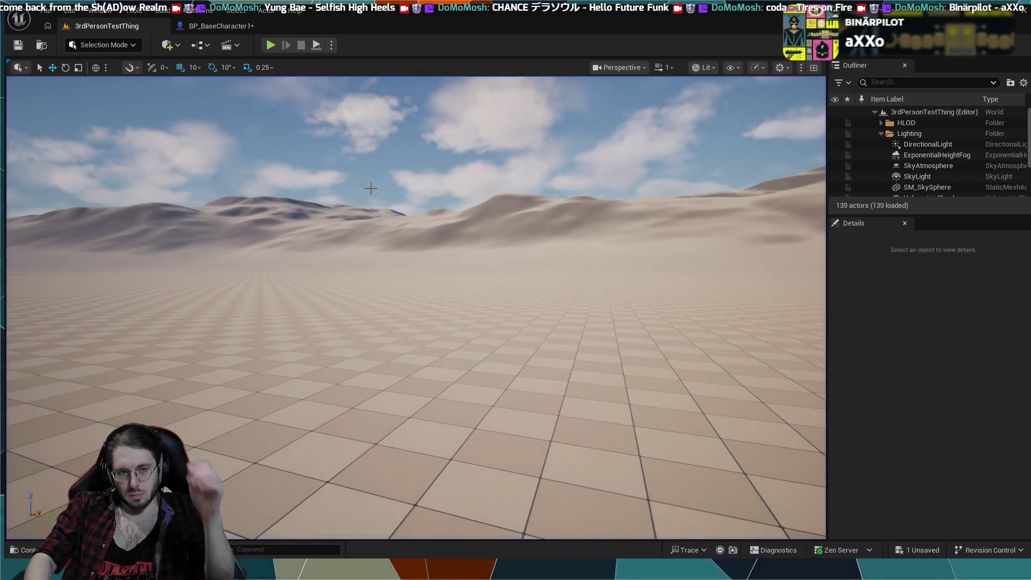
{"action": "left_click", "coordinate": [218, 27]}
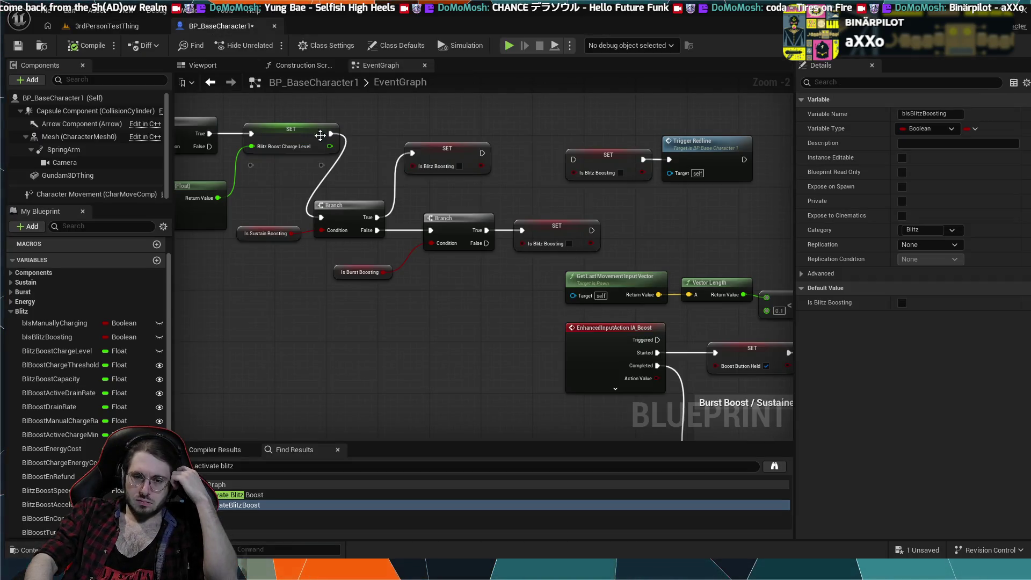
{"action": "scroll", "coordinate": [383, 246], "scroll_direction": "down", "scroll_amount": 2}
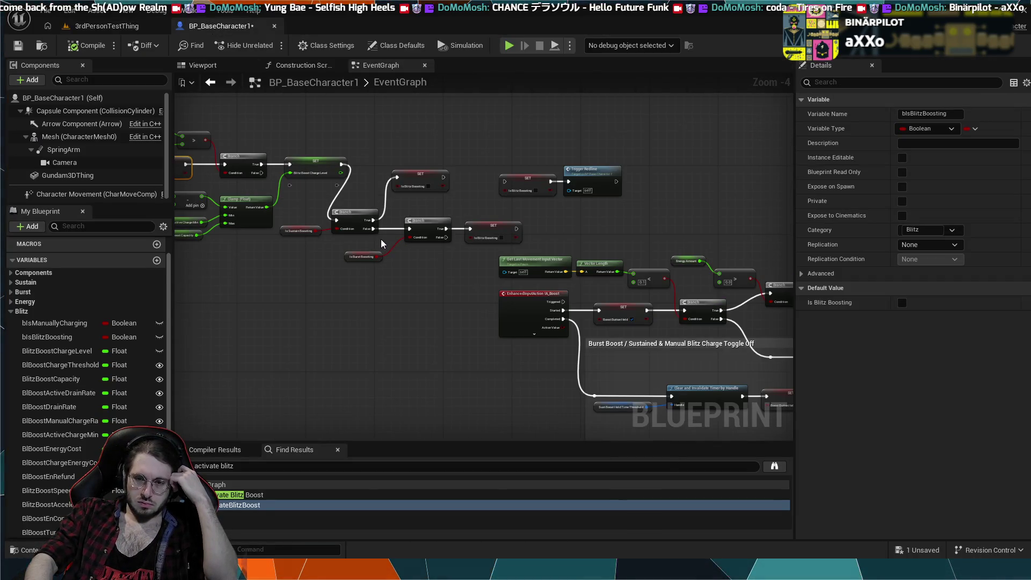
{"action": "left_click_drag", "start_coordinate": [374, 310], "coordinate": [544, 382]}
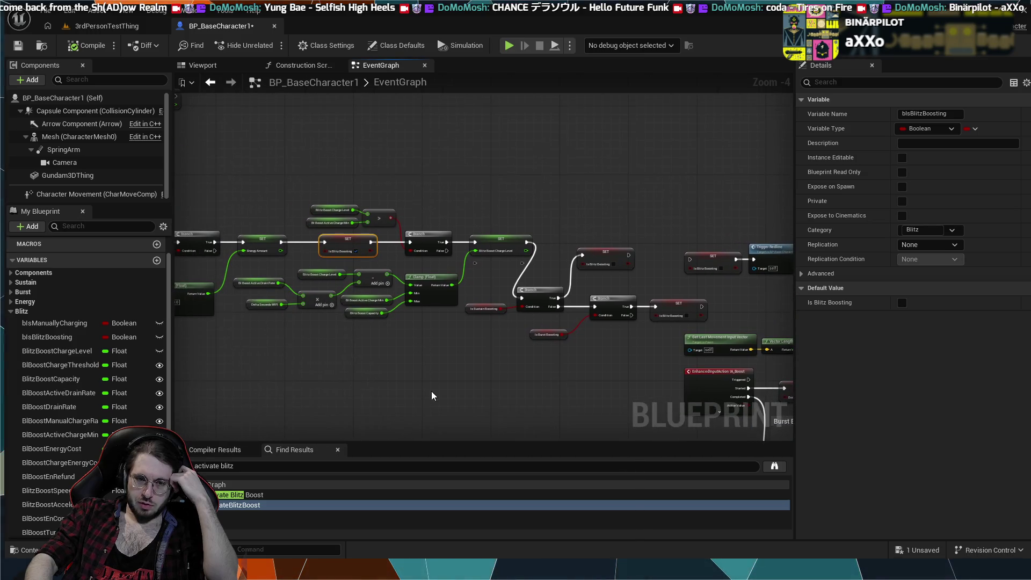
{"action": "left_click_drag", "start_coordinate": [433, 396], "coordinate": [414, 269]}
{"action": "mouse_move", "coordinate": [494, 329]}
{"action": "left_mouse_down"}
{"action": "mouse_move", "coordinate": [294, 276]}
{"action": "mouse_move", "coordinate": [192, 274]}
{"action": "left_mouse_up"}
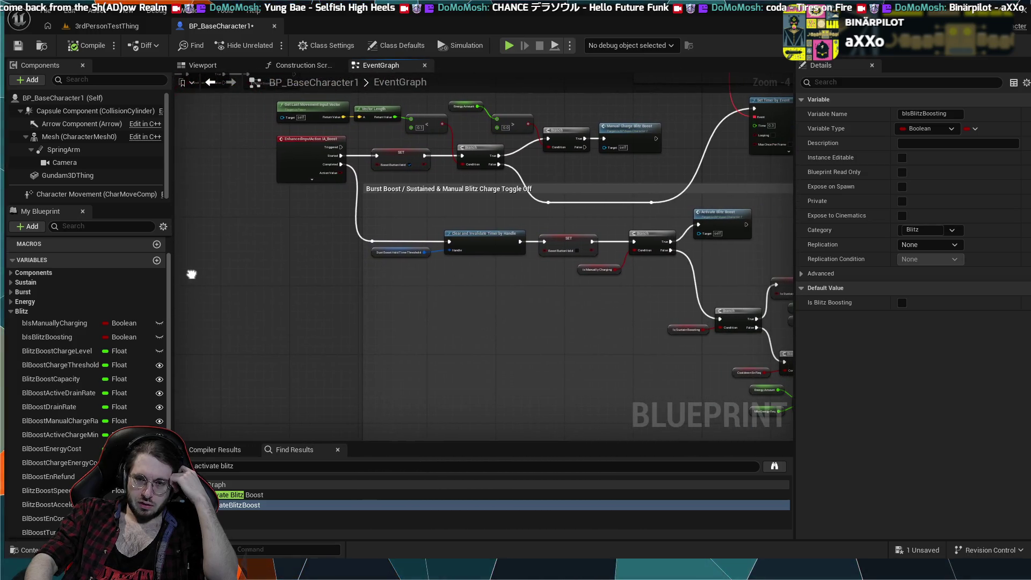
{"action": "scroll", "coordinate": [339, 295], "scroll_direction": "down", "scroll_amount": 1}
{"action": "mouse_move", "coordinate": [421, 305]}
{"action": "left_mouse_down"}
{"action": "mouse_move", "coordinate": [453, 299]}
{"action": "mouse_move", "coordinate": [446, 252]}
{"action": "mouse_move", "coordinate": [440, 301]}
{"action": "mouse_move", "coordinate": [436, 222]}
{"action": "mouse_move", "coordinate": [248, 326]}
{"action": "mouse_move", "coordinate": [264, 368]}
{"action": "left_mouse_up"}
{"action": "scroll", "coordinate": [407, 306], "scroll_direction": "up", "scroll_amount": 3}
{"action": "mouse_move", "coordinate": [406, 307]}
{"action": "left_mouse_down"}
{"action": "mouse_move", "coordinate": [364, 410]}
{"action": "mouse_move", "coordinate": [430, 231]}
{"action": "mouse_move", "coordinate": [451, 213]}
{"action": "mouse_move", "coordinate": [458, 265]}
{"action": "mouse_move", "coordinate": [384, 181]}
{"action": "left_mouse_up"}
{"action": "scroll", "coordinate": [475, 240], "scroll_direction": "down", "scroll_amount": 2}
{"action": "mouse_move", "coordinate": [505, 333]}
{"action": "left_mouse_down"}
{"action": "mouse_move", "coordinate": [494, 259]}
{"action": "mouse_move", "coordinate": [471, 232]}
{"action": "left_mouse_up"}
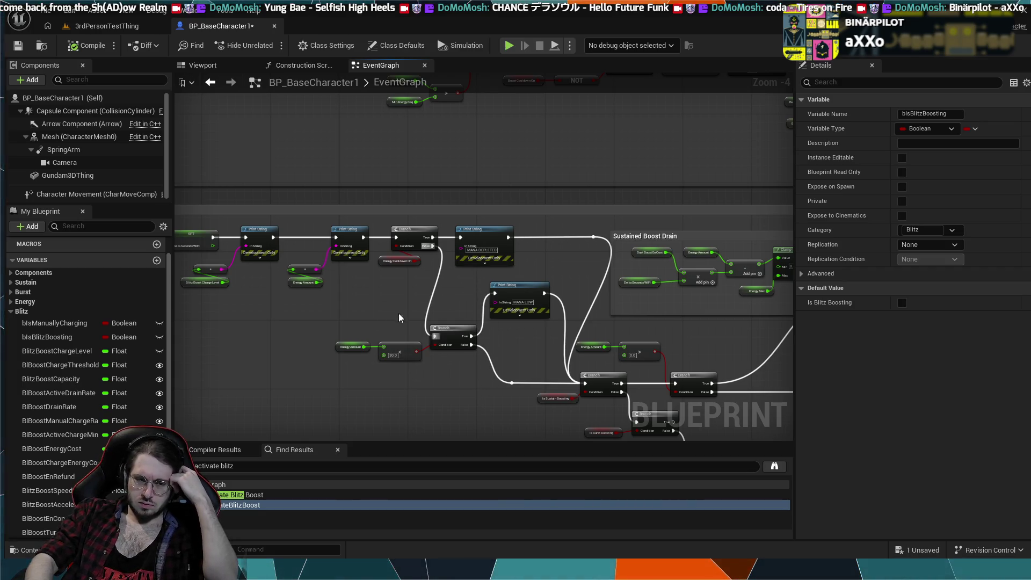
{"action": "key", "text": "ctrl+f"}
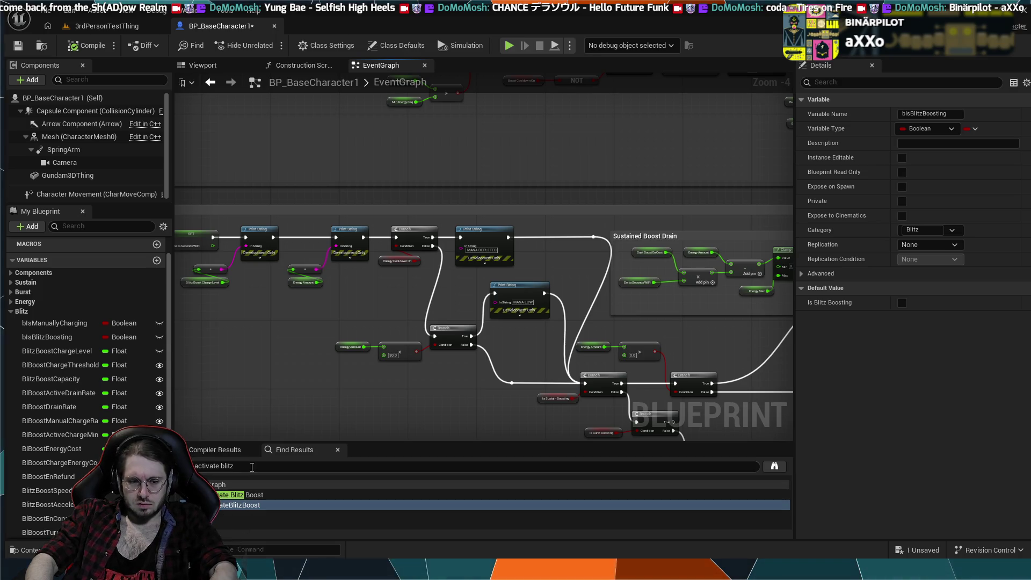
{"action": "type", "text": "set energ"}
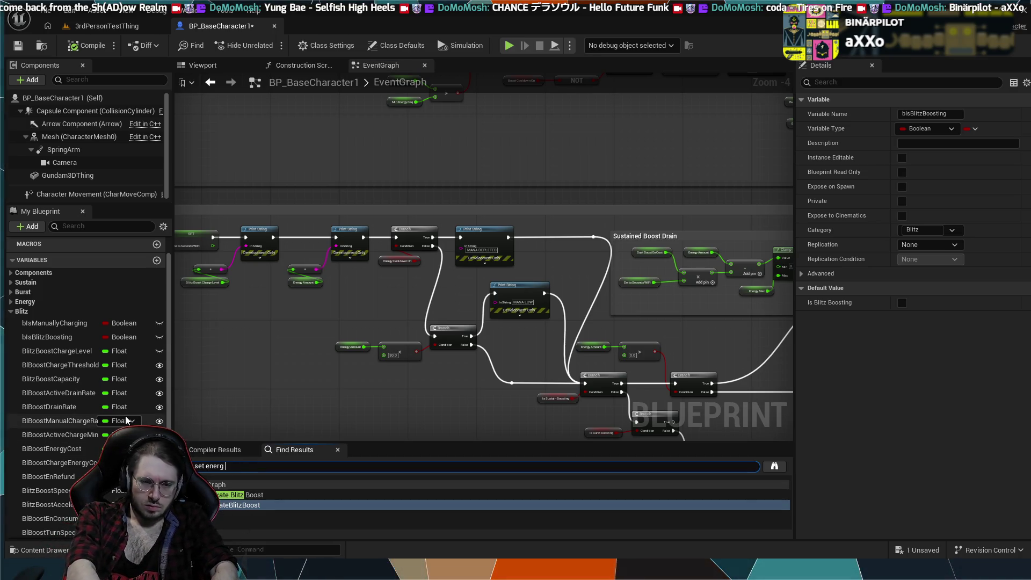
{"action": "type", "text": "y amount"}
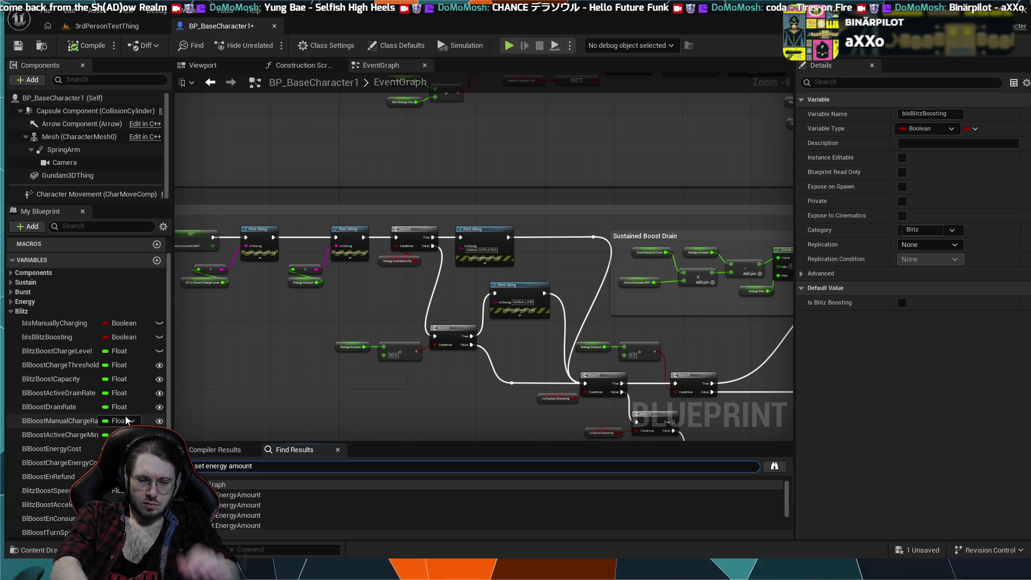
{"action": "left_click", "coordinate": [294, 491]}
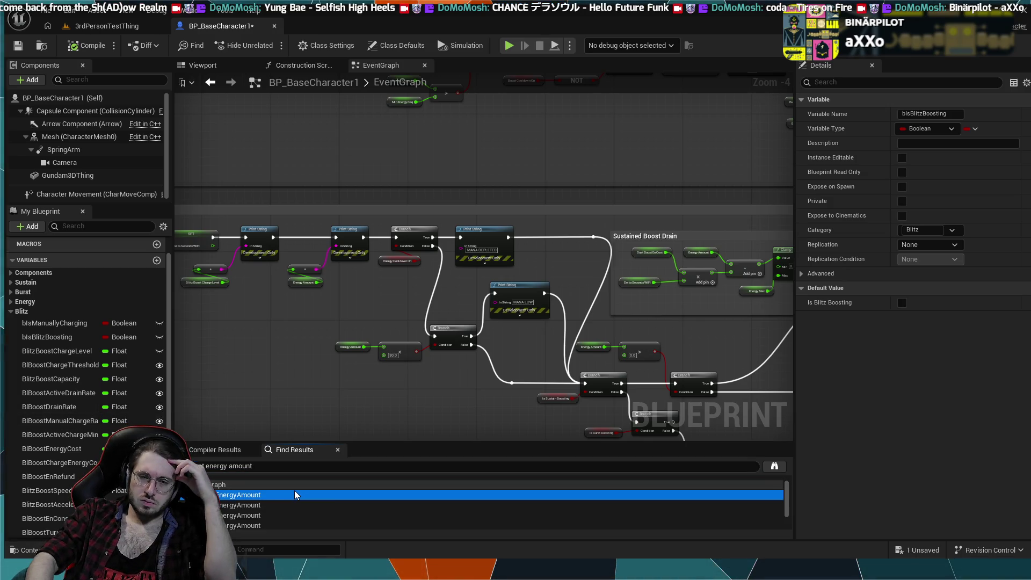
{"action": "double_click", "coordinate": [294, 490]}
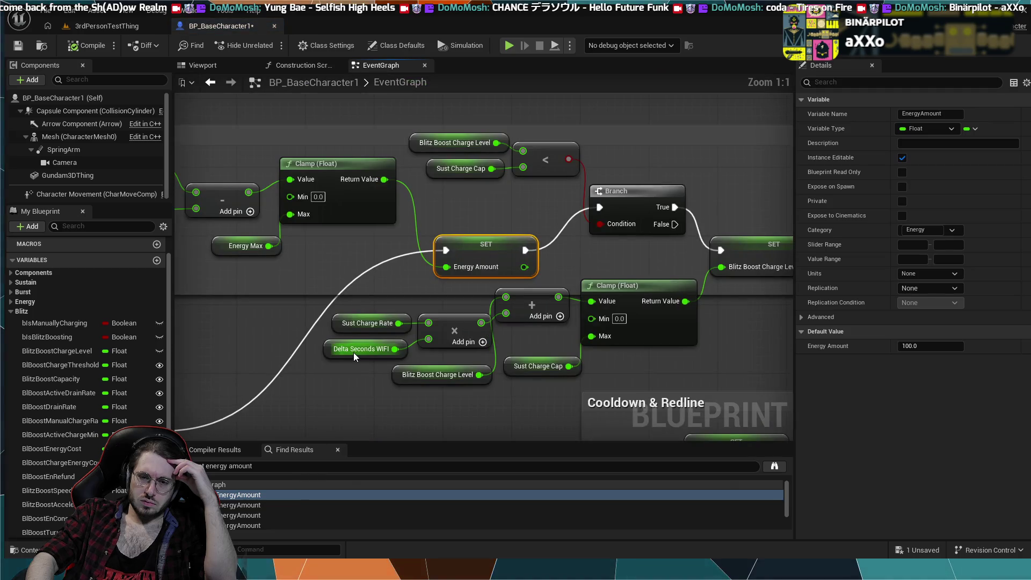
{"action": "left_click", "coordinate": [331, 255]}
{"action": "mouse_move", "coordinate": [331, 254]}
{"action": "left_mouse_down"}
{"action": "mouse_move", "coordinate": [582, 281]}
{"action": "mouse_move", "coordinate": [565, 297]}
{"action": "left_mouse_up"}
{"action": "scroll", "coordinate": [565, 294], "scroll_direction": "down", "scroll_amount": 2}
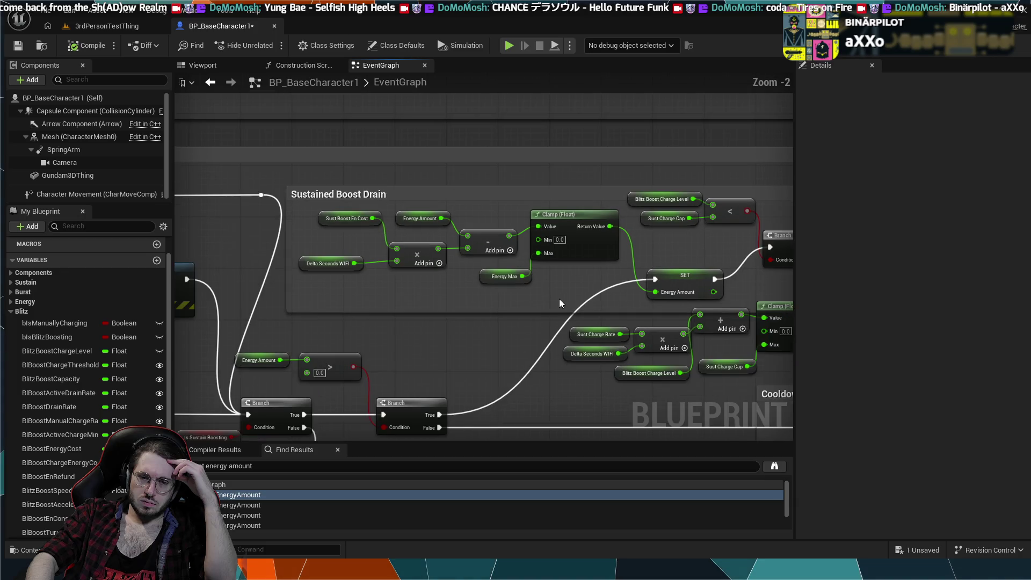
{"action": "left_click_drag", "start_coordinate": [450, 361], "coordinate": [534, 243]}
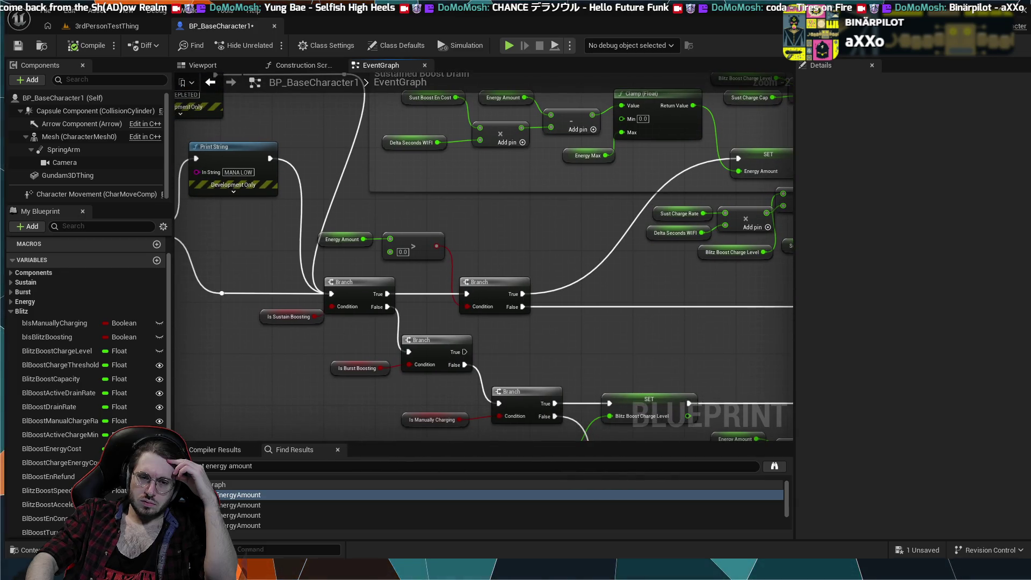
{"action": "left_click_drag", "start_coordinate": [267, 370], "coordinate": [427, 366]}
{"action": "left_click_drag", "start_coordinate": [596, 311], "coordinate": [460, 299]}
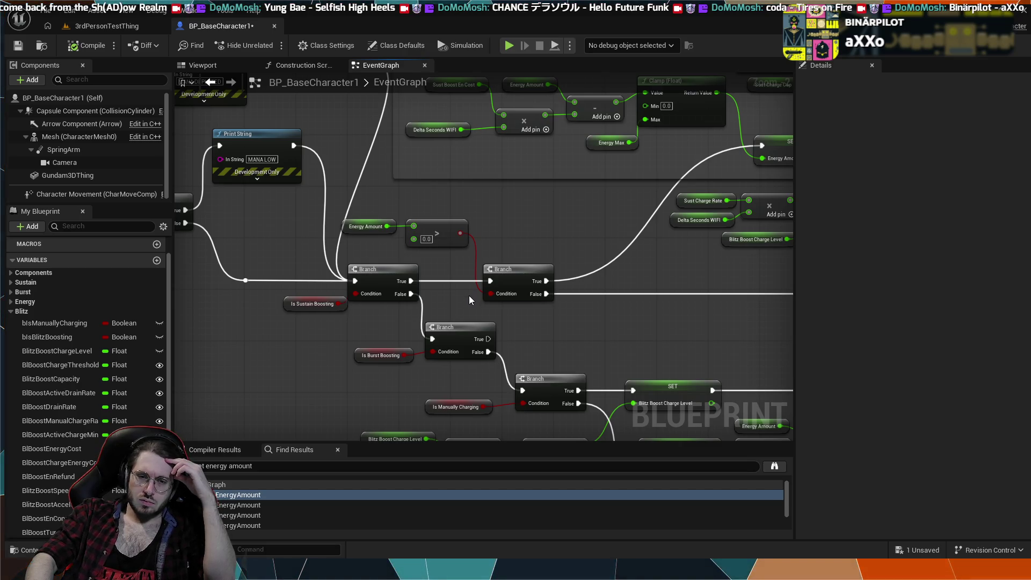
{"action": "mouse_move", "coordinate": [512, 269]}
{"action": "left_mouse_down"}
{"action": "mouse_move", "coordinate": [491, 329]}
{"action": "mouse_move", "coordinate": [469, 262]}
{"action": "mouse_move", "coordinate": [485, 260]}
{"action": "left_mouse_up"}
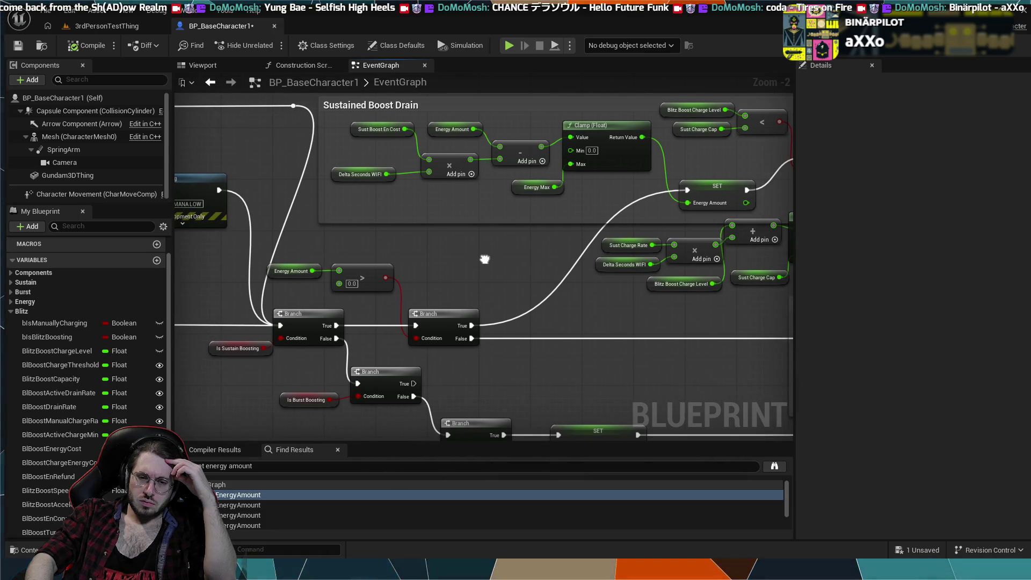
{"action": "scroll", "coordinate": [469, 224], "scroll_direction": "down", "scroll_amount": 2}
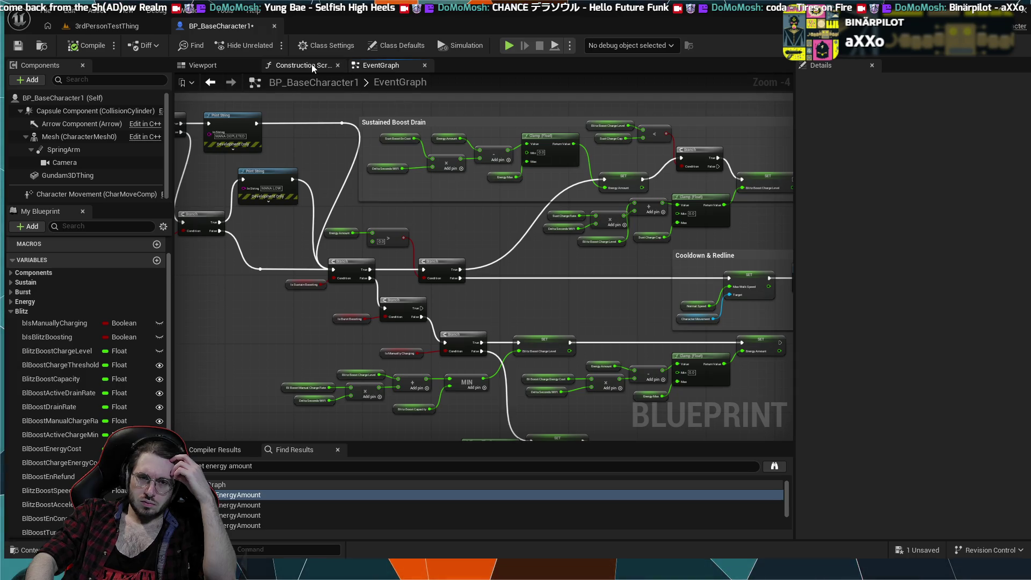
{"action": "mouse_move", "coordinate": [320, 138]}
{"action": "left_mouse_down"}
{"action": "mouse_move", "coordinate": [357, 184]}
{"action": "mouse_move", "coordinate": [394, 155]}
{"action": "mouse_move", "coordinate": [498, 203]}
{"action": "mouse_move", "coordinate": [596, 288]}
{"action": "mouse_move", "coordinate": [555, 276]}
{"action": "mouse_move", "coordinate": [402, 308]}
{"action": "mouse_move", "coordinate": [272, 287]}
{"action": "mouse_move", "coordinate": [375, 350]}
{"action": "mouse_move", "coordinate": [623, 461]}
{"action": "left_mouse_up"}
{"action": "mouse_move", "coordinate": [376, 268]}
{"action": "left_mouse_down"}
{"action": "mouse_move", "coordinate": [605, 297]}
{"action": "mouse_move", "coordinate": [517, 338]}
{"action": "mouse_move", "coordinate": [395, 302]}
{"action": "mouse_move", "coordinate": [532, 290]}
{"action": "mouse_move", "coordinate": [598, 322]}
{"action": "mouse_move", "coordinate": [545, 339]}
{"action": "left_mouse_up"}
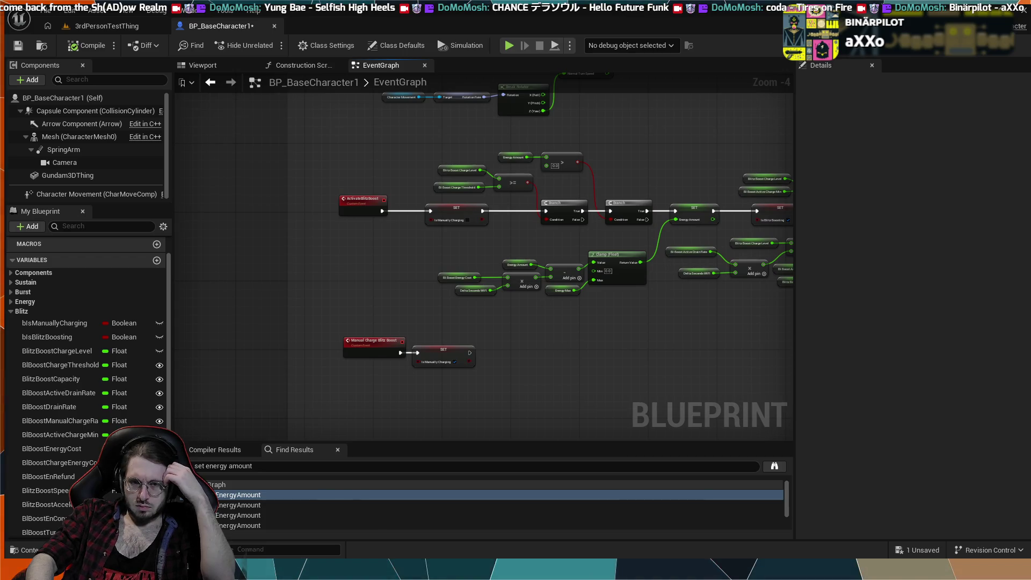
{"action": "scroll", "coordinate": [545, 334], "scroll_direction": "up", "scroll_amount": 1}
{"action": "left_click_drag", "start_coordinate": [398, 354], "coordinate": [341, 352]}
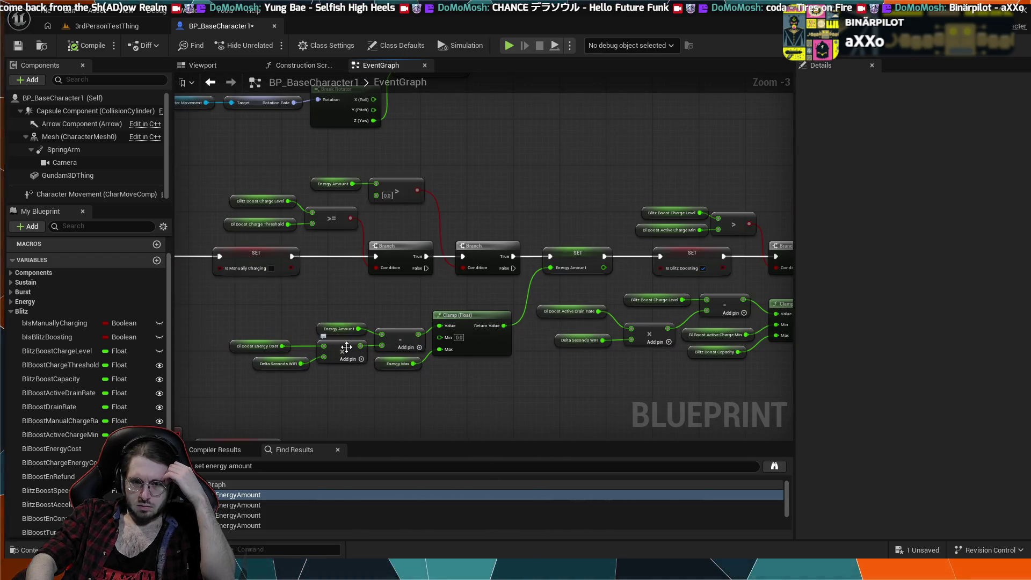
{"action": "scroll", "coordinate": [346, 350], "scroll_direction": "up", "scroll_amount": 2}
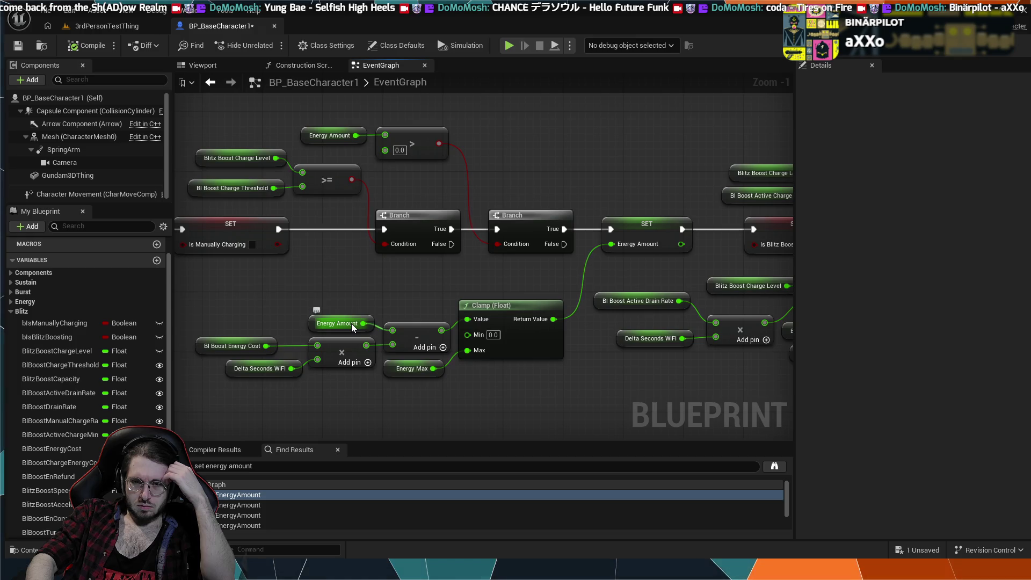
{"action": "scroll", "coordinate": [351, 324], "scroll_direction": "down", "scroll_amount": 11}
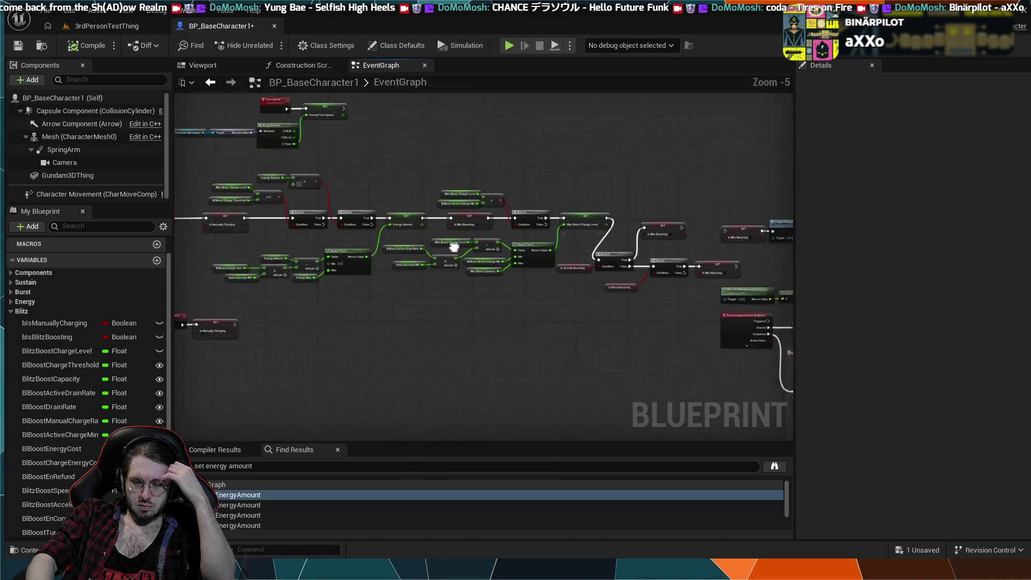
{"action": "scroll", "coordinate": [646, 328], "scroll_direction": "up", "scroll_amount": 4}
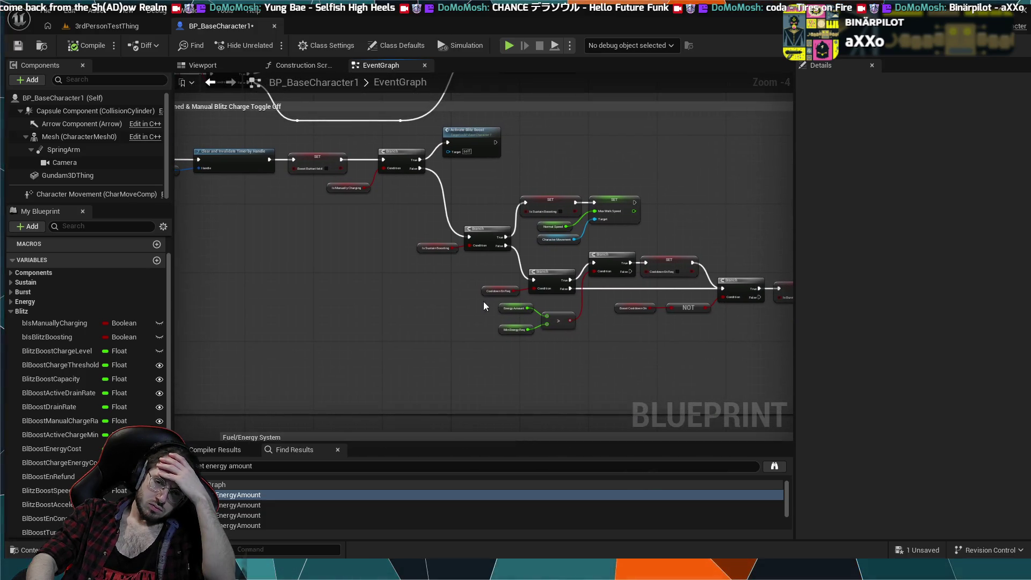
{"action": "scroll", "coordinate": [436, 273], "scroll_direction": "down", "scroll_amount": 1}
{"action": "mouse_move", "coordinate": [436, 272]}
{"action": "left_mouse_down"}
{"action": "mouse_move", "coordinate": [471, 281]}
{"action": "mouse_move", "coordinate": [419, 247]}
{"action": "left_mouse_up"}
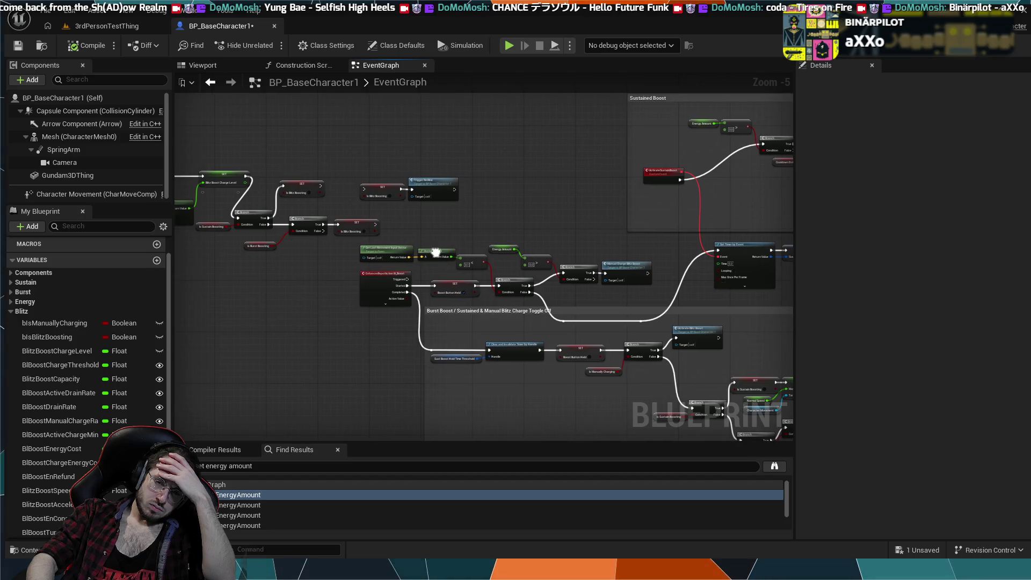
{"action": "scroll", "coordinate": [395, 226], "scroll_direction": "down", "scroll_amount": 4}
{"action": "scroll", "coordinate": [493, 317], "scroll_direction": "up", "scroll_amount": 6}
{"action": "mouse_move", "coordinate": [493, 316]}
{"action": "left_mouse_down"}
{"action": "mouse_move", "coordinate": [460, 328]}
{"action": "mouse_move", "coordinate": [438, 227]}
{"action": "left_mouse_up"}
{"action": "scroll", "coordinate": [437, 228], "scroll_direction": "down", "scroll_amount": 1}
{"action": "scroll", "coordinate": [433, 273], "scroll_direction": "up", "scroll_amount": 1}
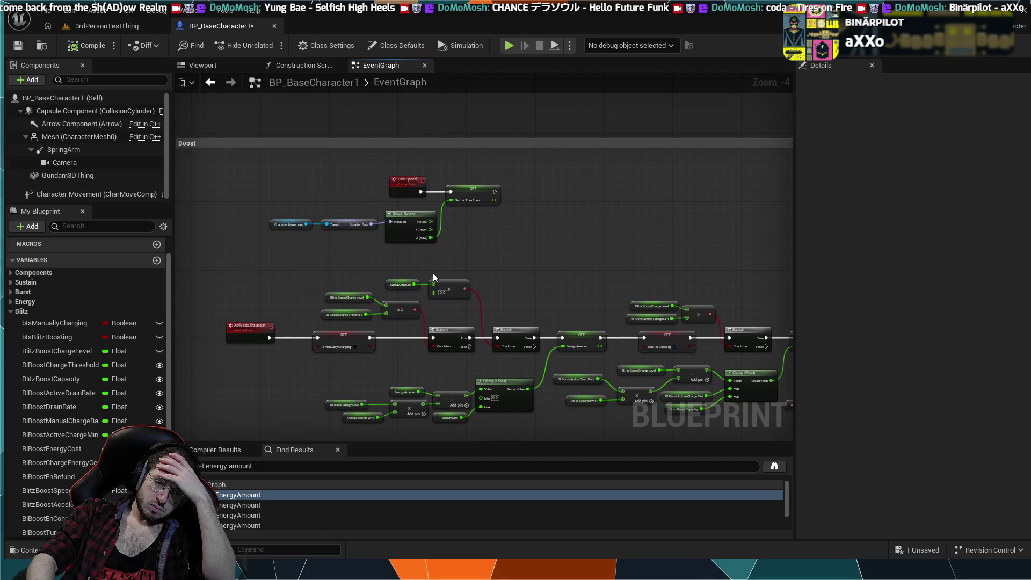
{"action": "scroll", "coordinate": [378, 315], "scroll_direction": "up", "scroll_amount": 2}
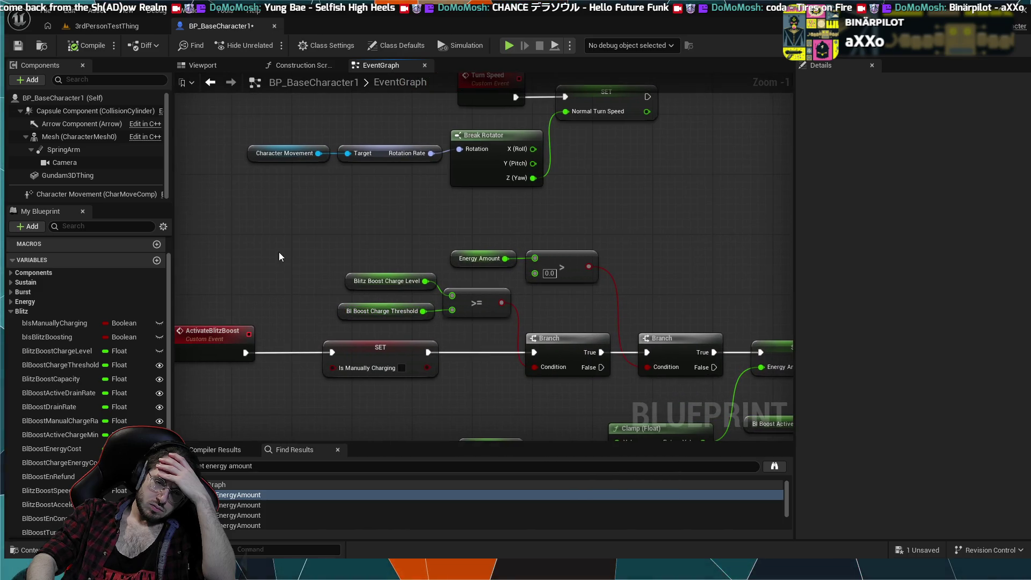
{"action": "left_click_drag", "start_coordinate": [278, 252], "coordinate": [307, 253]}
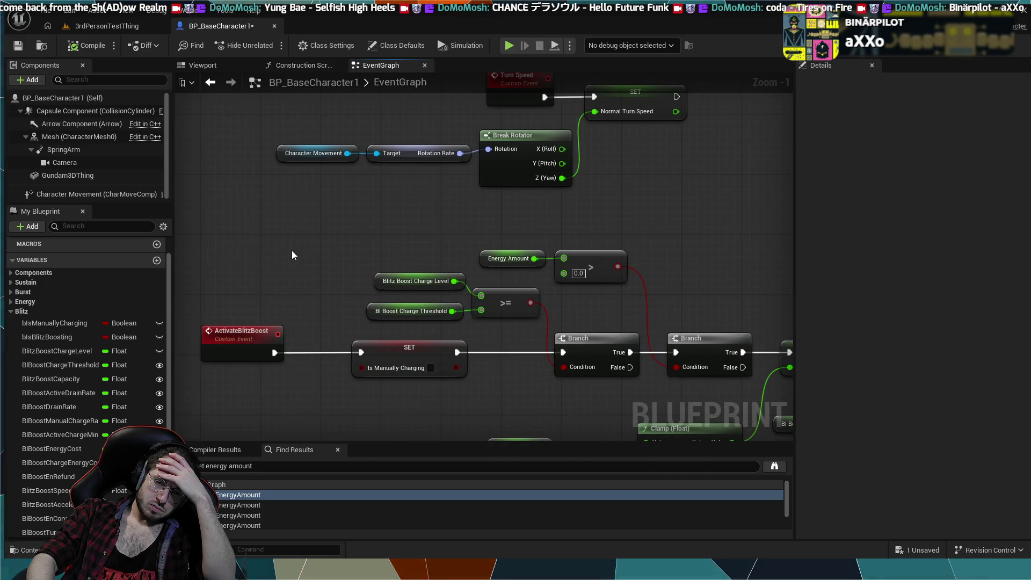
{"action": "left_click_drag", "start_coordinate": [291, 249], "coordinate": [281, 246]}
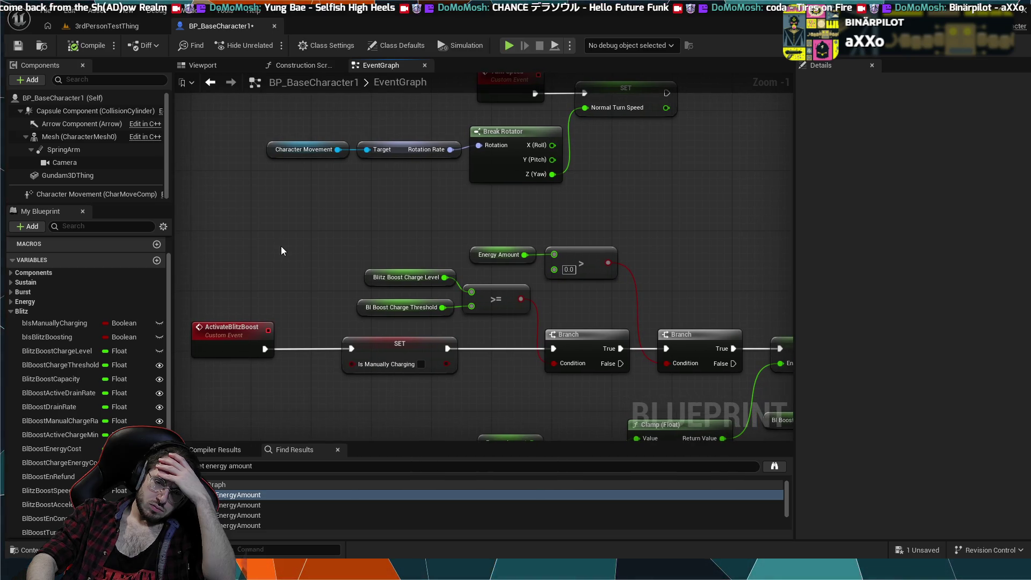
{"action": "scroll", "coordinate": [282, 251], "scroll_direction": "down", "scroll_amount": 1}
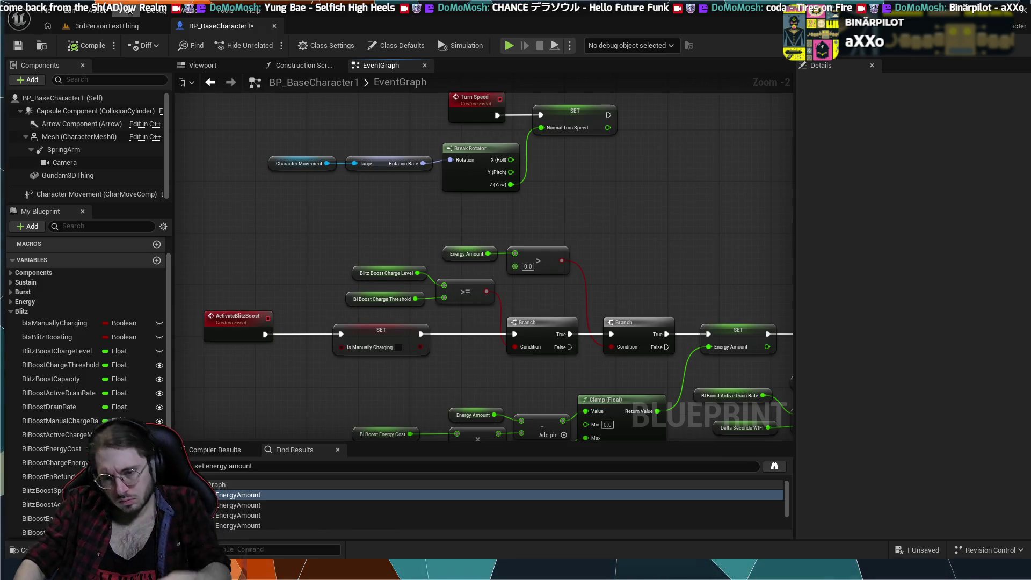
{"action": "scroll", "coordinate": [431, 167], "scroll_direction": "down", "scroll_amount": 3}
{"action": "scroll", "coordinate": [614, 385], "scroll_direction": "down", "scroll_amount": 5}
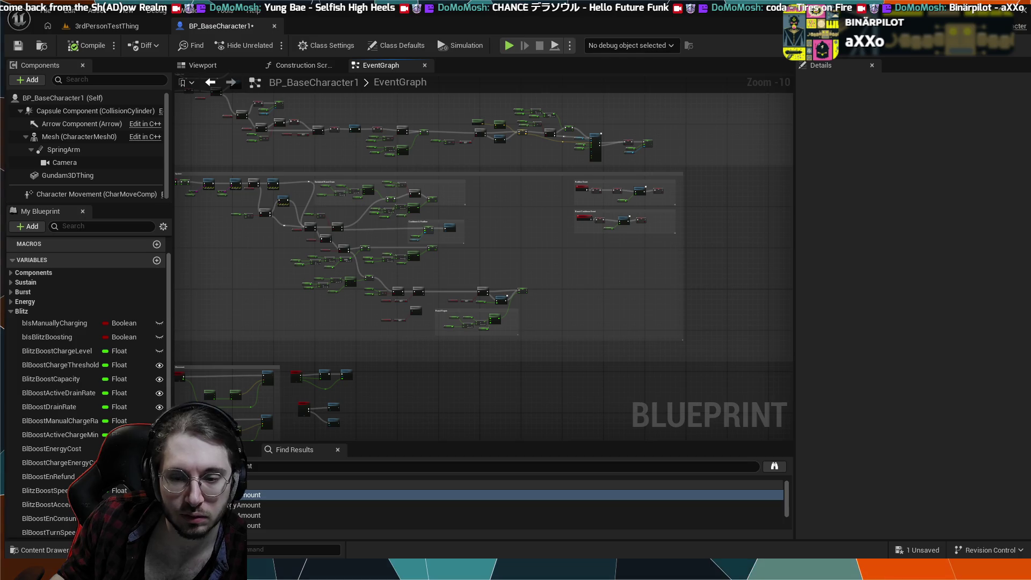
{"action": "scroll", "coordinate": [614, 348], "scroll_direction": "up", "scroll_amount": 3}
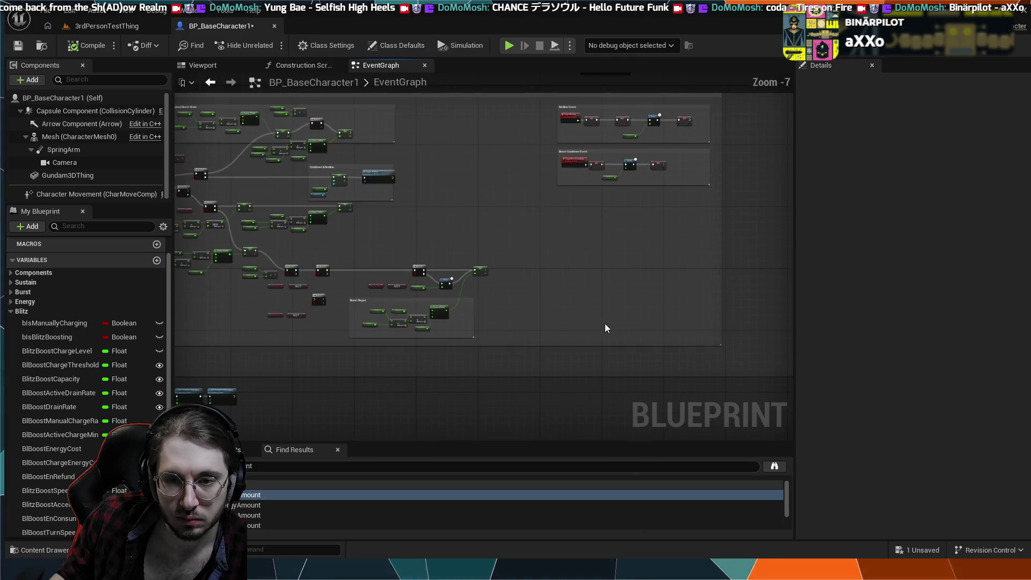
{"action": "left_click_drag", "start_coordinate": [501, 353], "coordinate": [539, 361]}
{"action": "left_click_drag", "start_coordinate": [474, 378], "coordinate": [462, 320]}
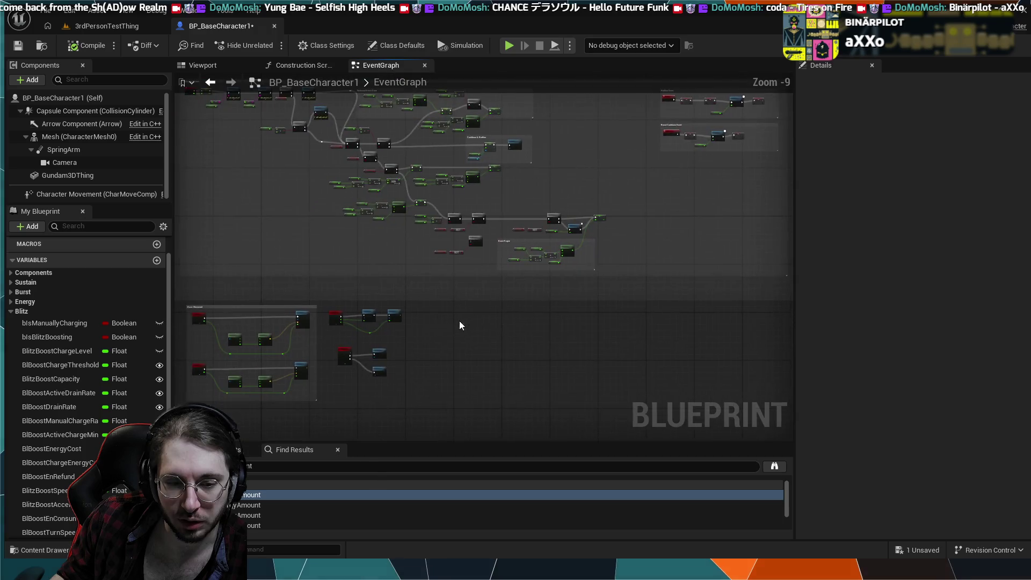
{"action": "scroll", "coordinate": [479, 395], "scroll_direction": "up", "scroll_amount": 1}
{"action": "mouse_move", "coordinate": [479, 395]}
{"action": "left_mouse_down"}
{"action": "mouse_move", "coordinate": [470, 327]}
{"action": "mouse_move", "coordinate": [494, 363]}
{"action": "left_mouse_up"}
{"action": "scroll", "coordinate": [552, 326], "scroll_direction": "up", "scroll_amount": 4}
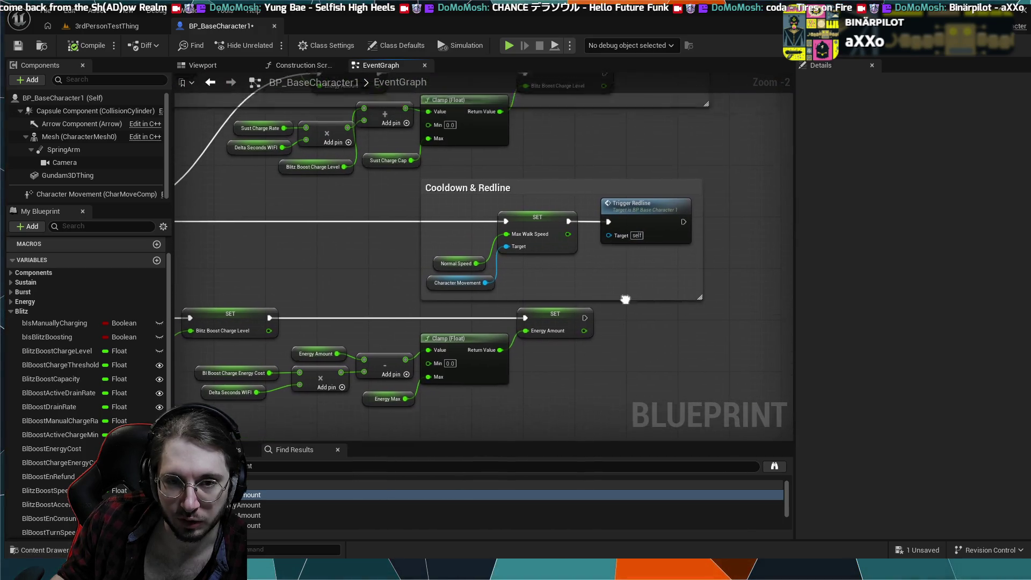
{"action": "left_click_drag", "start_coordinate": [624, 295], "coordinate": [593, 360]}
{"action": "left_click_drag", "start_coordinate": [565, 299], "coordinate": [625, 298]}
{"action": "scroll", "coordinate": [558, 260], "scroll_direction": "down", "scroll_amount": 4}
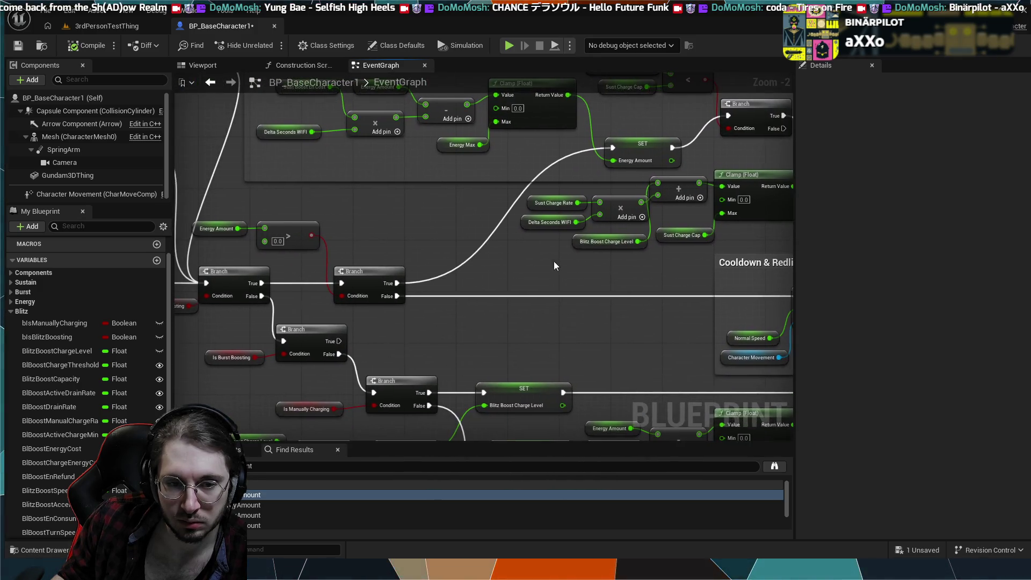
{"action": "scroll", "coordinate": [437, 322], "scroll_direction": "up", "scroll_amount": 4}
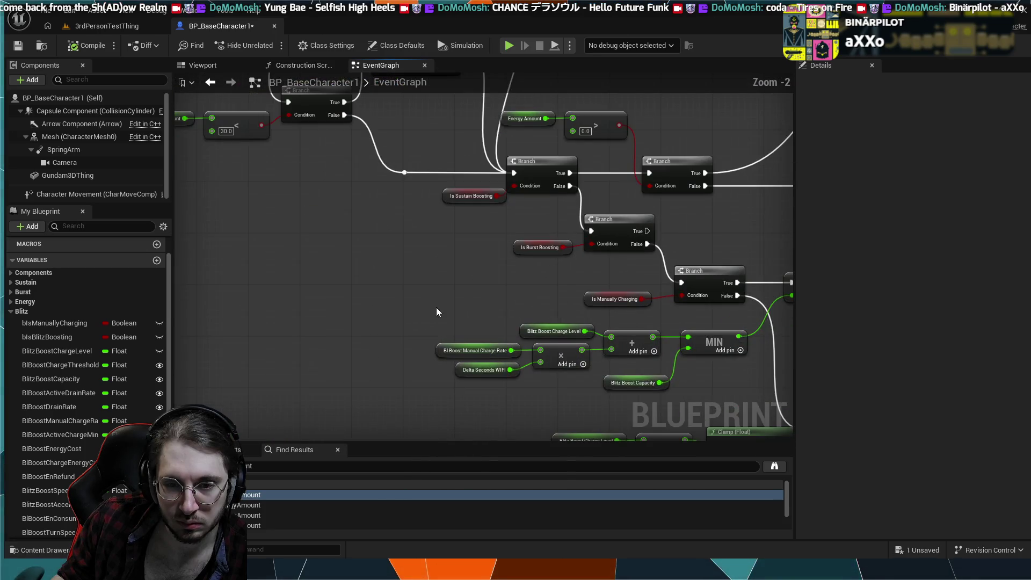
{"action": "left_click_drag", "start_coordinate": [438, 268], "coordinate": [374, 368]}
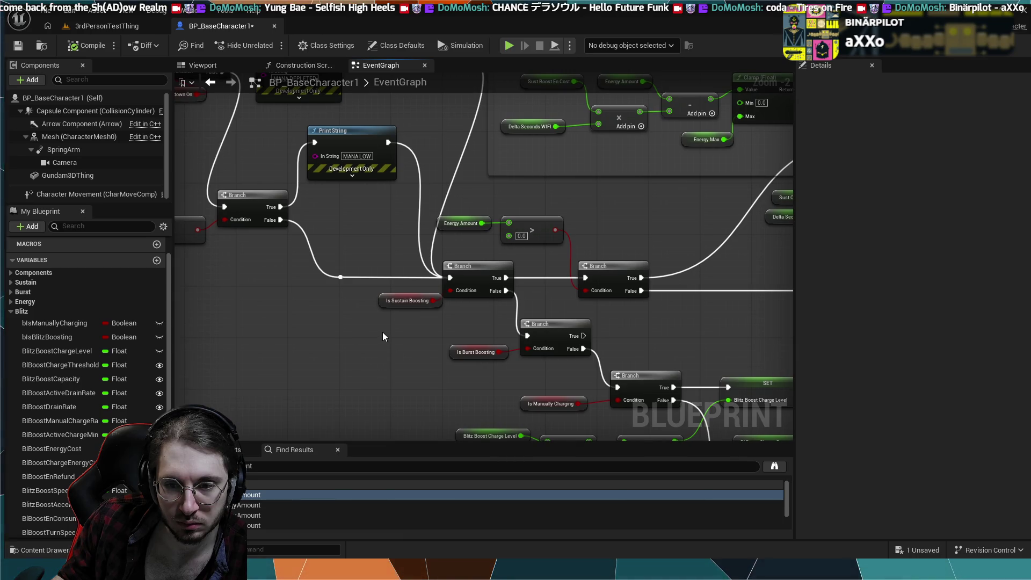
{"action": "left_click_drag", "start_coordinate": [383, 332], "coordinate": [316, 295]}
{"action": "scroll", "coordinate": [534, 237], "scroll_direction": "down", "scroll_amount": 3}
{"action": "mouse_move", "coordinate": [384, 220]}
{"action": "left_mouse_down"}
{"action": "mouse_move", "coordinate": [586, 410]}
{"action": "mouse_move", "coordinate": [626, 336]}
{"action": "mouse_move", "coordinate": [299, 192]}
{"action": "mouse_move", "coordinate": [371, 181]}
{"action": "mouse_move", "coordinate": [372, 106]}
{"action": "left_mouse_up"}
{"action": "scroll", "coordinate": [372, 180], "scroll_direction": "up", "scroll_amount": 3}
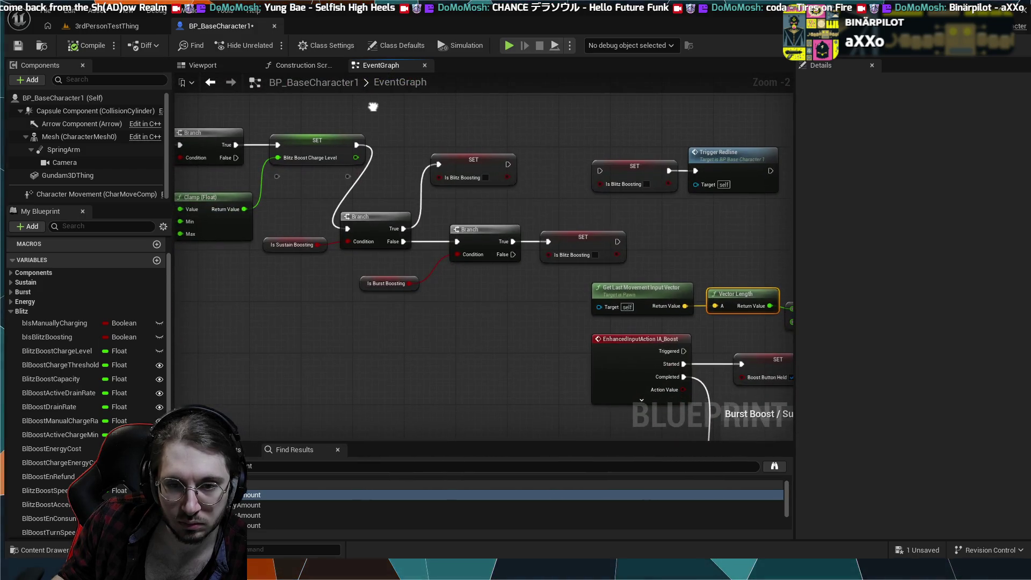
{"action": "mouse_move", "coordinate": [442, 202]}
{"action": "left_mouse_down"}
{"action": "mouse_move", "coordinate": [424, 145]}
{"action": "mouse_move", "coordinate": [325, 145]}
{"action": "mouse_move", "coordinate": [564, 254]}
{"action": "mouse_move", "coordinate": [375, 173]}
{"action": "mouse_move", "coordinate": [215, 143]}
{"action": "left_mouse_up"}
{"action": "scroll", "coordinate": [564, 254], "scroll_direction": "down", "scroll_amount": 2}
{"action": "mouse_move", "coordinate": [643, 376]}
{"action": "left_mouse_down"}
{"action": "mouse_move", "coordinate": [491, 270]}
{"action": "mouse_move", "coordinate": [529, 363]}
{"action": "mouse_move", "coordinate": [481, 333]}
{"action": "mouse_move", "coordinate": [510, 258]}
{"action": "mouse_move", "coordinate": [543, 225]}
{"action": "mouse_move", "coordinate": [556, 320]}
{"action": "left_mouse_up"}
{"action": "scroll", "coordinate": [414, 329], "scroll_direction": "up", "scroll_amount": 4}
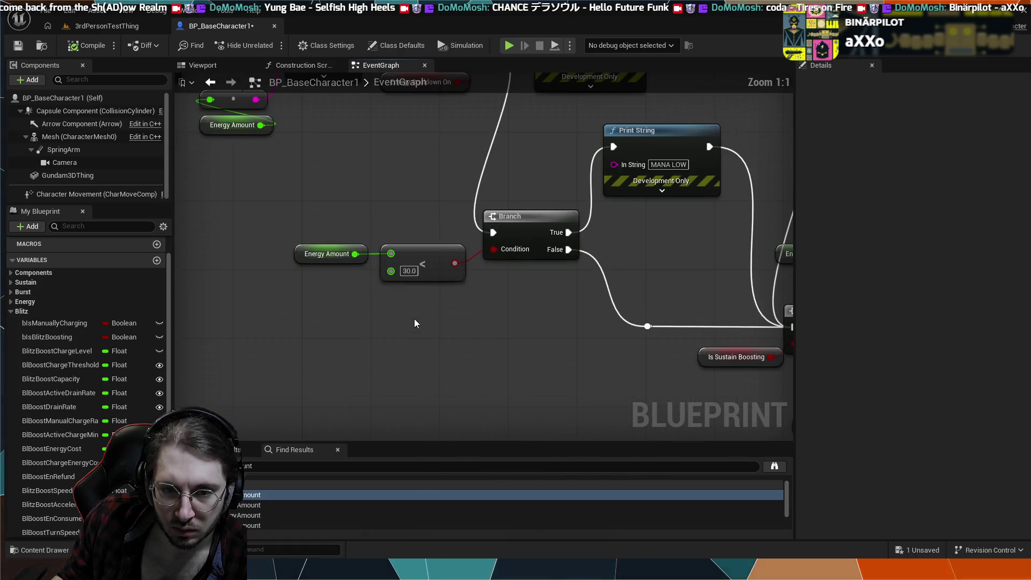
{"action": "left_click_drag", "start_coordinate": [470, 306], "coordinate": [322, 257]}
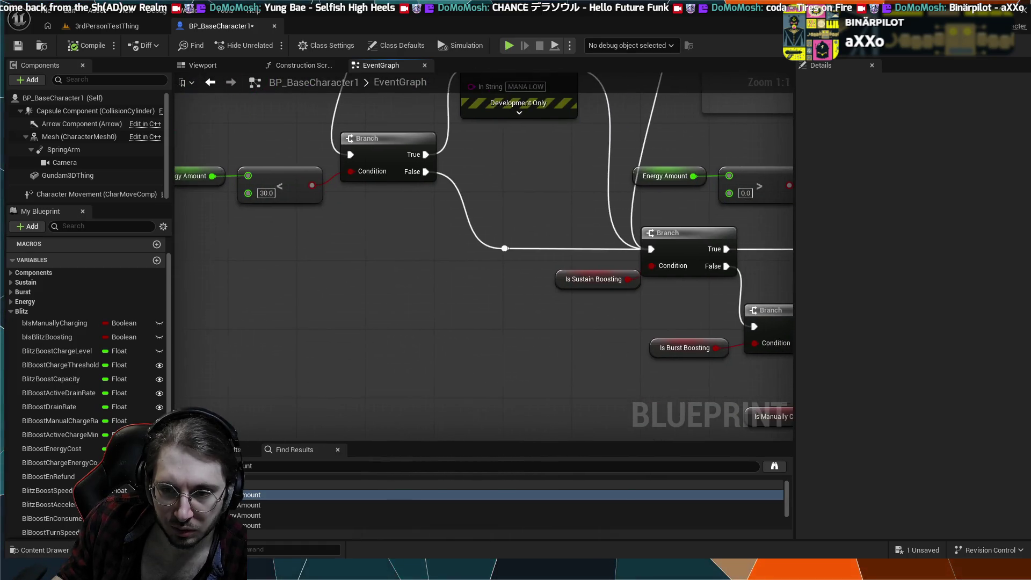
{"action": "left_click_drag", "start_coordinate": [562, 313], "coordinate": [436, 278]}
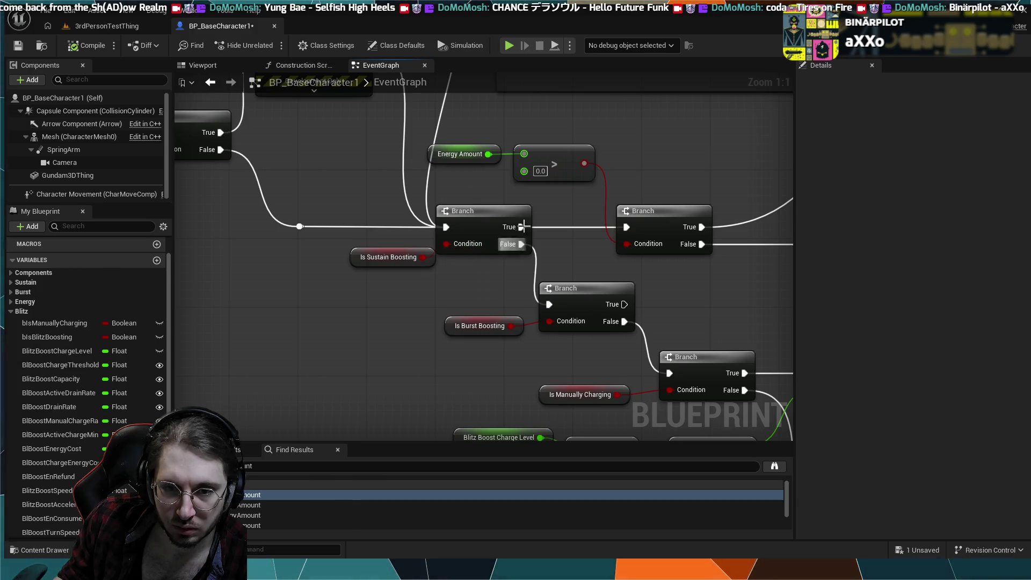
{"action": "left_click_drag", "start_coordinate": [591, 240], "coordinate": [450, 262]}
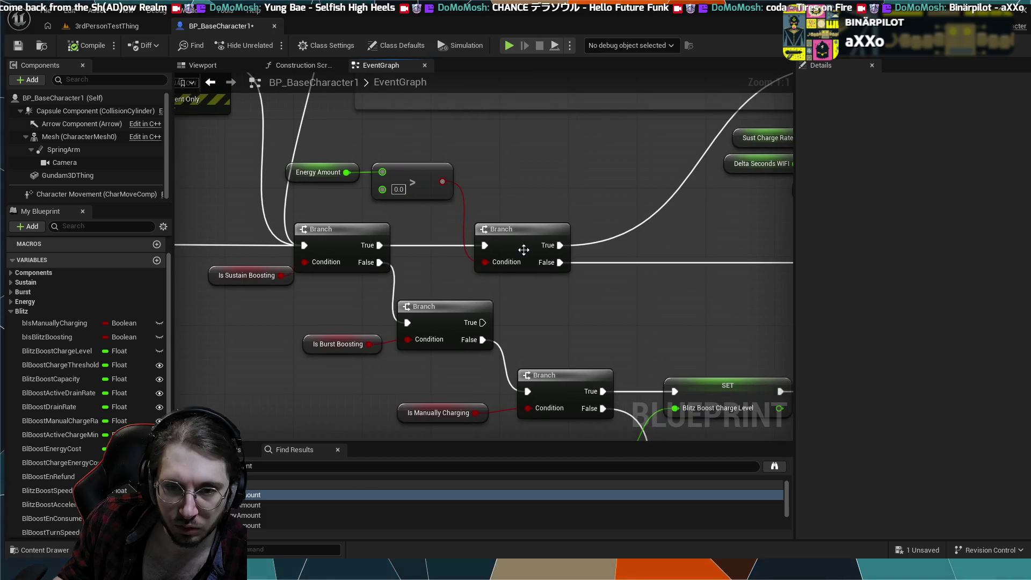
{"action": "mouse_move", "coordinate": [541, 297]}
{"action": "left_mouse_down"}
{"action": "mouse_move", "coordinate": [566, 298]}
{"action": "mouse_move", "coordinate": [573, 261]}
{"action": "mouse_move", "coordinate": [470, 291]}
{"action": "mouse_move", "coordinate": [476, 302]}
{"action": "mouse_move", "coordinate": [215, 278]}
{"action": "mouse_move", "coordinate": [500, 280]}
{"action": "left_mouse_up"}
{"action": "scroll", "coordinate": [568, 270], "scroll_direction": "down", "scroll_amount": 1}
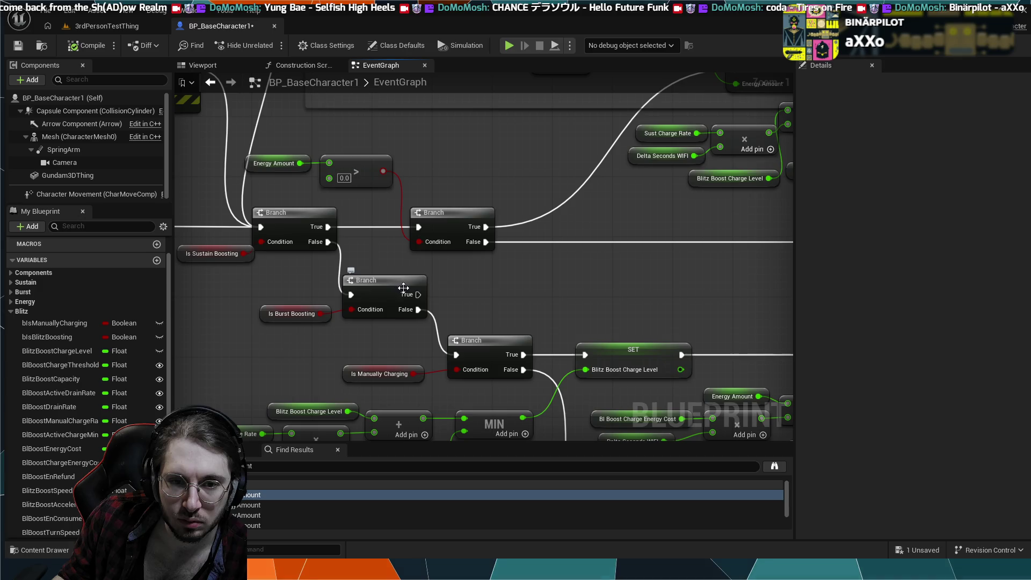
{"action": "mouse_move", "coordinate": [418, 294]}
{"action": "left_mouse_down"}
{"action": "mouse_move", "coordinate": [406, 239]}
{"action": "mouse_move", "coordinate": [418, 227]}
{"action": "left_mouse_up"}
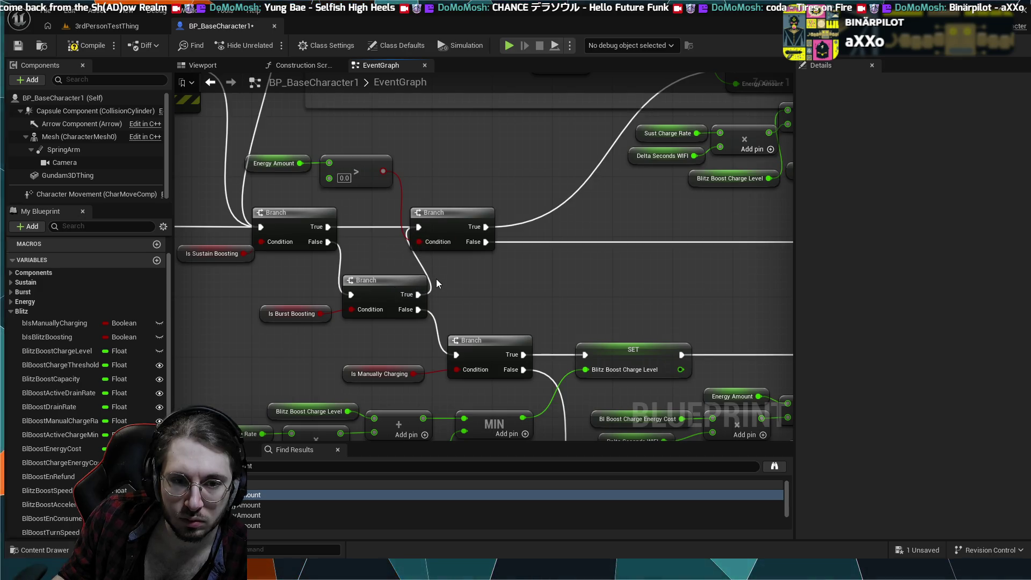
{"action": "mouse_move", "coordinate": [488, 301]}
{"action": "left_mouse_down"}
{"action": "mouse_move", "coordinate": [557, 281]}
{"action": "mouse_move", "coordinate": [517, 285]}
{"action": "left_mouse_up"}
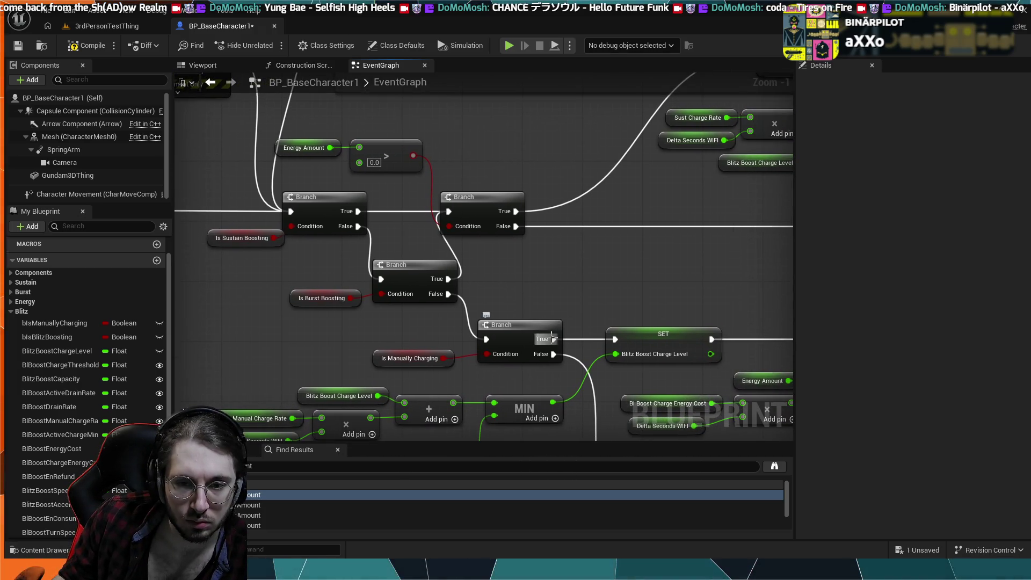
{"action": "left_click_drag", "start_coordinate": [562, 314], "coordinate": [432, 266]}
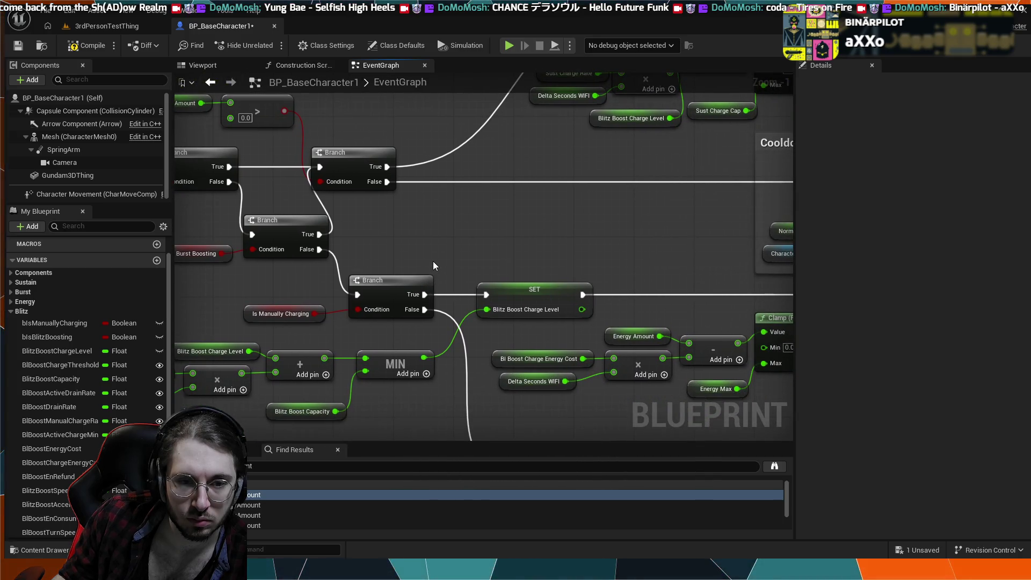
{"action": "mouse_move", "coordinate": [446, 253]}
{"action": "left_mouse_down"}
{"action": "mouse_move", "coordinate": [364, 231]}
{"action": "mouse_move", "coordinate": [452, 232]}
{"action": "mouse_move", "coordinate": [551, 285]}
{"action": "mouse_move", "coordinate": [535, 275]}
{"action": "left_mouse_up"}
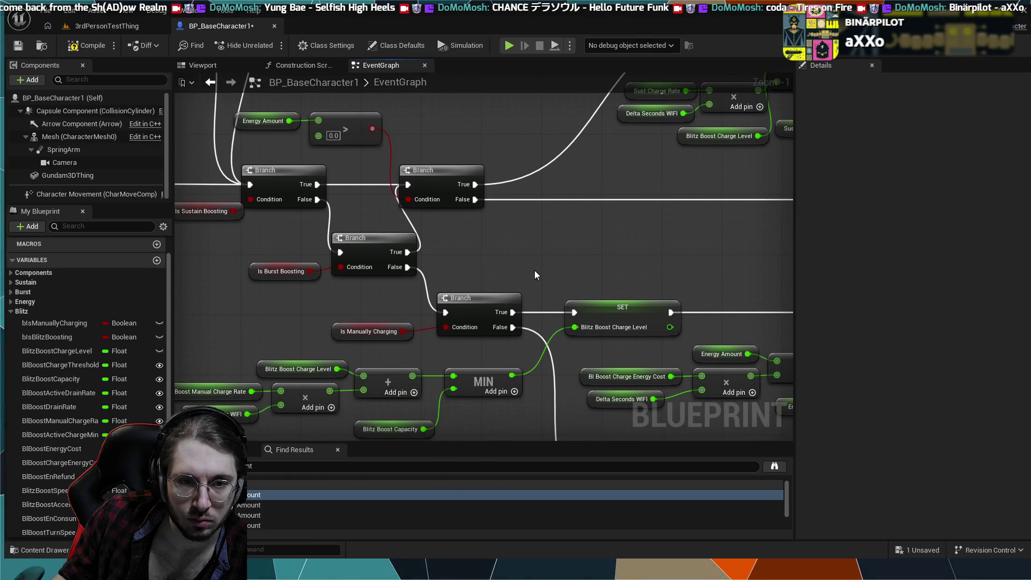
{"action": "mouse_move", "coordinate": [424, 223]}
{"action": "left_mouse_down"}
{"action": "mouse_move", "coordinate": [505, 225]}
{"action": "mouse_move", "coordinate": [577, 244]}
{"action": "mouse_move", "coordinate": [538, 248]}
{"action": "left_mouse_up"}
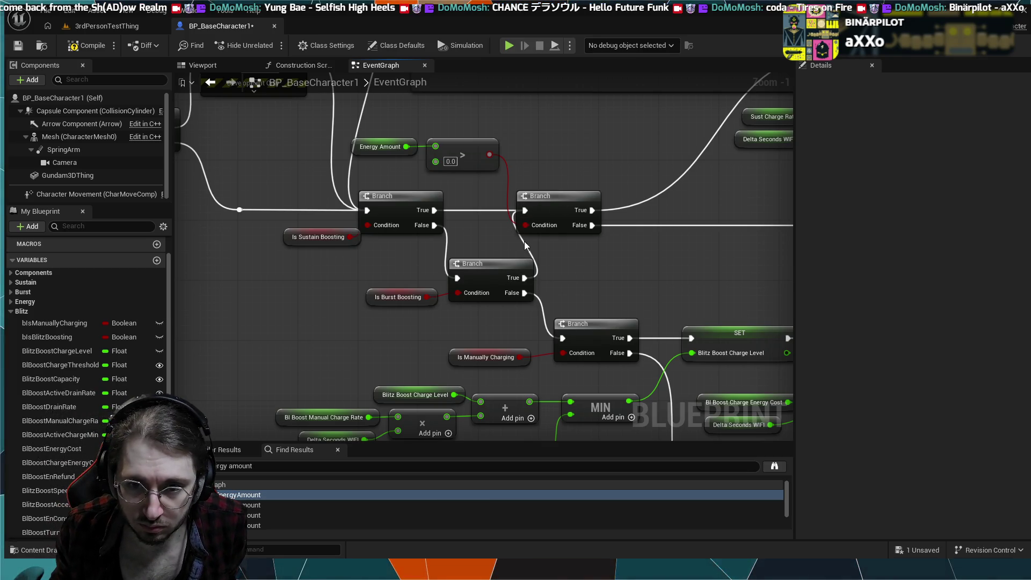
{"action": "scroll", "coordinate": [562, 252], "scroll_direction": "down", "scroll_amount": 2}
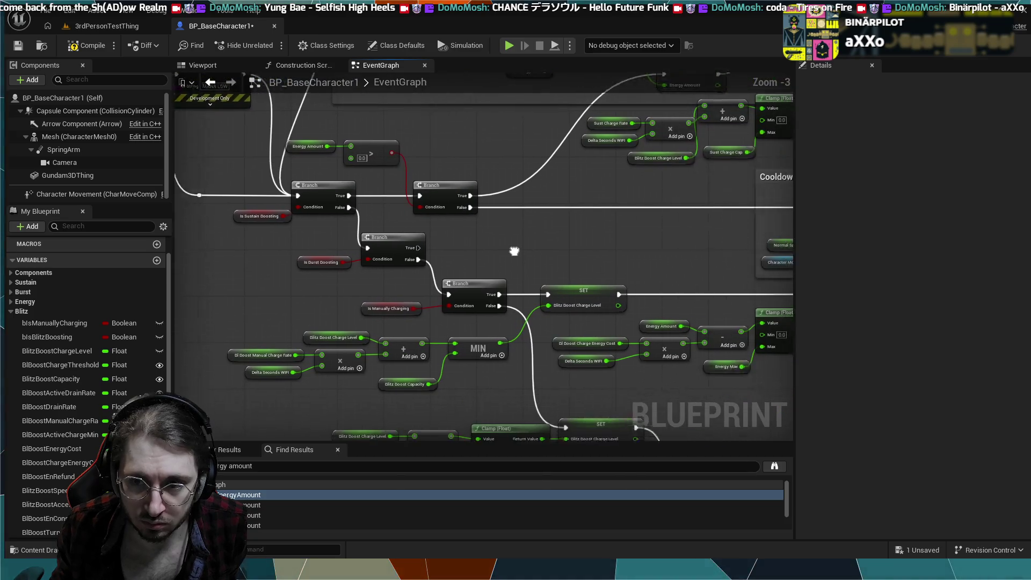
{"action": "scroll", "coordinate": [443, 257], "scroll_direction": "down", "scroll_amount": 1}
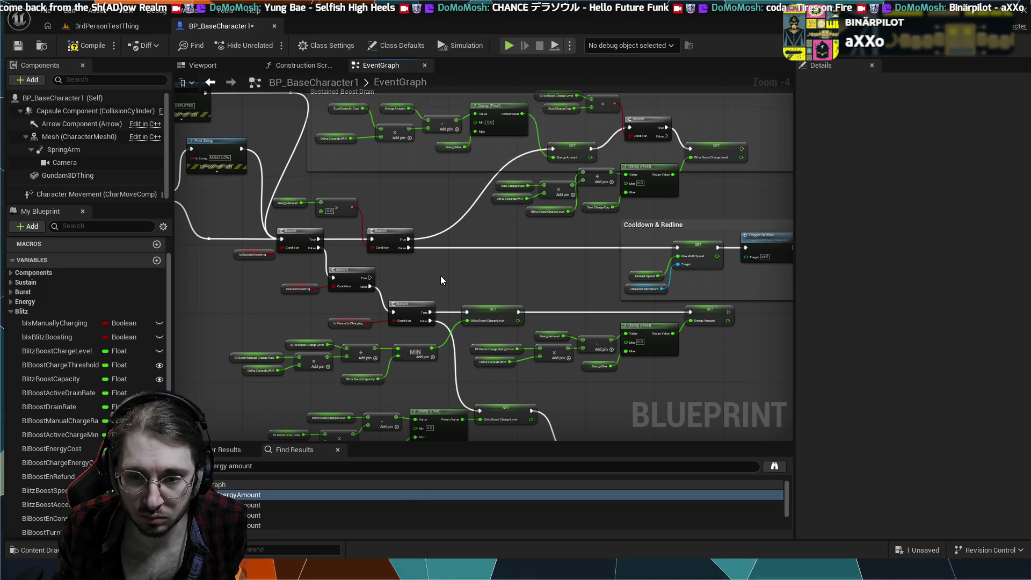
{"action": "mouse_move", "coordinate": [425, 266]}
{"action": "left_mouse_down"}
{"action": "mouse_move", "coordinate": [623, 274]}
{"action": "mouse_move", "coordinate": [545, 373]}
{"action": "mouse_move", "coordinate": [807, 447]}
{"action": "left_mouse_up"}
{"action": "mouse_move", "coordinate": [571, 227]}
{"action": "left_mouse_down"}
{"action": "mouse_move", "coordinate": [493, 315]}
{"action": "mouse_move", "coordinate": [474, 300]}
{"action": "mouse_move", "coordinate": [544, 423]}
{"action": "mouse_move", "coordinate": [576, 442]}
{"action": "left_mouse_up"}
{"action": "scroll", "coordinate": [491, 310], "scroll_direction": "down", "scroll_amount": 1}
{"action": "mouse_move", "coordinate": [422, 354]}
{"action": "left_mouse_down"}
{"action": "mouse_move", "coordinate": [547, 243]}
{"action": "mouse_move", "coordinate": [526, 276]}
{"action": "mouse_move", "coordinate": [465, 267]}
{"action": "mouse_move", "coordinate": [438, 356]}
{"action": "left_mouse_up"}
{"action": "scroll", "coordinate": [408, 203], "scroll_direction": "down", "scroll_amount": 1}
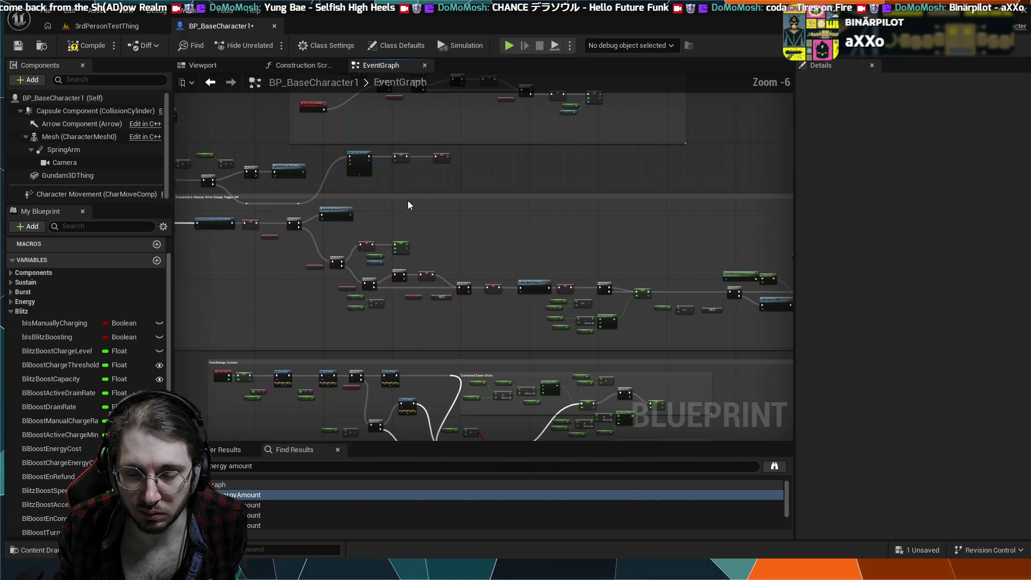
{"action": "scroll", "coordinate": [450, 243], "scroll_direction": "up", "scroll_amount": 3}
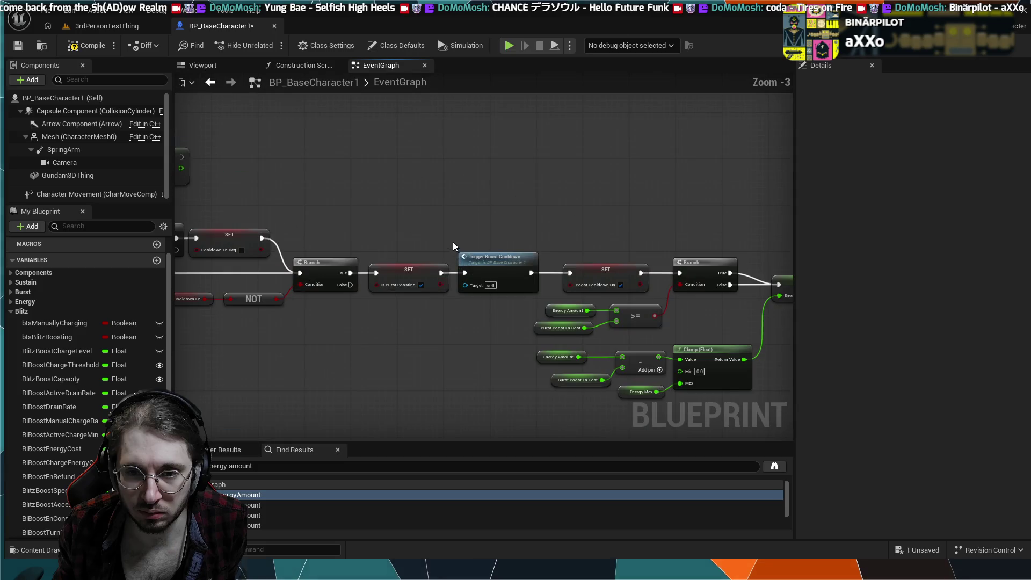
{"action": "mouse_move", "coordinate": [570, 241]}
{"action": "left_mouse_down"}
{"action": "mouse_move", "coordinate": [441, 189]}
{"action": "mouse_move", "coordinate": [429, 277]}
{"action": "mouse_move", "coordinate": [258, 285]}
{"action": "left_mouse_up"}
{"action": "left_click_drag", "start_coordinate": [537, 290], "coordinate": [376, 290]}
{"action": "mouse_move", "coordinate": [590, 293]}
{"action": "left_mouse_down"}
{"action": "mouse_move", "coordinate": [494, 292]}
{"action": "mouse_move", "coordinate": [639, 289]}
{"action": "left_mouse_up"}
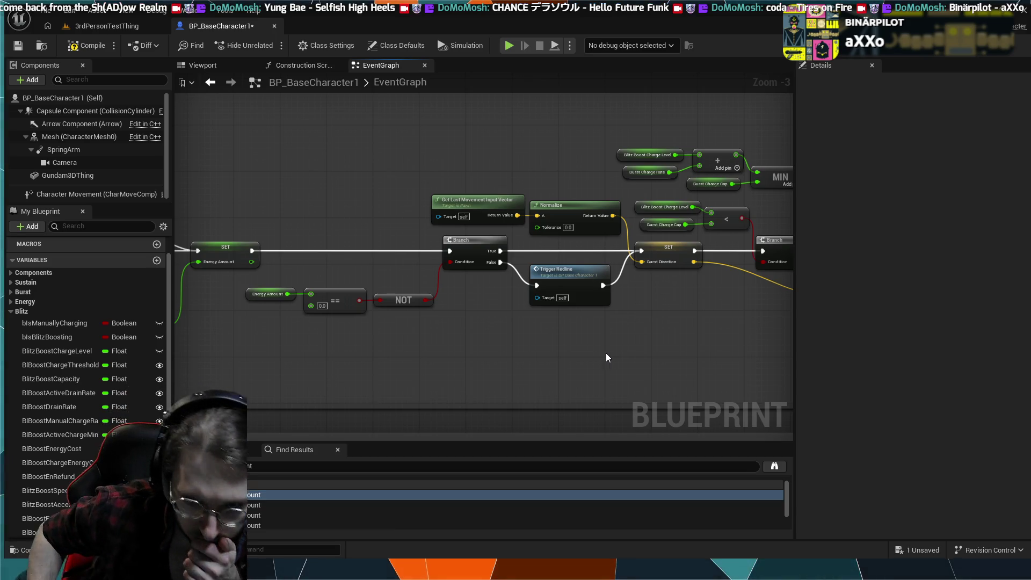
{"action": "mouse_move", "coordinate": [606, 352]}
{"action": "left_mouse_down"}
{"action": "mouse_move", "coordinate": [513, 329]}
{"action": "mouse_move", "coordinate": [268, 324]}
{"action": "left_mouse_up"}
{"action": "left_click_drag", "start_coordinate": [366, 308], "coordinate": [347, 271]}
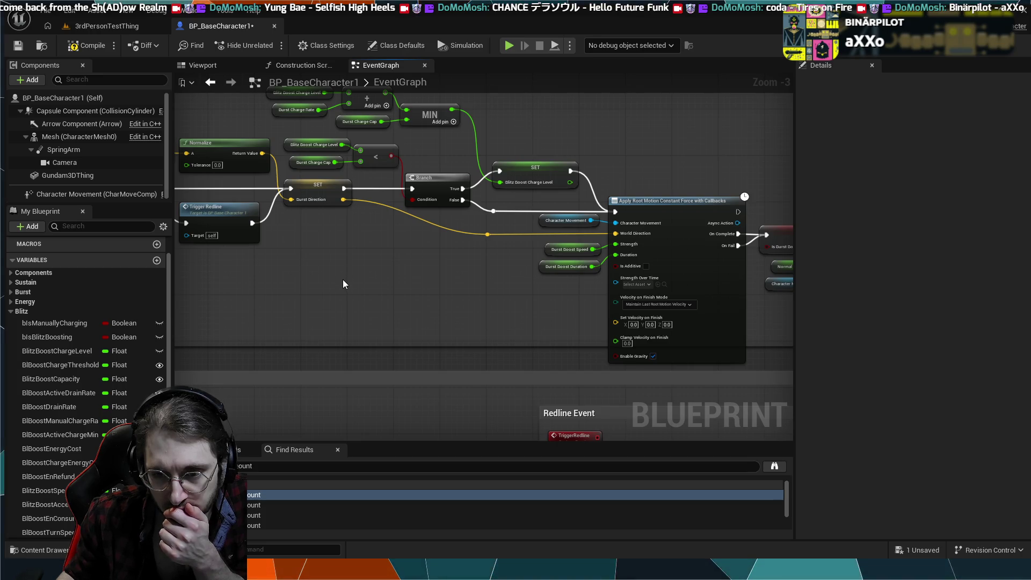
{"action": "mouse_move", "coordinate": [463, 286]}
{"action": "left_mouse_down"}
{"action": "mouse_move", "coordinate": [435, 281]}
{"action": "mouse_move", "coordinate": [541, 304]}
{"action": "left_mouse_up"}
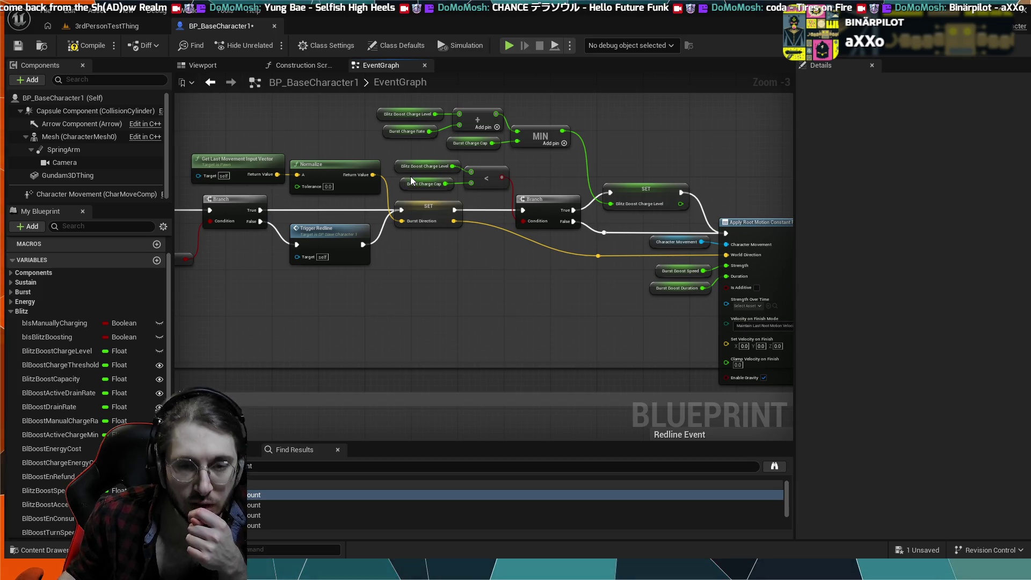
{"action": "scroll", "coordinate": [488, 271], "scroll_direction": "down", "scroll_amount": 3}
{"action": "mouse_move", "coordinate": [488, 272]}
{"action": "left_mouse_down"}
{"action": "mouse_move", "coordinate": [481, 249]}
{"action": "mouse_move", "coordinate": [253, 208]}
{"action": "mouse_move", "coordinate": [384, 245]}
{"action": "mouse_move", "coordinate": [337, 242]}
{"action": "mouse_move", "coordinate": [547, 335]}
{"action": "mouse_move", "coordinate": [417, 240]}
{"action": "mouse_move", "coordinate": [317, 220]}
{"action": "mouse_move", "coordinate": [201, 255]}
{"action": "left_mouse_up"}
{"action": "scroll", "coordinate": [337, 243], "scroll_direction": "up", "scroll_amount": 3}
{"action": "left_click_drag", "start_coordinate": [490, 173], "coordinate": [412, 174]}
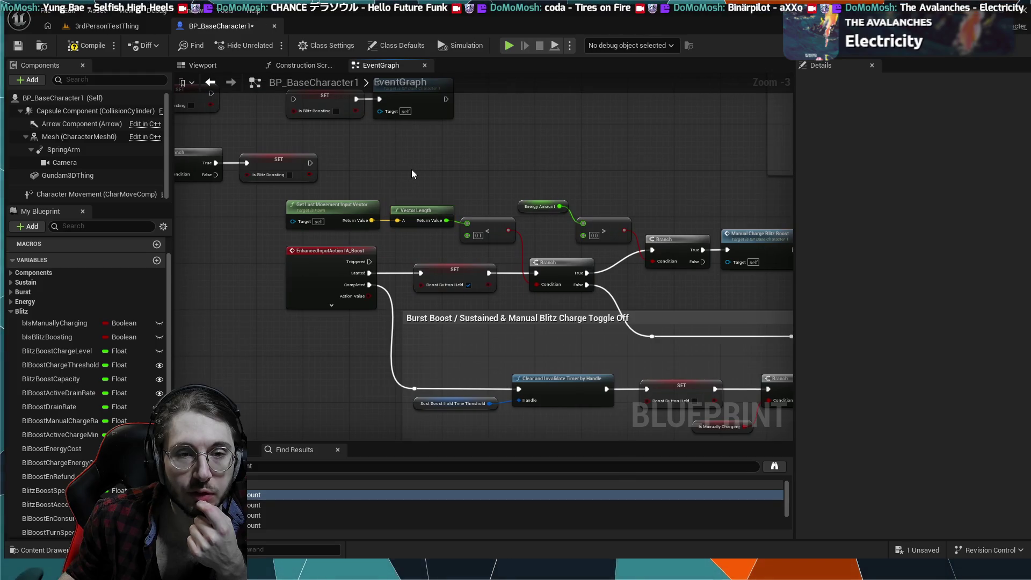
{"action": "scroll", "coordinate": [423, 303], "scroll_direction": "down", "scroll_amount": 2}
{"action": "mouse_move", "coordinate": [424, 303]}
{"action": "left_mouse_down"}
{"action": "mouse_move", "coordinate": [314, 176]}
{"action": "mouse_move", "coordinate": [647, 240]}
{"action": "left_mouse_up"}
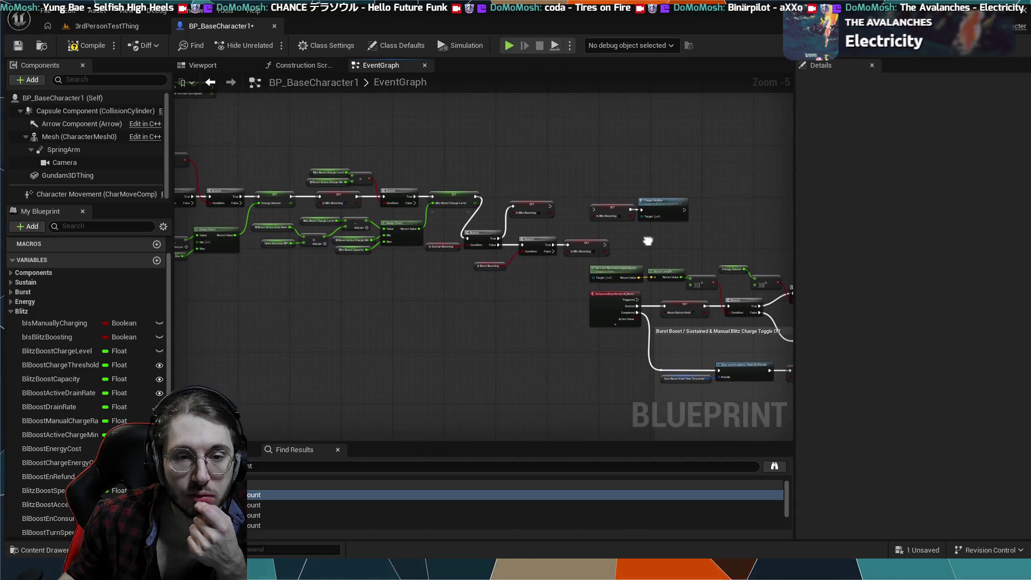
{"action": "mouse_move", "coordinate": [295, 276]}
{"action": "left_mouse_down"}
{"action": "mouse_move", "coordinate": [456, 263]}
{"action": "mouse_move", "coordinate": [603, 297]}
{"action": "mouse_move", "coordinate": [292, 299]}
{"action": "mouse_move", "coordinate": [241, 314]}
{"action": "left_mouse_up"}
{"action": "scroll", "coordinate": [578, 204], "scroll_direction": "up", "scroll_amount": 2}
{"action": "left_click_drag", "start_coordinate": [541, 236], "coordinate": [606, 170]}
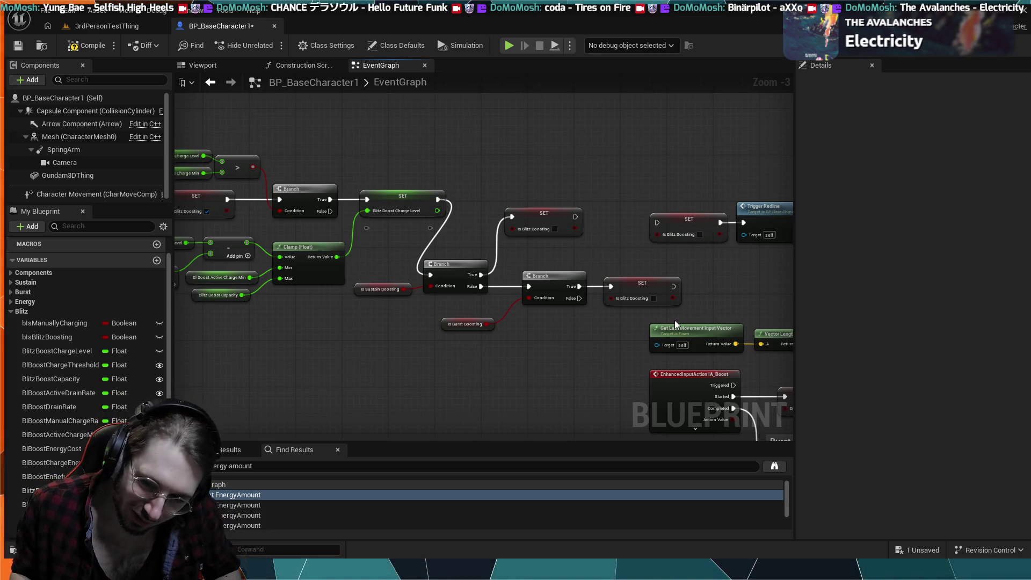
{"action": "mouse_move", "coordinate": [659, 314]}
{"action": "left_mouse_down"}
{"action": "mouse_move", "coordinate": [520, 313]}
{"action": "mouse_move", "coordinate": [483, 249]}
{"action": "left_mouse_up"}
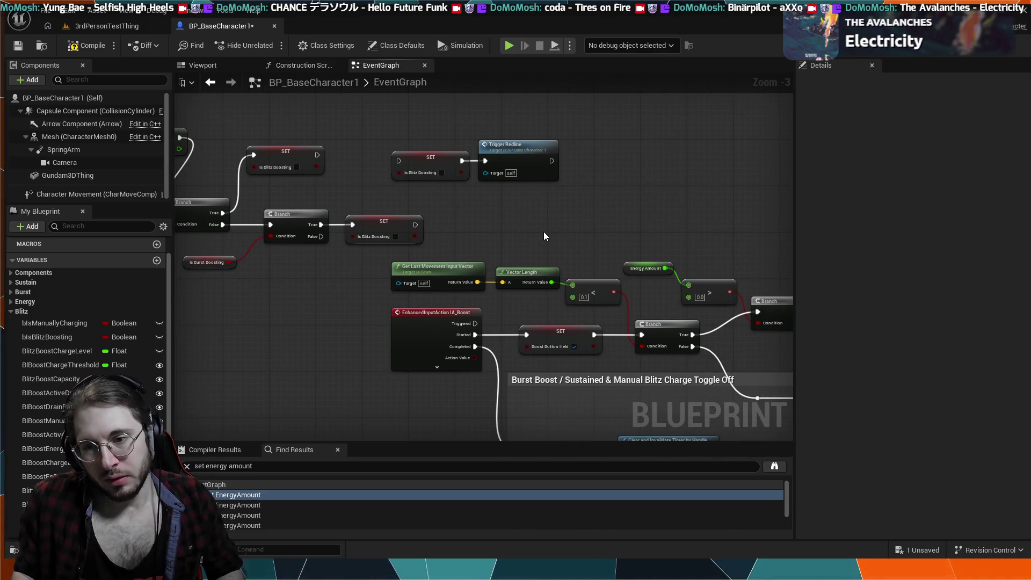
{"action": "mouse_move", "coordinate": [597, 250]}
{"action": "left_mouse_down"}
{"action": "mouse_move", "coordinate": [569, 231]}
{"action": "mouse_move", "coordinate": [607, 198]}
{"action": "left_mouse_up"}
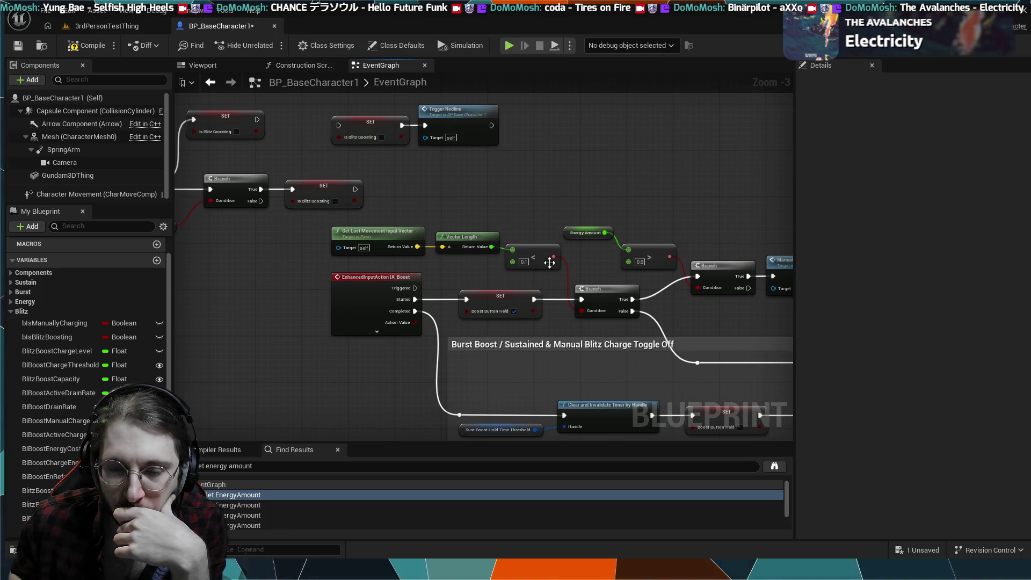
{"action": "scroll", "coordinate": [624, 276], "scroll_direction": "up", "scroll_amount": 3}
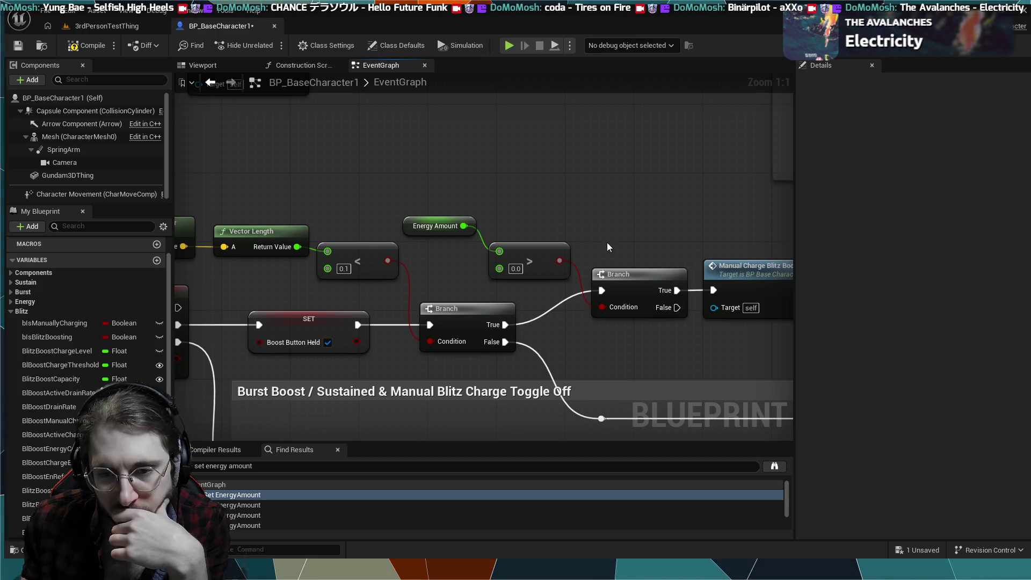
{"action": "mouse_move", "coordinate": [606, 247]}
{"action": "left_mouse_down"}
{"action": "mouse_move", "coordinate": [569, 204]}
{"action": "mouse_move", "coordinate": [503, 197]}
{"action": "mouse_move", "coordinate": [563, 214]}
{"action": "left_mouse_up"}
{"action": "scroll", "coordinate": [562, 213], "scroll_direction": "down", "scroll_amount": 2}
{"action": "mouse_move", "coordinate": [478, 223]}
{"action": "left_mouse_down"}
{"action": "mouse_move", "coordinate": [453, 201]}
{"action": "mouse_move", "coordinate": [515, 194]}
{"action": "mouse_move", "coordinate": [198, 106]}
{"action": "mouse_move", "coordinate": [623, 257]}
{"action": "mouse_move", "coordinate": [603, 308]}
{"action": "mouse_move", "coordinate": [627, 178]}
{"action": "left_mouse_up"}
{"action": "mouse_move", "coordinate": [508, 380]}
{"action": "left_mouse_down"}
{"action": "mouse_move", "coordinate": [549, 322]}
{"action": "mouse_move", "coordinate": [582, 322]}
{"action": "mouse_move", "coordinate": [488, 347]}
{"action": "mouse_move", "coordinate": [571, 348]}
{"action": "left_mouse_up"}
{"action": "scroll", "coordinate": [571, 348], "scroll_direction": "down", "scroll_amount": 2}
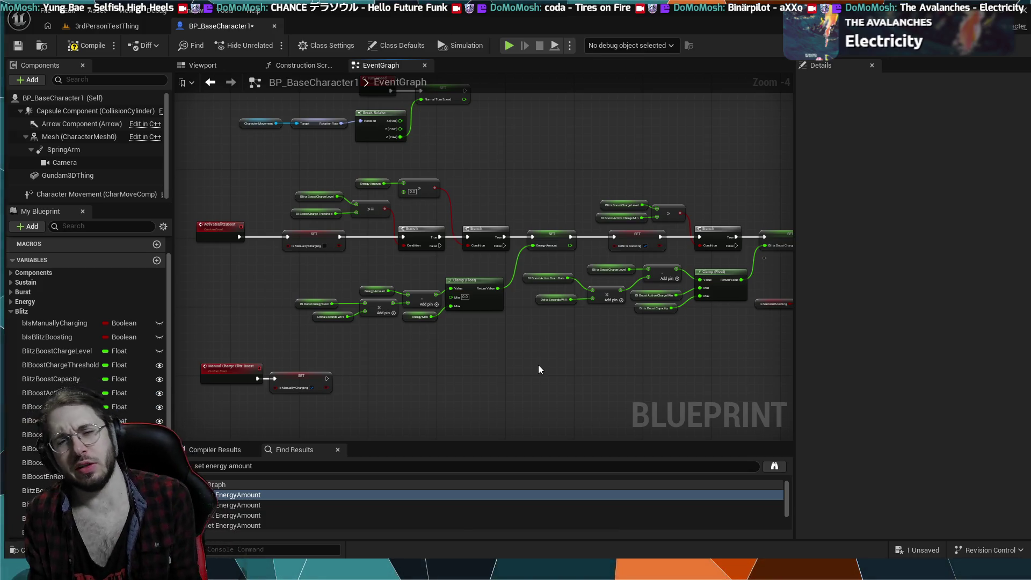
- Break the movement-check Branch's True wire and connect it to Manual Charge Blitz Boost
{"action": "scroll", "coordinate": [538, 370], "scroll_direction": "down", "scroll_amount": 4}
{"action": "scroll", "coordinate": [563, 362], "scroll_direction": "up", "scroll_amount": 2}
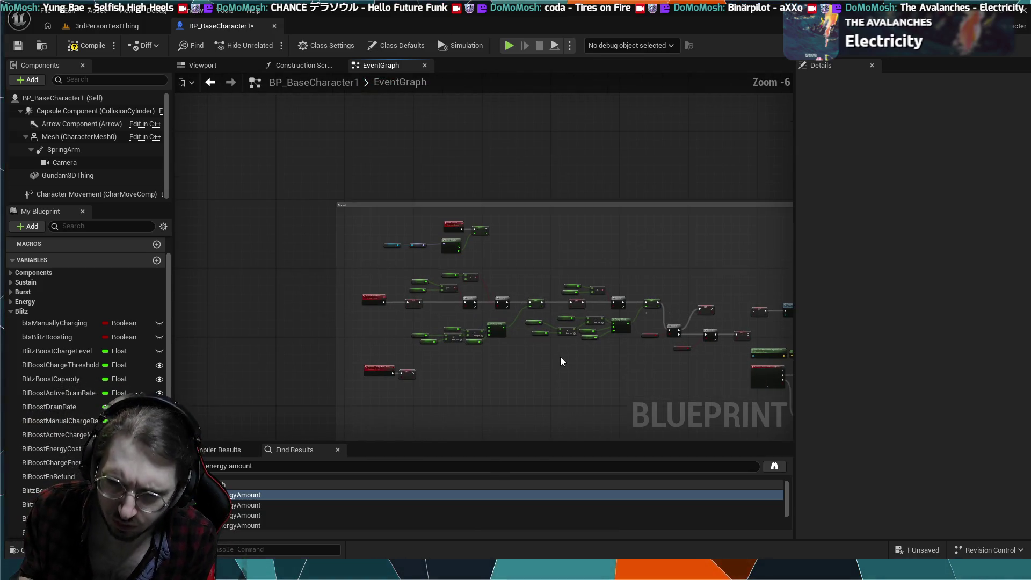
{"action": "scroll", "coordinate": [551, 342], "scroll_direction": "up", "scroll_amount": 4}
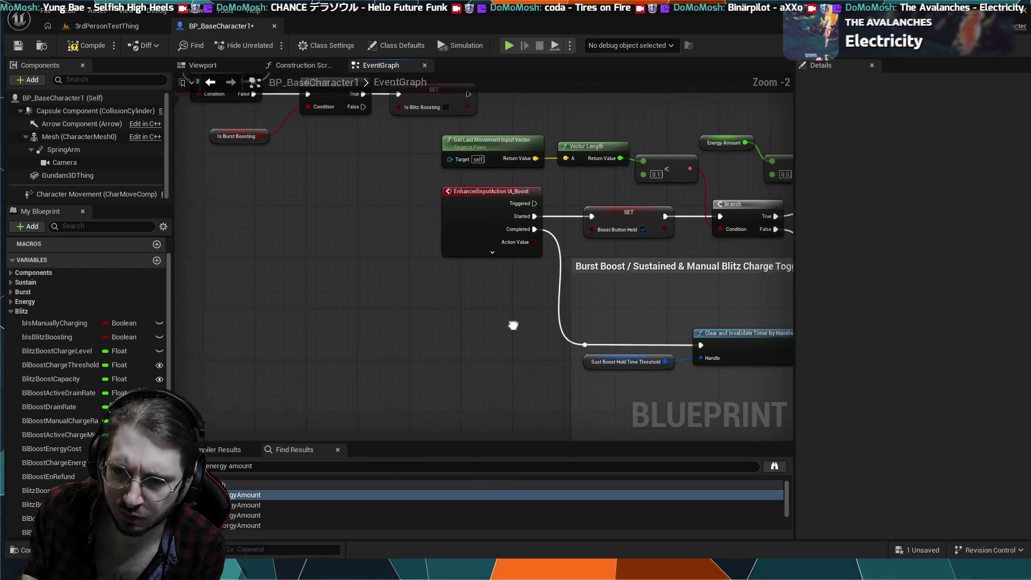
{"action": "mouse_move", "coordinate": [710, 290]}
{"action": "left_mouse_down"}
{"action": "mouse_move", "coordinate": [629, 316]}
{"action": "mouse_move", "coordinate": [581, 315]}
{"action": "left_mouse_up"}
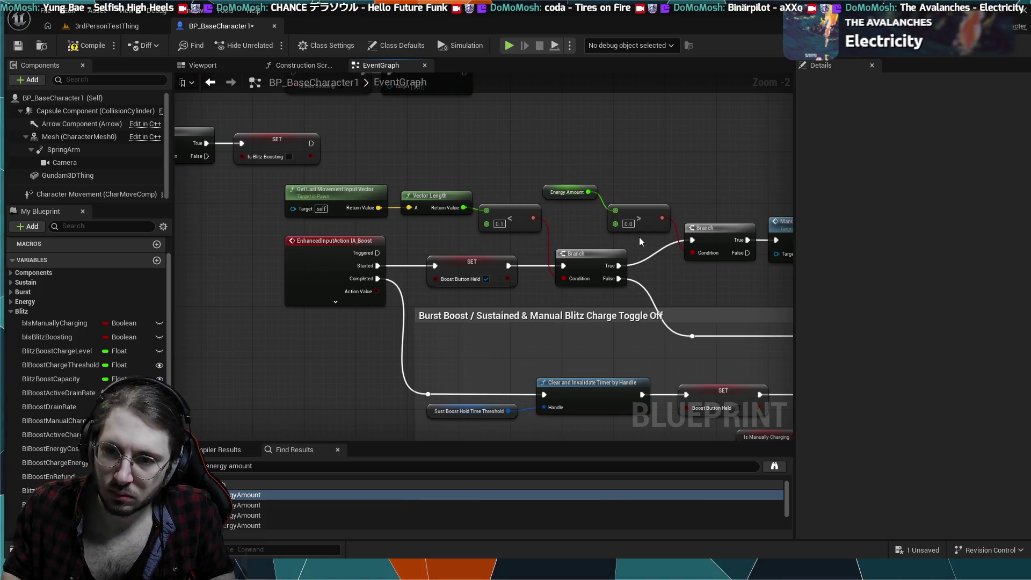
{"action": "left_click", "coordinate": [692, 240], "text": "alt"}
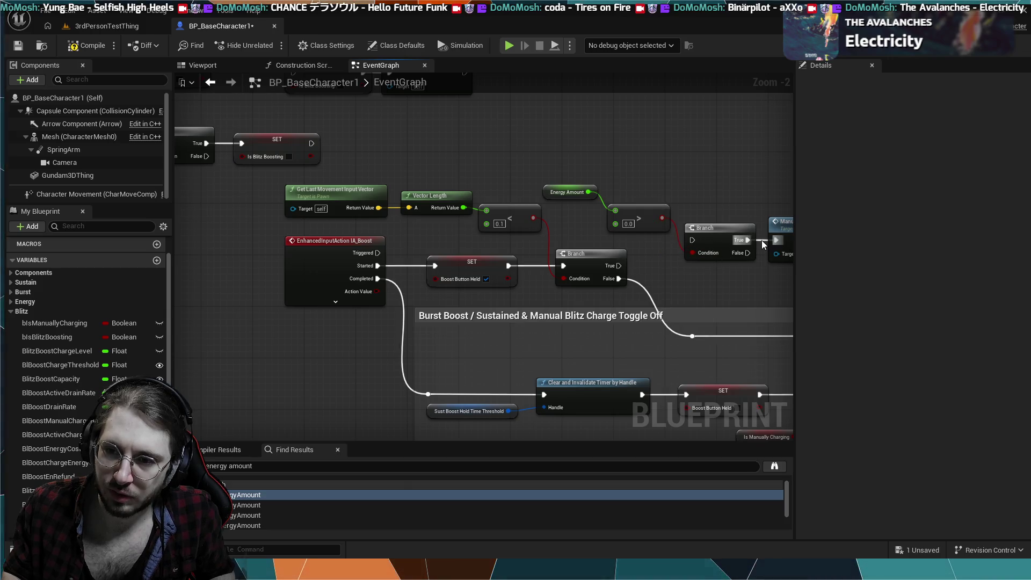
{"action": "left_click_drag", "start_coordinate": [619, 266], "coordinate": [776, 241]}
- After a brief test session, start playing the 3rdPersonTestThing level
{"action": "left_click", "coordinate": [508, 48]}
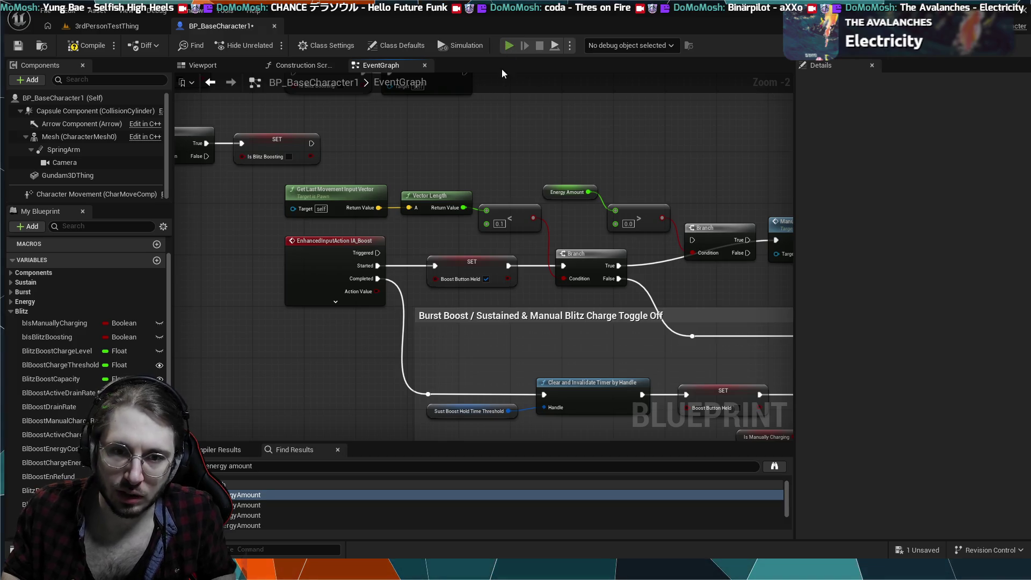
{"action": "key", "text": "Escape"}
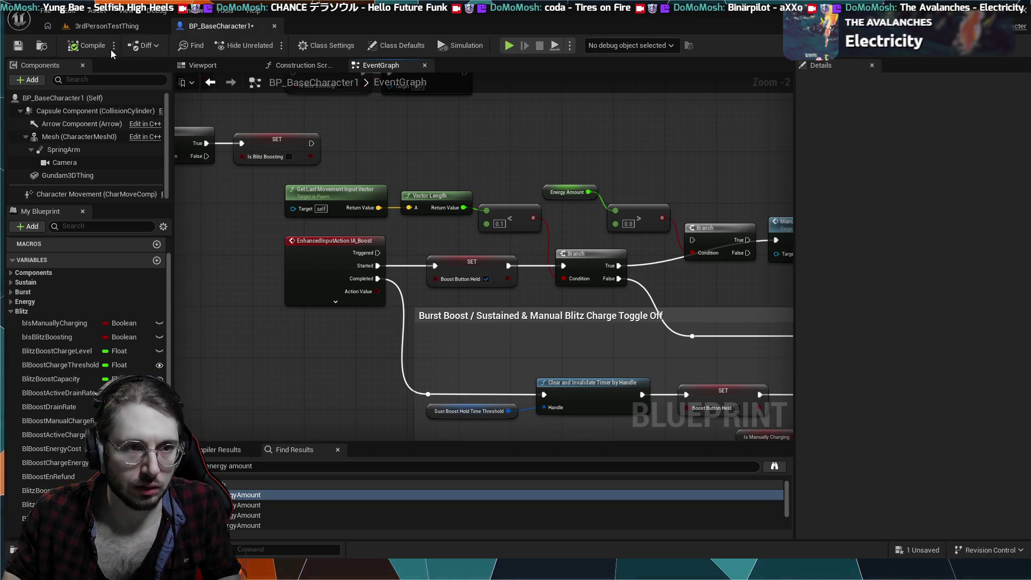
{"action": "left_click", "coordinate": [107, 26]}
{"action": "left_click", "coordinate": [270, 45]}
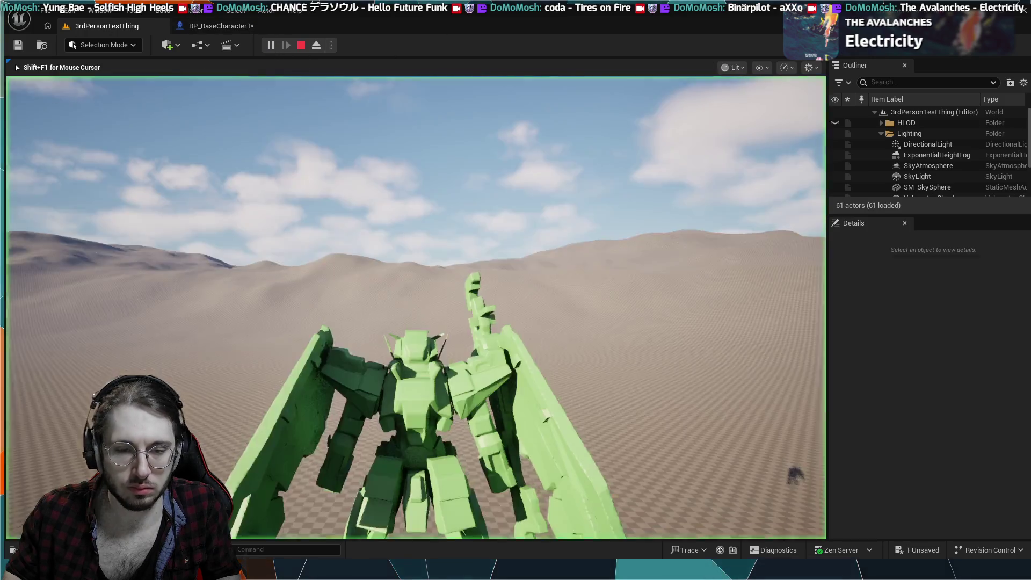
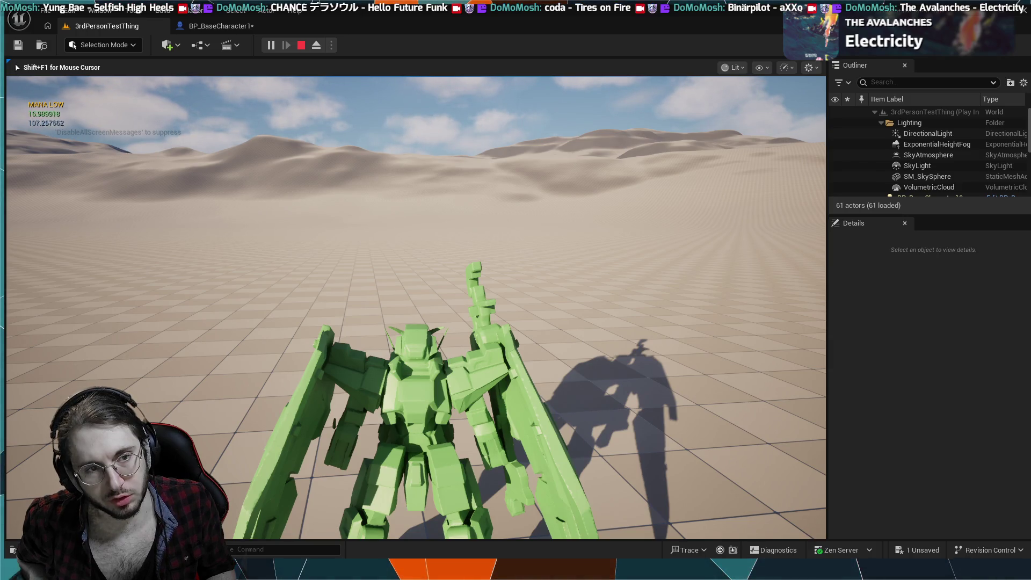
- Stop the running play test and switch back to the BP_BaseCharacter1 EventGraph
{"action": "key", "text": "Escape"}
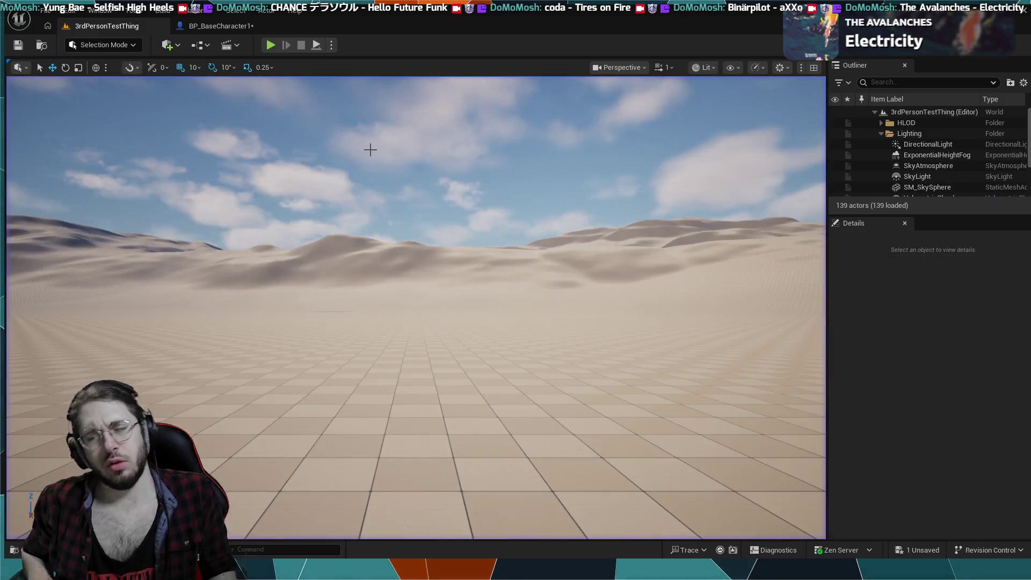
{"action": "left_click", "coordinate": [182, 27]}
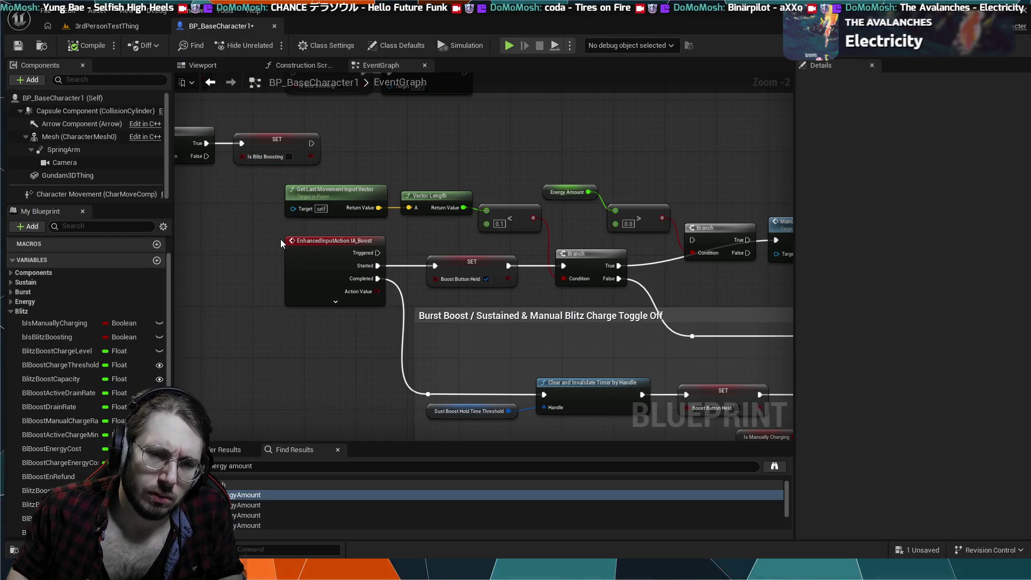
- Delete the Energy Amount getter, > node and second Branch; move Manual Charge Blitz Boost beside the True pin
{"action": "scroll", "coordinate": [257, 260], "scroll_direction": "down", "scroll_amount": 3}
{"action": "left_click_drag", "start_coordinate": [242, 157], "coordinate": [321, 176]}
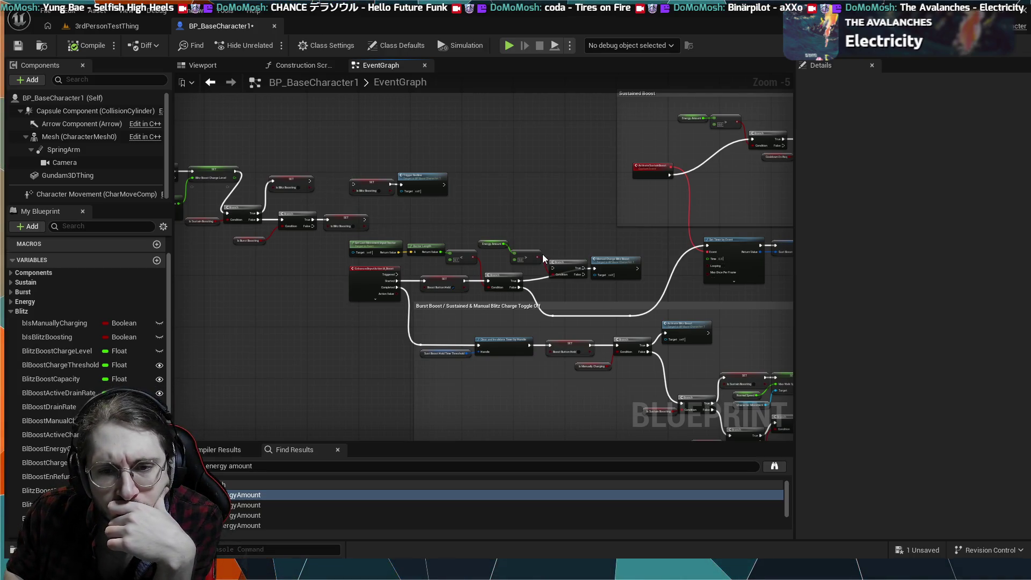
{"action": "scroll", "coordinate": [544, 232], "scroll_direction": "up", "scroll_amount": 4}
{"action": "mouse_move", "coordinate": [585, 273]}
{"action": "left_mouse_down"}
{"action": "mouse_move", "coordinate": [419, 293]}
{"action": "mouse_move", "coordinate": [431, 292]}
{"action": "mouse_move", "coordinate": [436, 306]}
{"action": "left_mouse_up"}
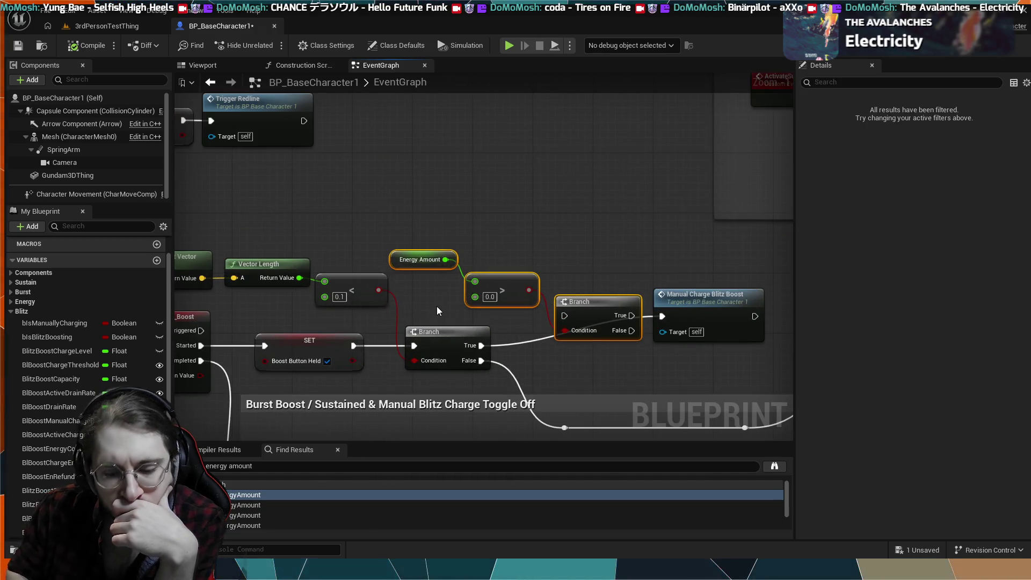
{"action": "key", "text": "Delete"}
{"action": "left_click_drag", "start_coordinate": [682, 292], "coordinate": [561, 320]}
- Pan around the Boost comment, ActivateBlitzBoost, SET Is Blitz Boosting and IA_Boost nodes to review the change
{"action": "left_click_drag", "start_coordinate": [627, 275], "coordinate": [569, 241]}
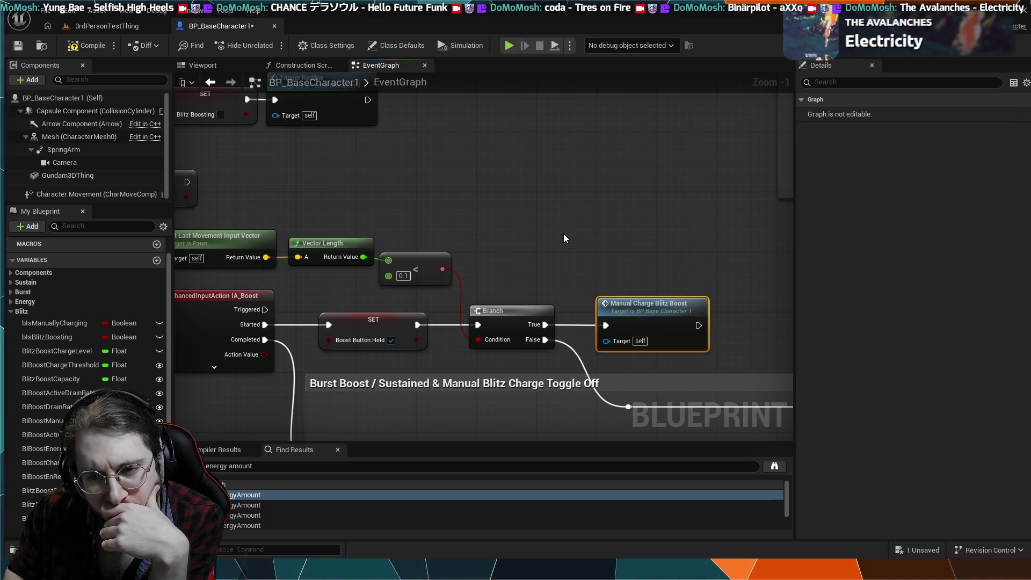
{"action": "scroll", "coordinate": [564, 235], "scroll_direction": "down", "scroll_amount": 4}
{"action": "mouse_move", "coordinate": [584, 323]}
{"action": "left_mouse_down"}
{"action": "mouse_move", "coordinate": [573, 343]}
{"action": "mouse_move", "coordinate": [633, 249]}
{"action": "left_mouse_up"}
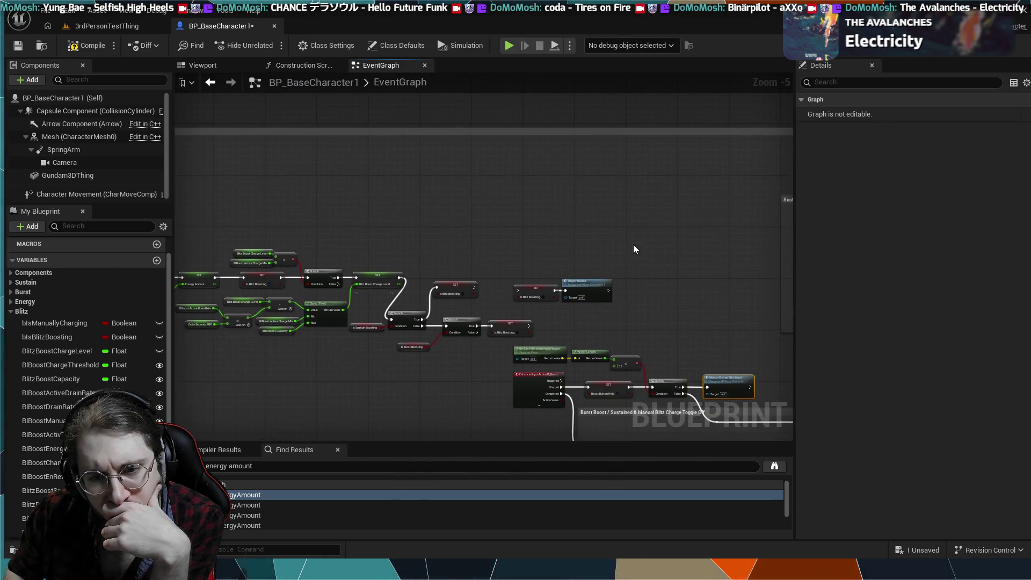
{"action": "mouse_move", "coordinate": [421, 218]}
{"action": "left_mouse_down"}
{"action": "mouse_move", "coordinate": [527, 214]}
{"action": "mouse_move", "coordinate": [344, 207]}
{"action": "mouse_move", "coordinate": [220, 172]}
{"action": "left_mouse_up"}
{"action": "scroll", "coordinate": [404, 296], "scroll_direction": "up", "scroll_amount": 3}
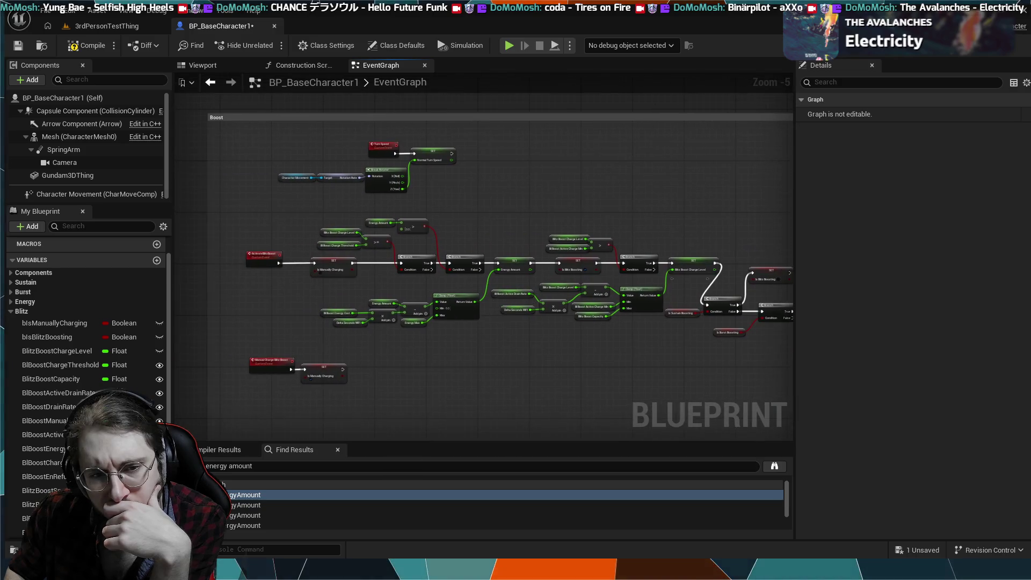
{"action": "left_click_drag", "start_coordinate": [247, 309], "coordinate": [407, 307]}
{"action": "left_click_drag", "start_coordinate": [321, 313], "coordinate": [379, 334]}
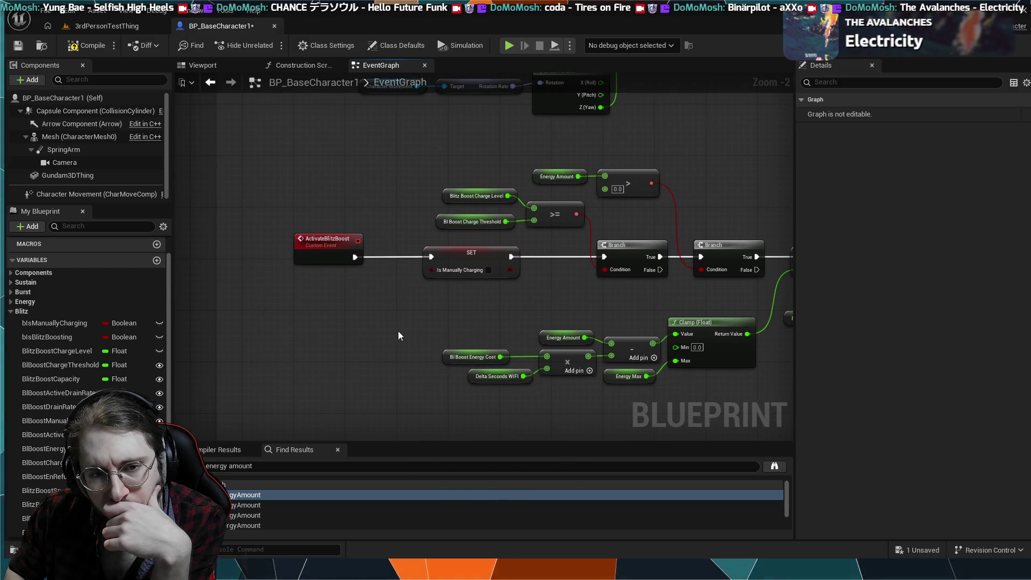
{"action": "mouse_move", "coordinate": [618, 320]}
{"action": "left_mouse_down"}
{"action": "mouse_move", "coordinate": [699, 336]}
{"action": "mouse_move", "coordinate": [696, 277]}
{"action": "mouse_move", "coordinate": [549, 223]}
{"action": "left_mouse_up"}
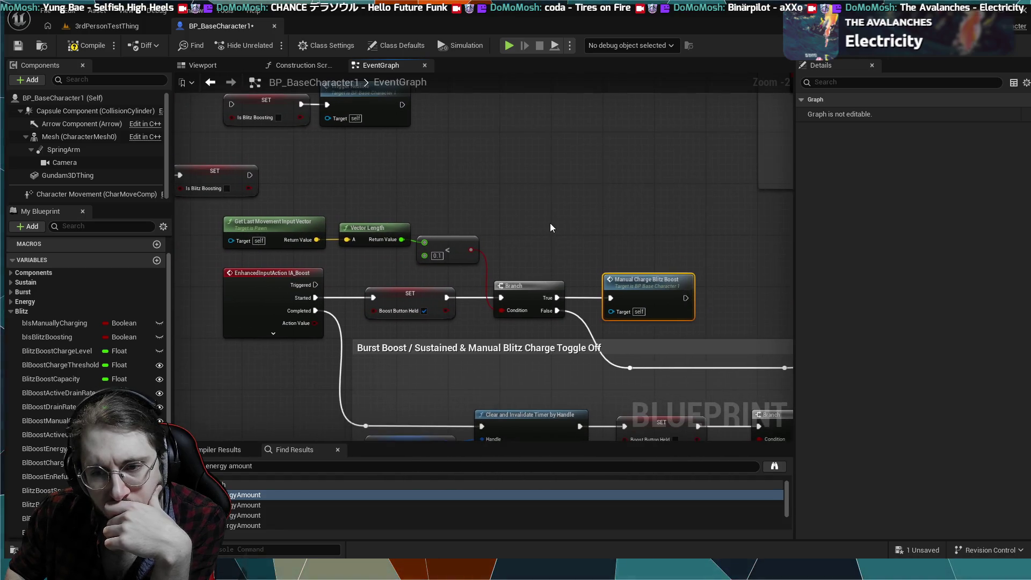
{"action": "left_click_drag", "start_coordinate": [367, 265], "coordinate": [442, 260]}
{"action": "mouse_move", "coordinate": [310, 344]}
{"action": "left_mouse_down"}
{"action": "mouse_move", "coordinate": [330, 352]}
{"action": "mouse_move", "coordinate": [191, 356]}
{"action": "left_mouse_up"}
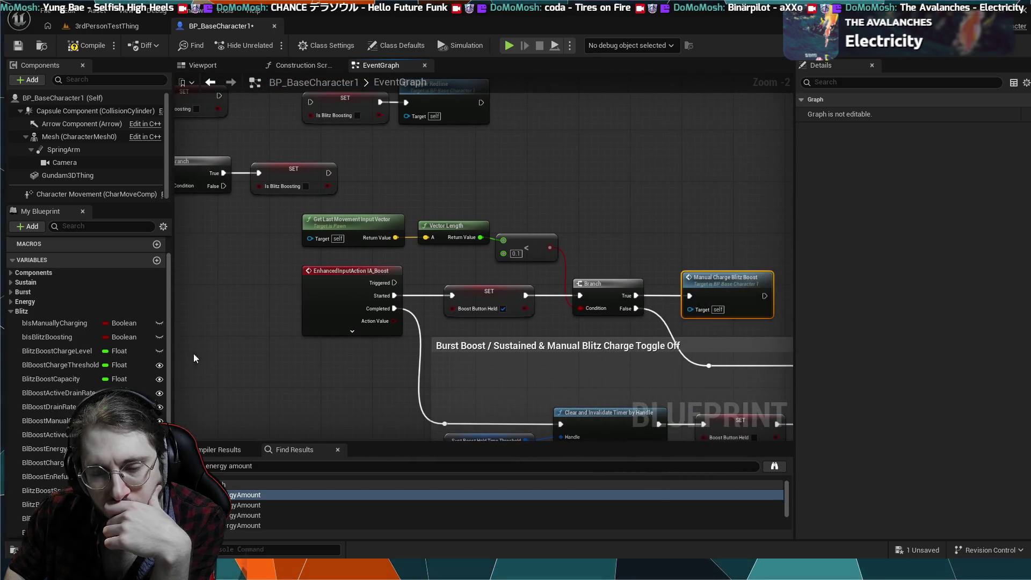
- Undo the node move and deletion so the Energy Amount > 0 check and second Branch return
{"action": "key", "text": "ctrl+z"}
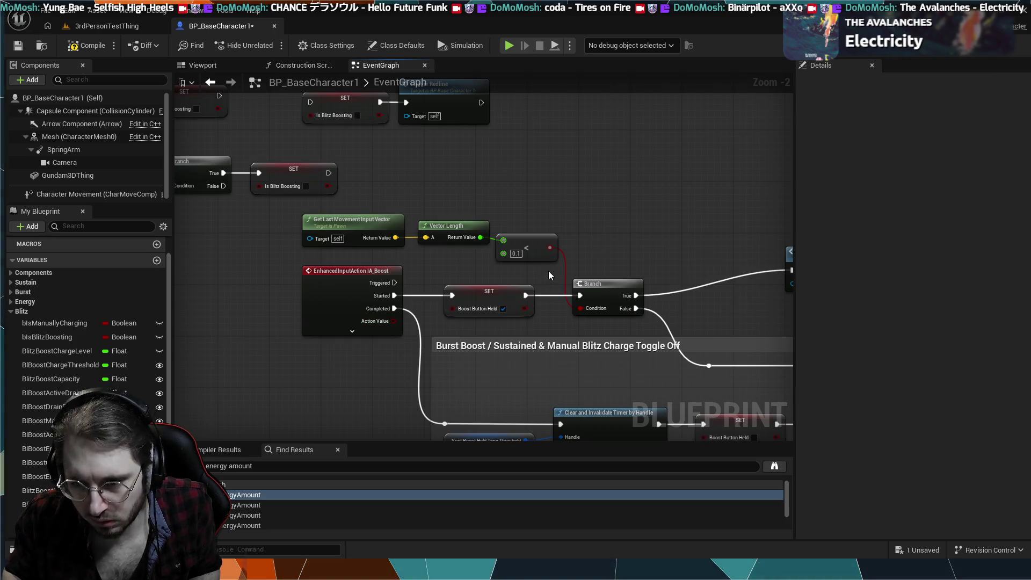
{"action": "key", "text": "ctrl+z"}
{"action": "key", "text": "ctrl+z"}
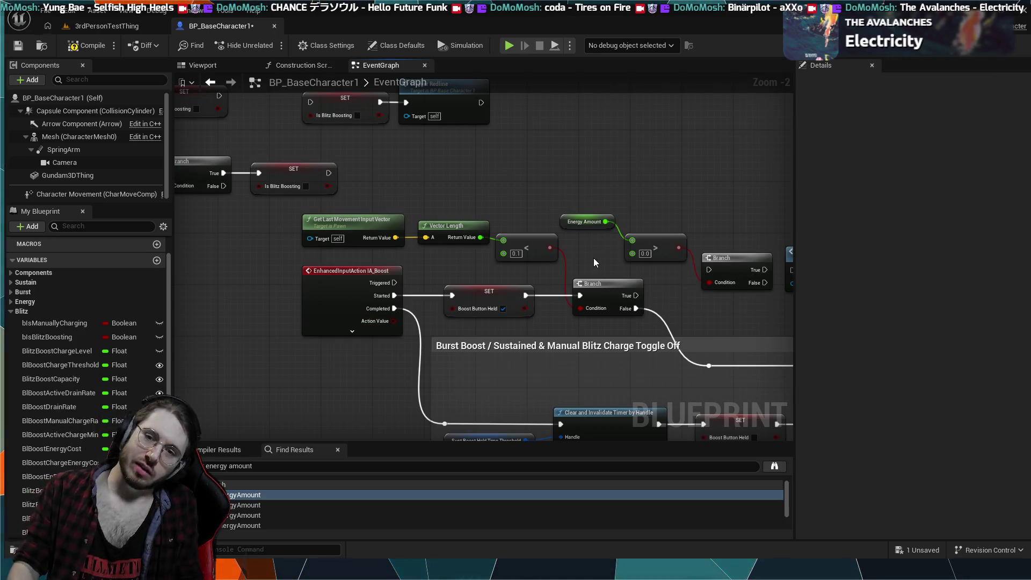
{"action": "key", "text": "ctrl+y"}
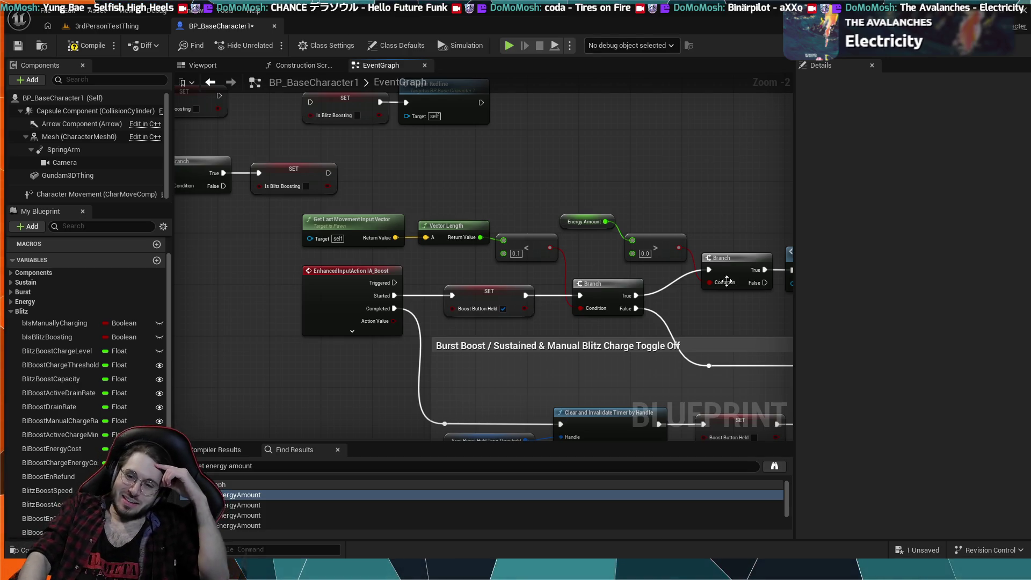
{"action": "left_click_drag", "start_coordinate": [698, 305], "coordinate": [548, 331]}
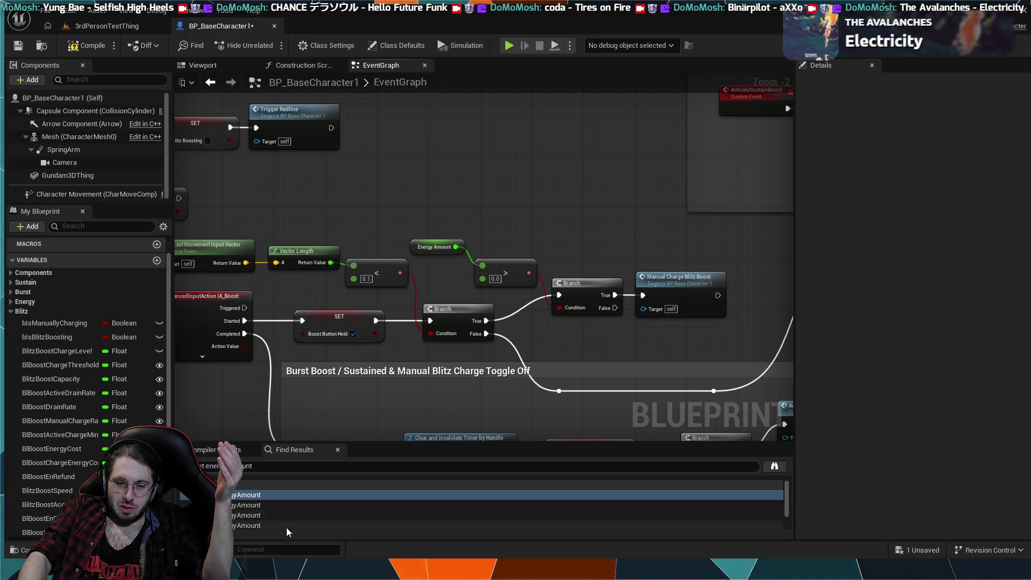
{"action": "mouse_move", "coordinate": [322, 290]}
{"action": "left_mouse_down"}
{"action": "mouse_move", "coordinate": [451, 281]}
{"action": "mouse_move", "coordinate": [486, 364]}
{"action": "left_mouse_up"}
{"action": "scroll", "coordinate": [487, 364], "scroll_direction": "down", "scroll_amount": 3}
{"action": "mouse_move", "coordinate": [371, 315]}
{"action": "left_mouse_down"}
{"action": "mouse_move", "coordinate": [327, 318]}
{"action": "mouse_move", "coordinate": [356, 311]}
{"action": "mouse_move", "coordinate": [575, 332]}
{"action": "left_mouse_up"}
{"action": "scroll", "coordinate": [395, 360], "scroll_direction": "up", "scroll_amount": 5}
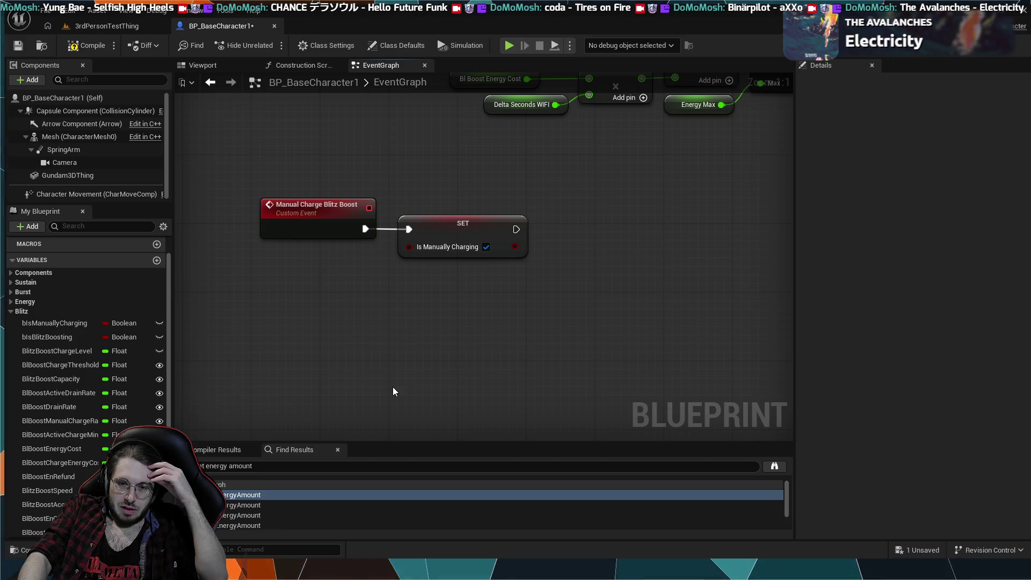
{"action": "scroll", "coordinate": [393, 392], "scroll_direction": "down", "scroll_amount": 2}
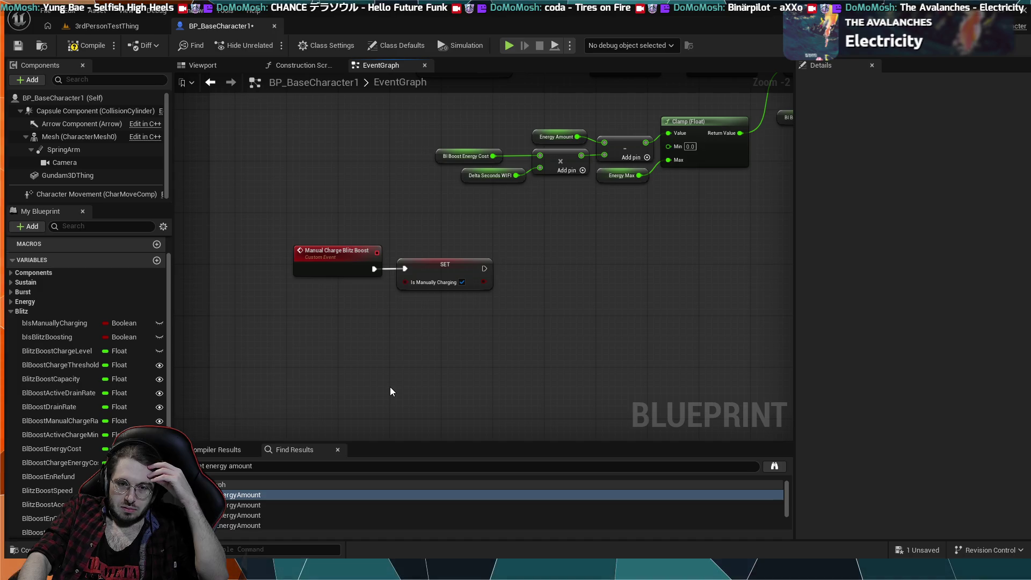
{"action": "scroll", "coordinate": [391, 387], "scroll_direction": "down", "scroll_amount": 1}
{"action": "scroll", "coordinate": [381, 371], "scroll_direction": "down", "scroll_amount": 3}
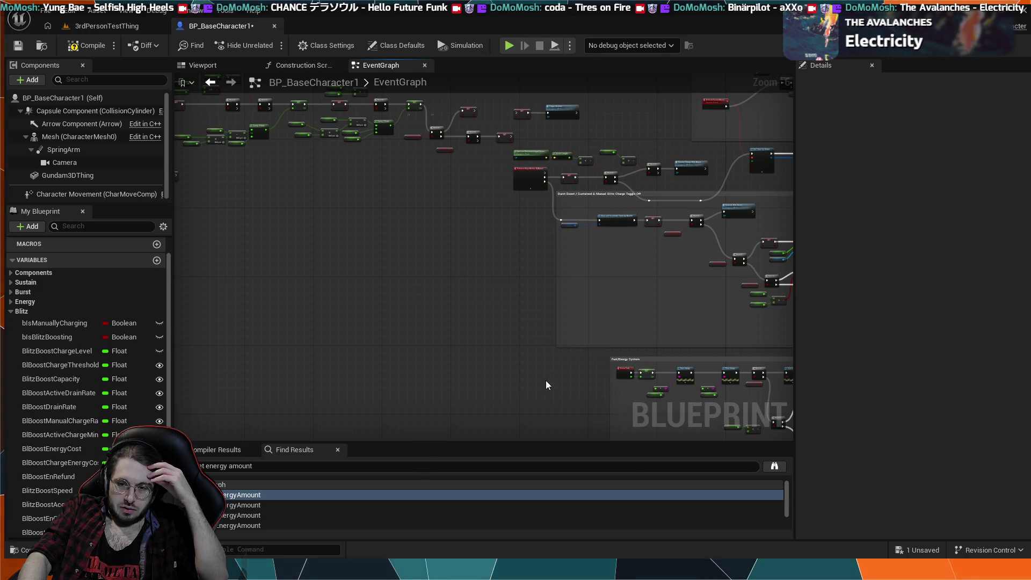
{"action": "scroll", "coordinate": [545, 383], "scroll_direction": "up", "scroll_amount": 3}
{"action": "scroll", "coordinate": [429, 335], "scroll_direction": "down", "scroll_amount": 1}
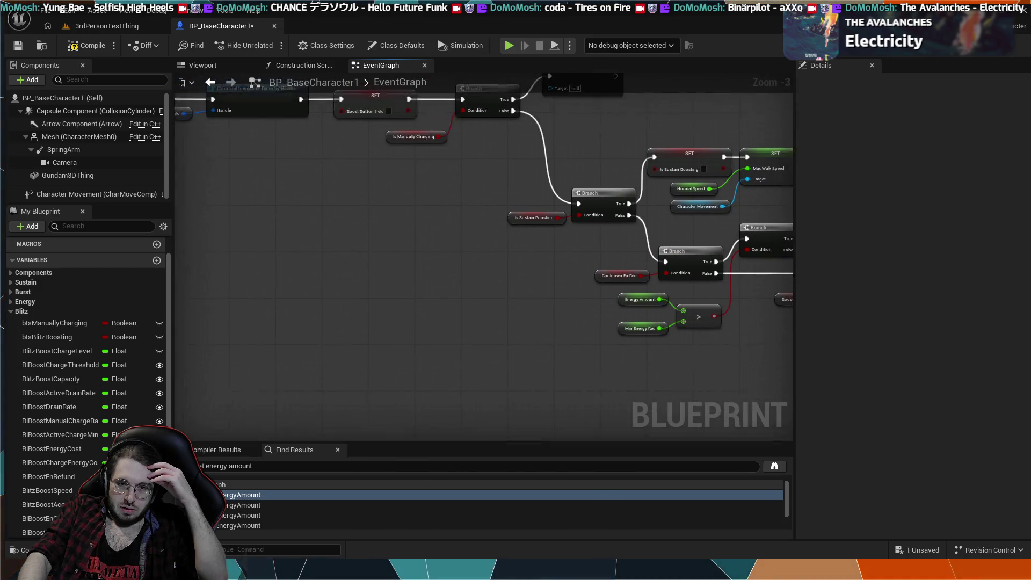
{"action": "scroll", "coordinate": [381, 326], "scroll_direction": "up", "scroll_amount": 3}
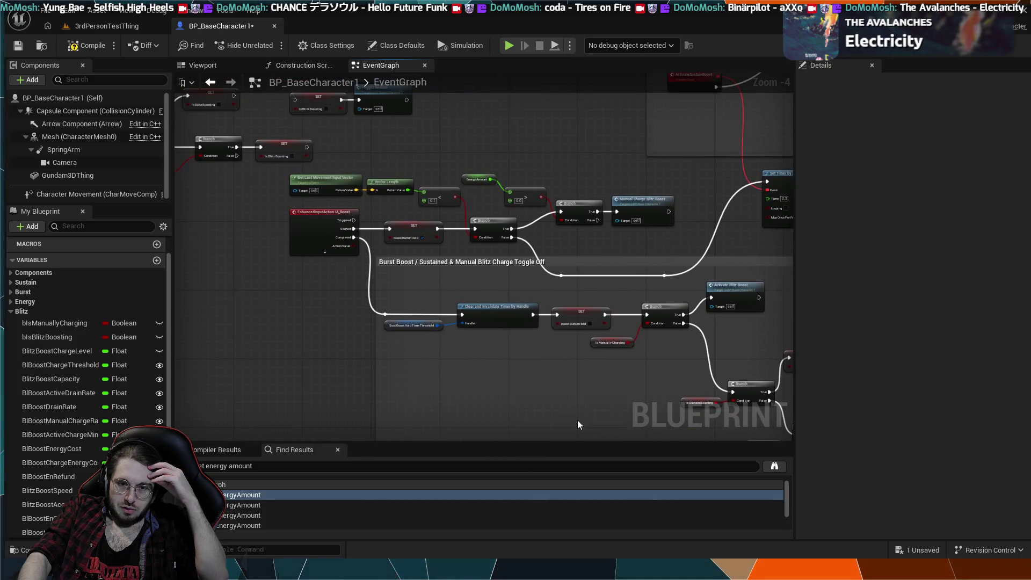
{"action": "left_click_drag", "start_coordinate": [421, 371], "coordinate": [306, 364]}
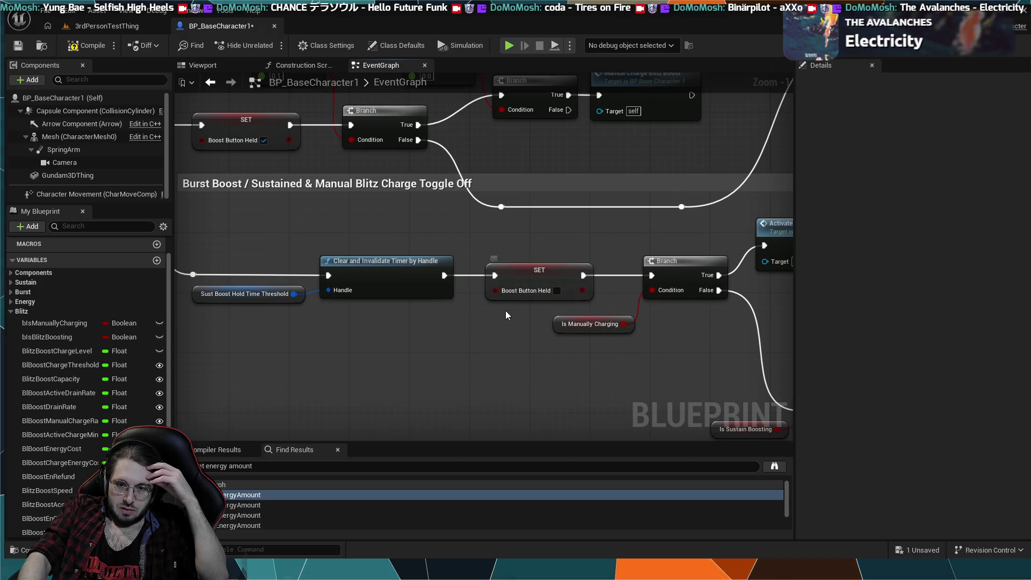
{"action": "scroll", "coordinate": [395, 224], "scroll_direction": "down", "scroll_amount": 1}
{"action": "mouse_move", "coordinate": [364, 223]}
{"action": "left_mouse_down"}
{"action": "mouse_move", "coordinate": [410, 282]}
{"action": "mouse_move", "coordinate": [568, 370]}
{"action": "mouse_move", "coordinate": [448, 359]}
{"action": "mouse_move", "coordinate": [490, 350]}
{"action": "mouse_move", "coordinate": [278, 260]}
{"action": "left_mouse_up"}
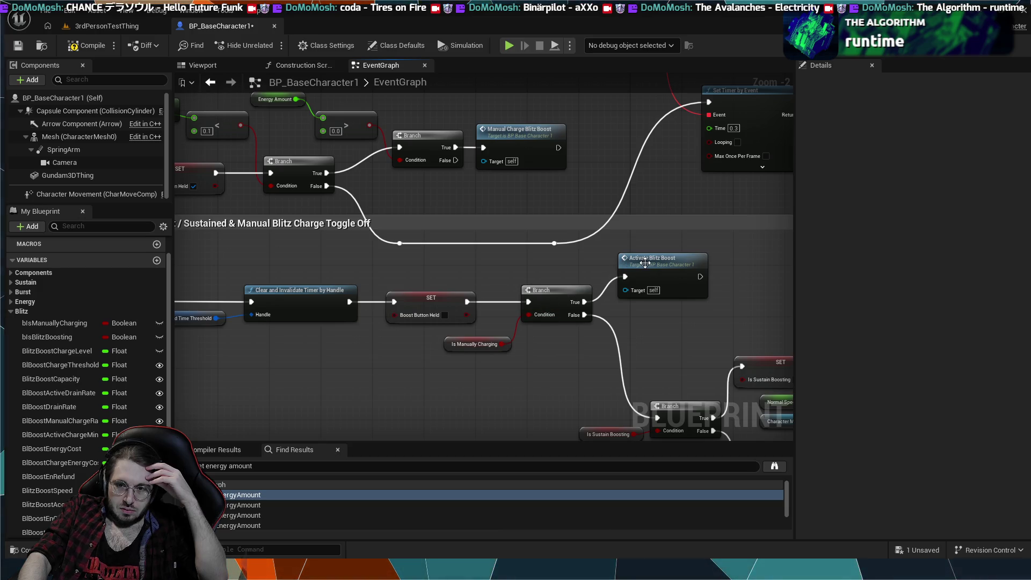
{"action": "scroll", "coordinate": [543, 264], "scroll_direction": "down", "scroll_amount": 4}
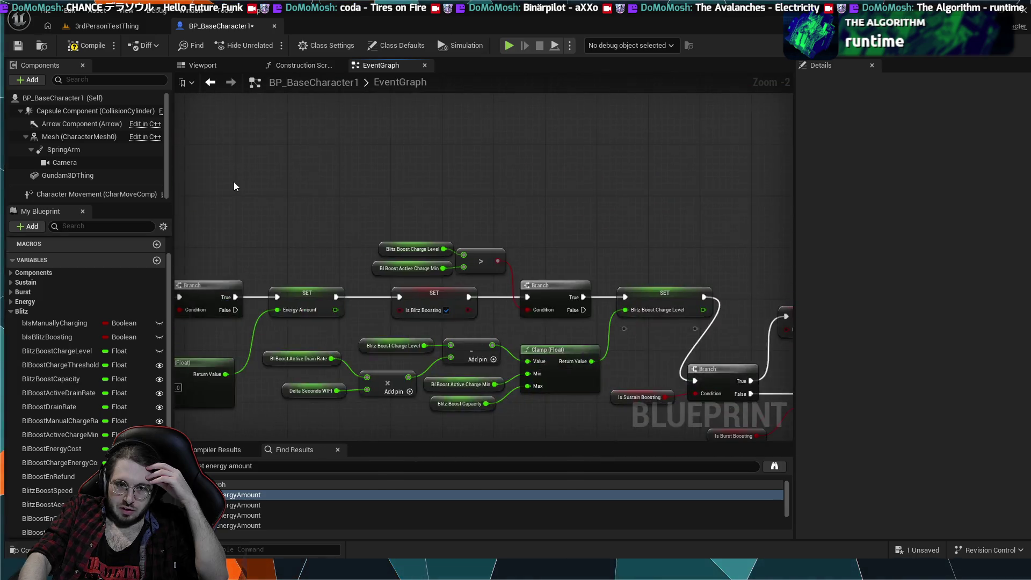
{"action": "scroll", "coordinate": [395, 272], "scroll_direction": "up", "scroll_amount": 3}
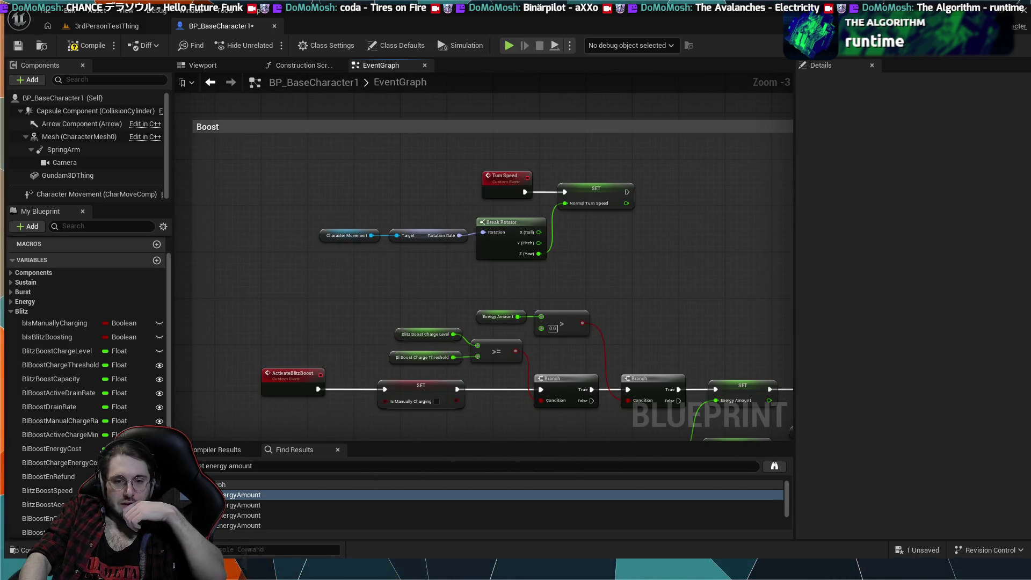
{"action": "left_click_drag", "start_coordinate": [425, 402], "coordinate": [373, 344]}
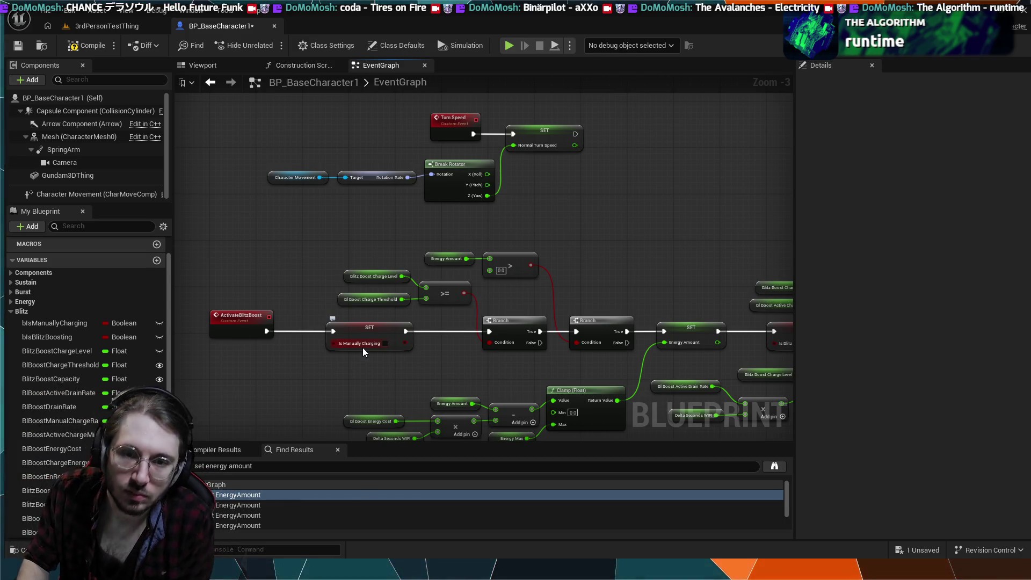
{"action": "mouse_move", "coordinate": [428, 366]}
{"action": "left_mouse_down"}
{"action": "mouse_move", "coordinate": [477, 330]}
{"action": "mouse_move", "coordinate": [509, 263]}
{"action": "left_mouse_up"}
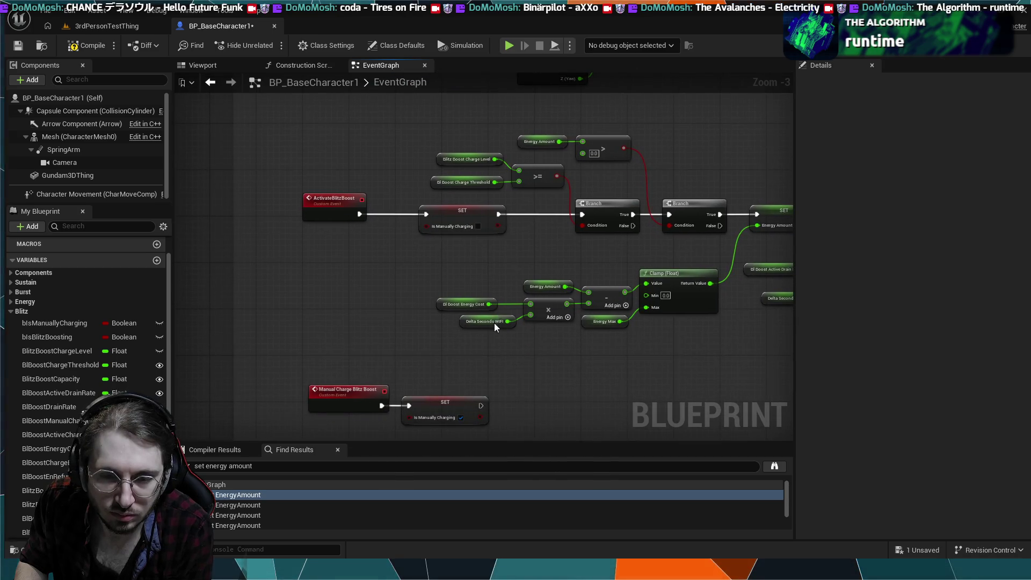
{"action": "left_click_drag", "start_coordinate": [491, 375], "coordinate": [472, 311]}
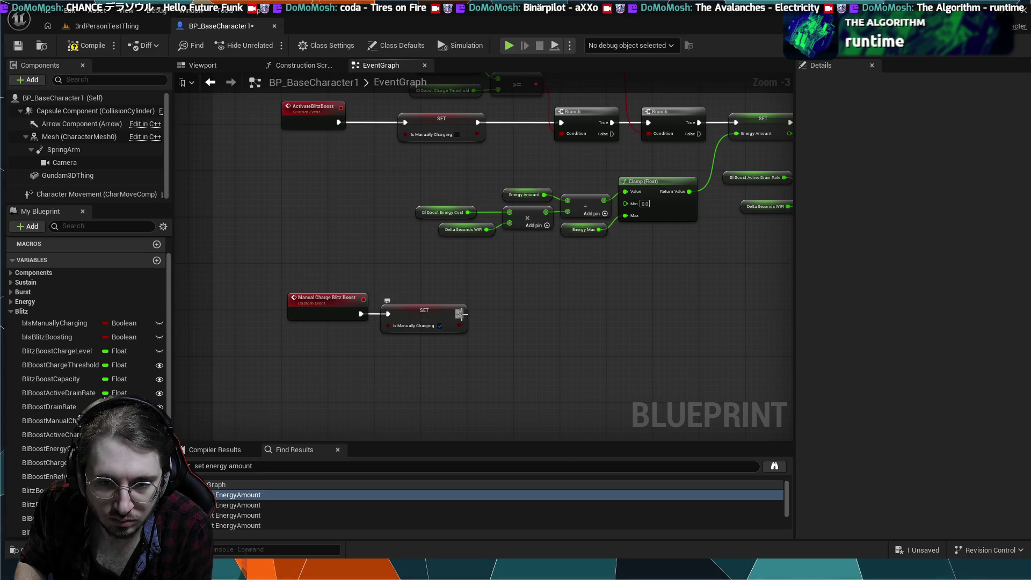
- Add a Branch node after the SET Is Manually Charging node
{"action": "left_click", "coordinate": [462, 319]}
{"action": "left_click", "coordinate": [467, 295]}
{"action": "mouse_move", "coordinate": [463, 314]}
{"action": "left_mouse_down"}
{"action": "mouse_move", "coordinate": [521, 327]}
{"action": "mouse_move", "coordinate": [523, 316]}
{"action": "left_mouse_up"}
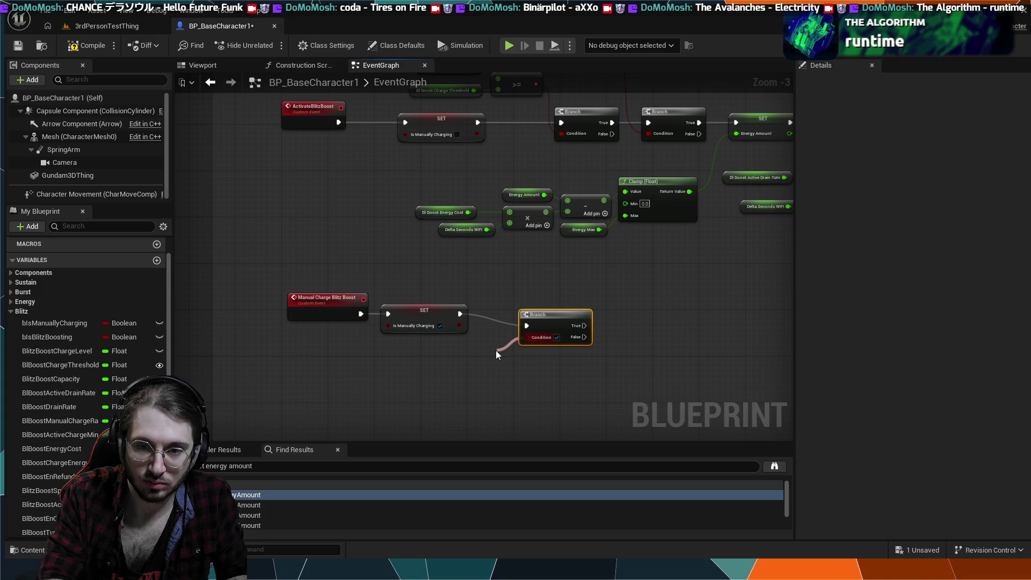
{"action": "key", "text": "Escape"}
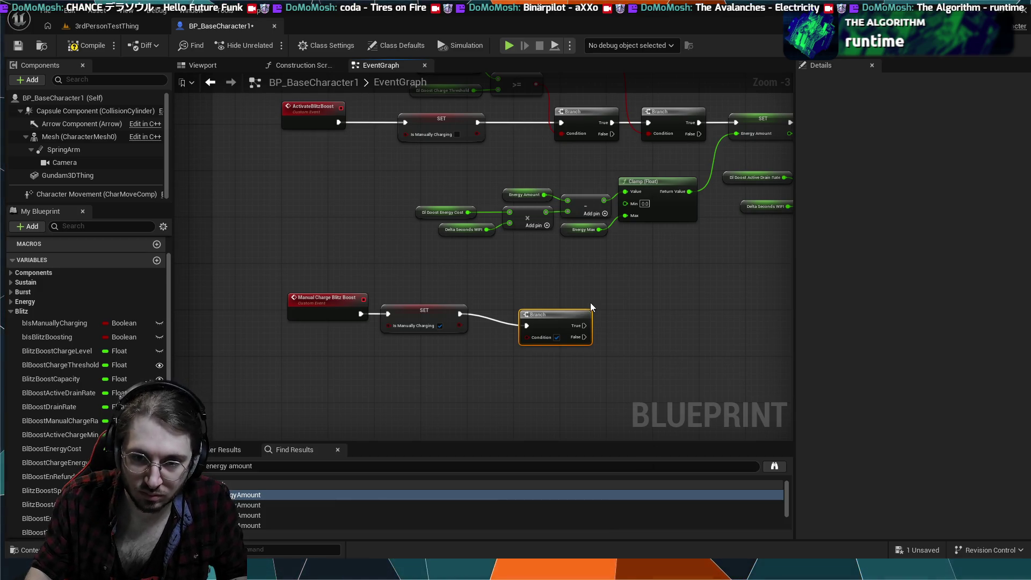
- Feed the Branch Condition from a pasted Energy Amount getter through a > 0.0 compare, and tidy the nodes
{"action": "key", "text": "ctrl+v"}
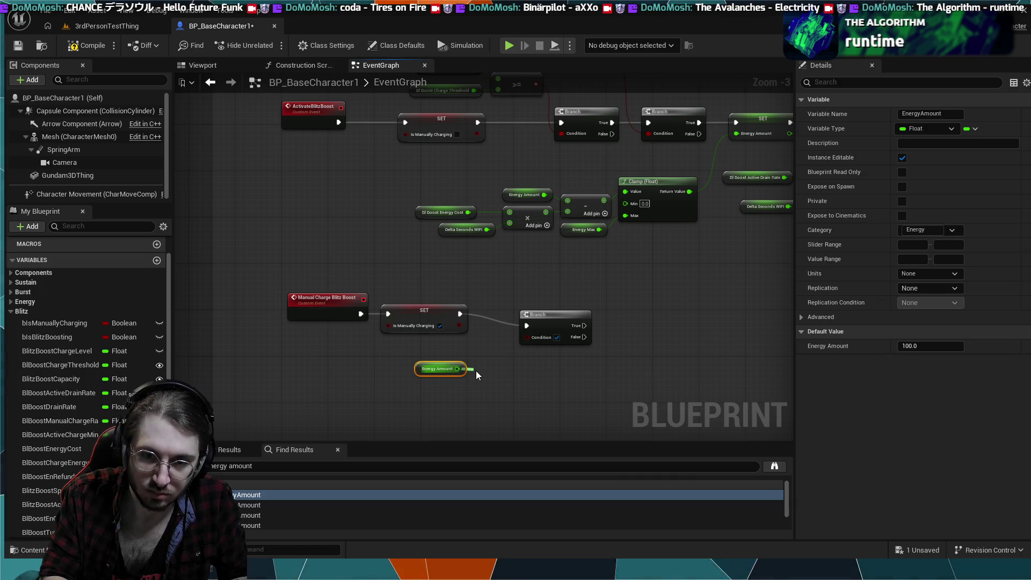
{"action": "type", "text": ">"}
{"action": "key", "text": "Return"}
{"action": "left_click_drag", "start_coordinate": [476, 370], "coordinate": [513, 370]}
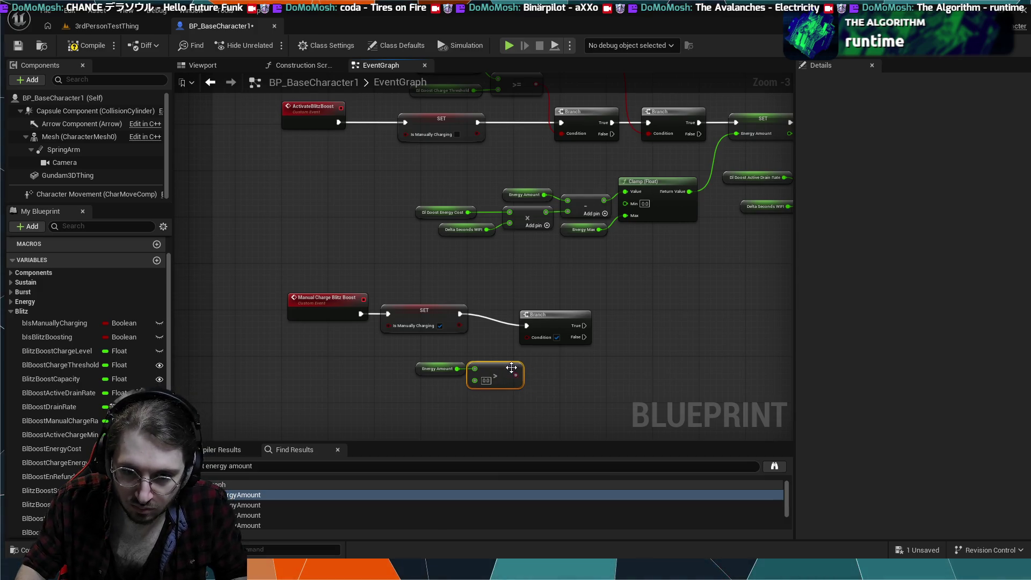
{"action": "left_click", "coordinate": [438, 368]}
{"action": "scroll", "coordinate": [477, 362], "scroll_direction": "up", "scroll_amount": 3}
{"action": "mouse_move", "coordinate": [566, 293]}
{"action": "left_mouse_down"}
{"action": "mouse_move", "coordinate": [564, 279]}
{"action": "mouse_move", "coordinate": [550, 281]}
{"action": "left_mouse_up"}
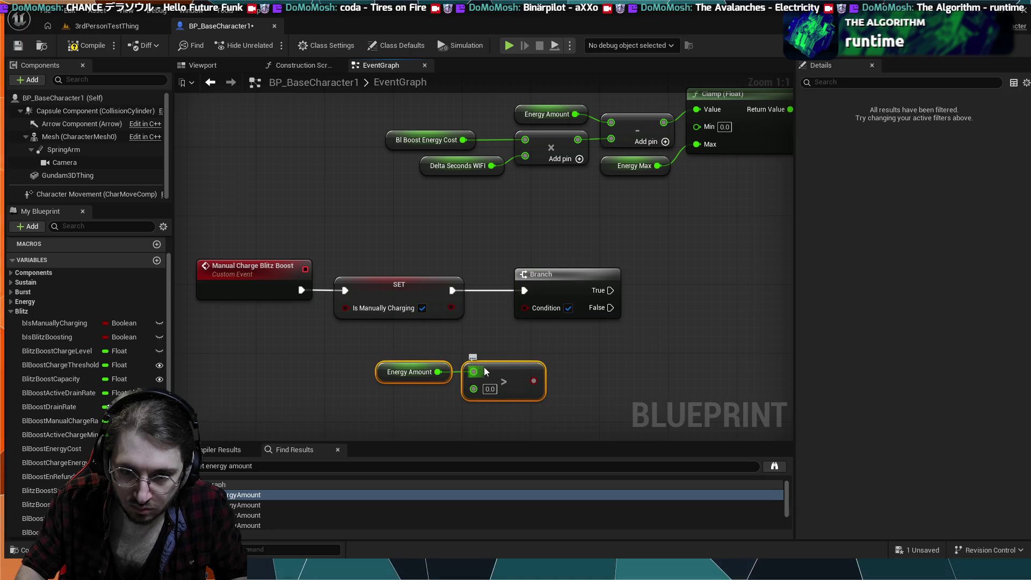
{"action": "mouse_move", "coordinate": [483, 368]}
{"action": "left_mouse_down"}
{"action": "mouse_move", "coordinate": [424, 350]}
{"action": "mouse_move", "coordinate": [478, 362]}
{"action": "mouse_move", "coordinate": [519, 310]}
{"action": "left_mouse_up"}
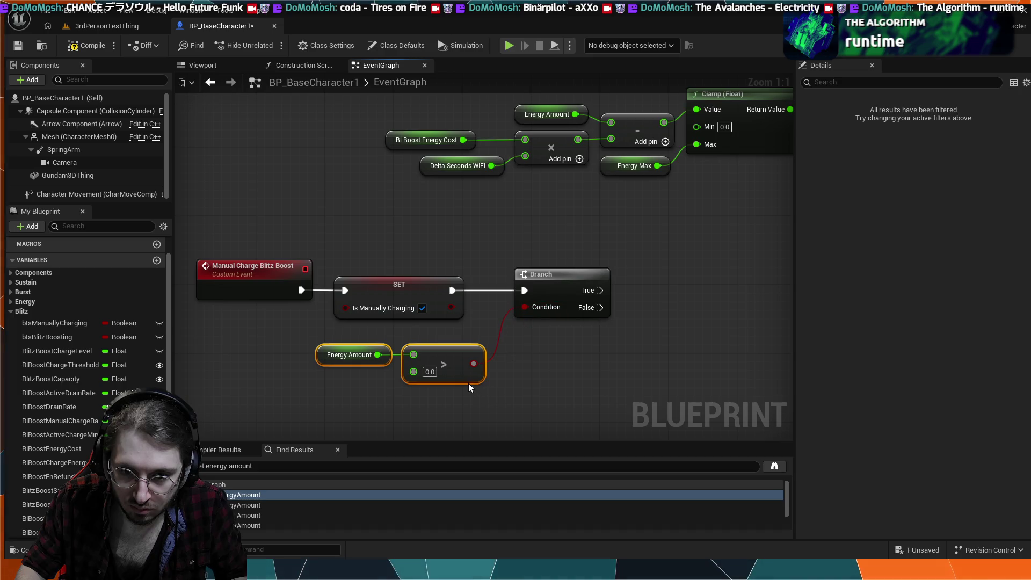
{"action": "left_click_drag", "start_coordinate": [471, 381], "coordinate": [480, 380]}
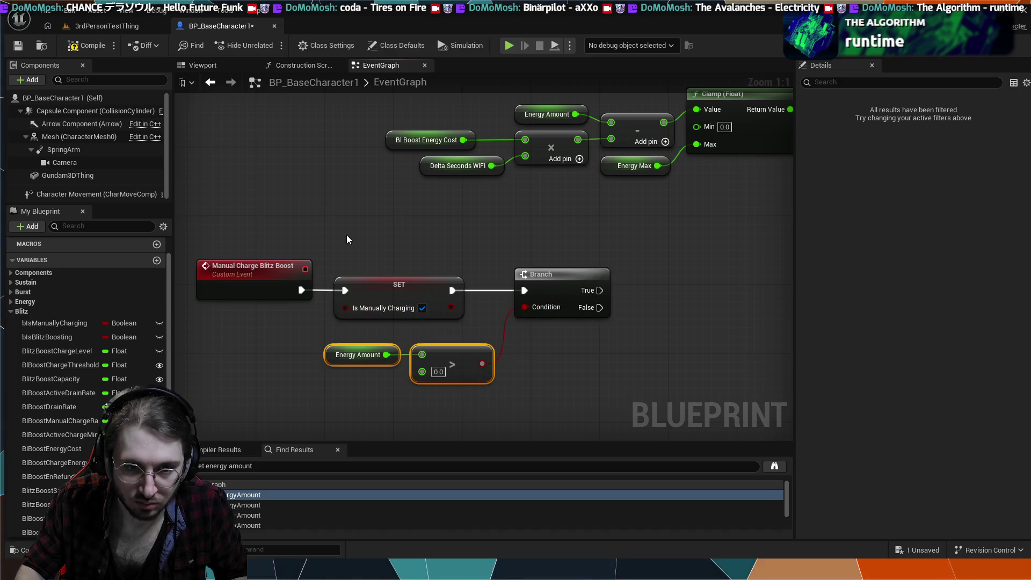
{"action": "left_click", "coordinate": [383, 223]}
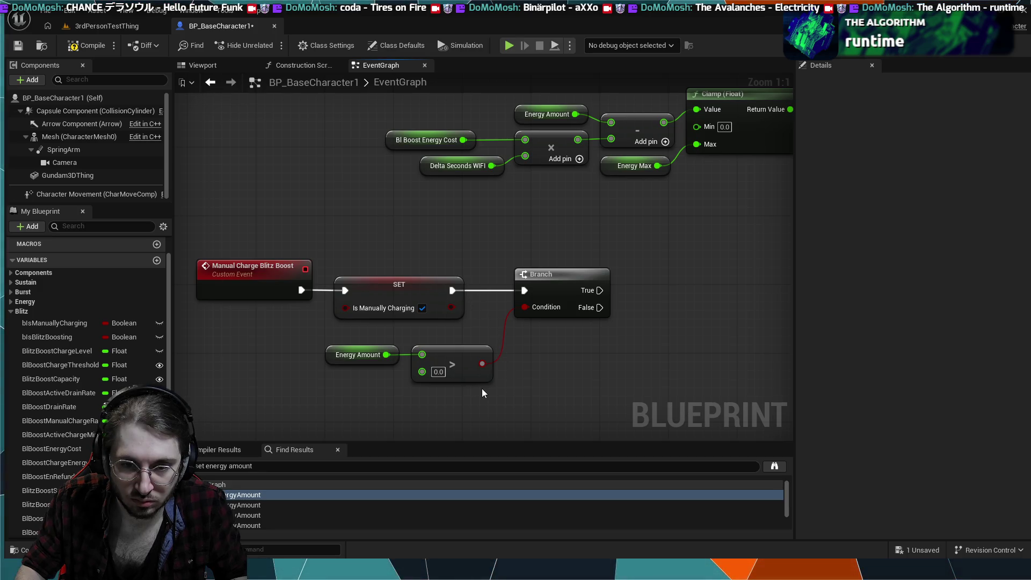
{"action": "scroll", "coordinate": [508, 404], "scroll_direction": "down", "scroll_amount": 6}
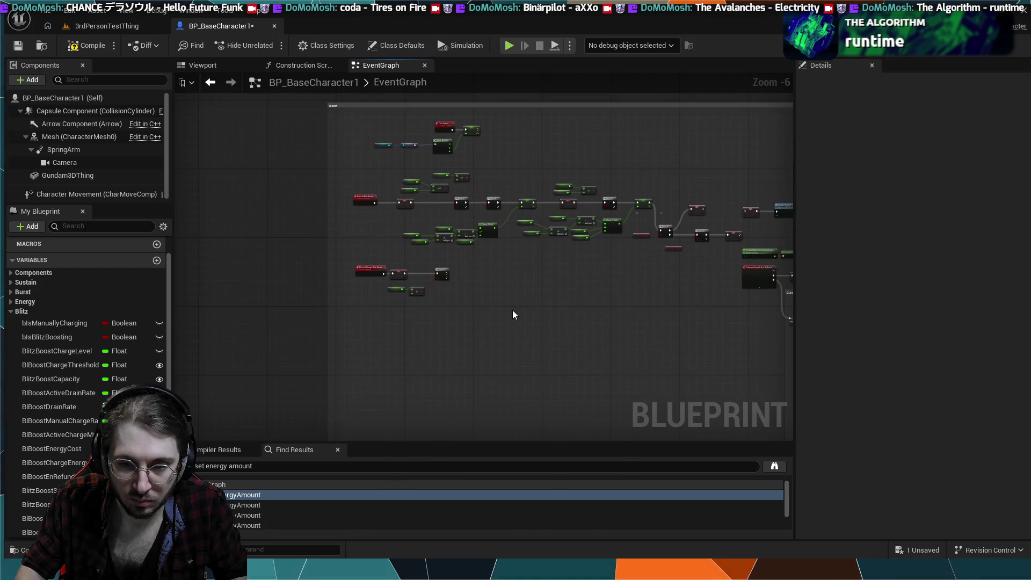
{"action": "scroll", "coordinate": [518, 322], "scroll_direction": "up", "scroll_amount": 3}
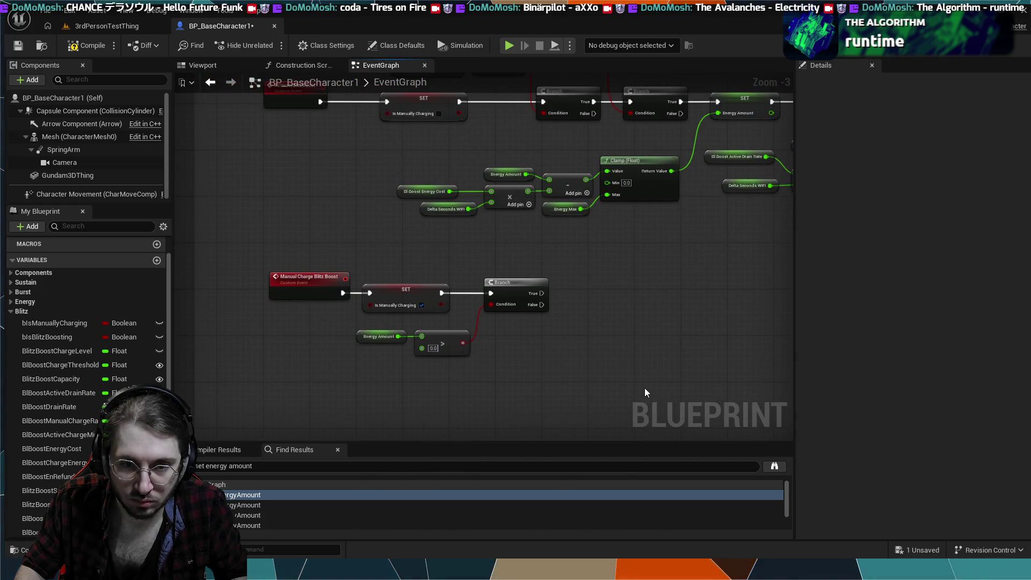
- Connect the Branch's False output to a new SET Is Manually Charging node left unchecked
{"action": "scroll", "coordinate": [565, 350], "scroll_direction": "up", "scroll_amount": 3}
{"action": "mouse_move", "coordinate": [565, 296]}
{"action": "left_mouse_down"}
{"action": "mouse_move", "coordinate": [610, 304]}
{"action": "mouse_move", "coordinate": [637, 341]}
{"action": "left_mouse_up"}
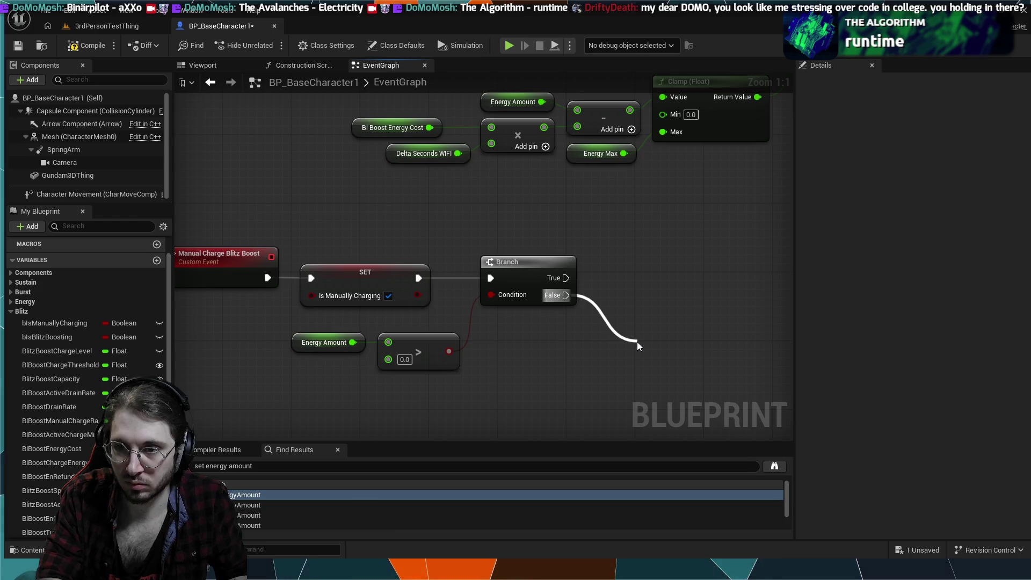
{"action": "left_click_drag", "start_coordinate": [637, 342], "coordinate": [577, 335]}
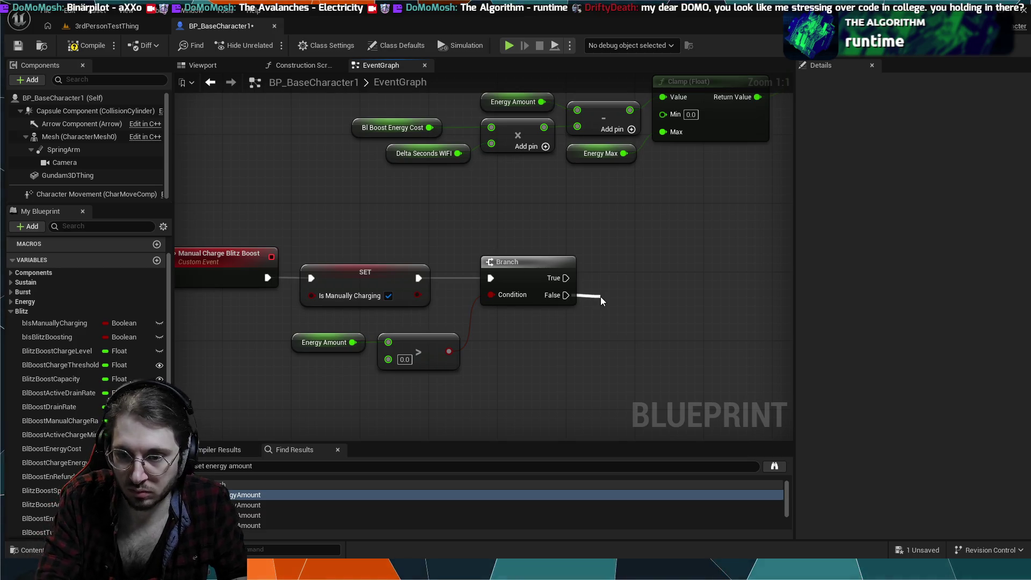
{"action": "left_click_drag", "start_coordinate": [600, 297], "coordinate": [600, 296]}
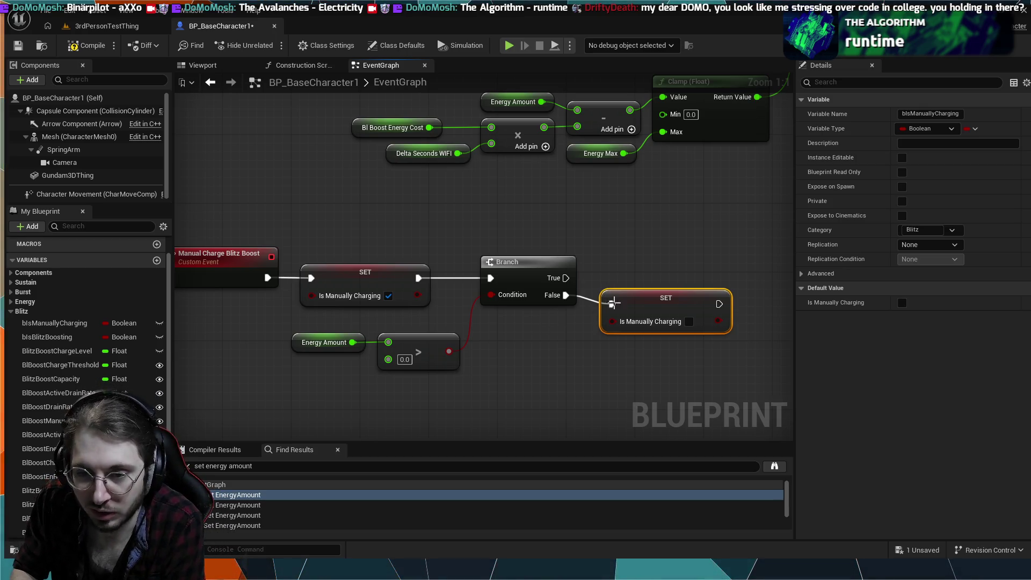
{"action": "left_click_drag", "start_coordinate": [637, 303], "coordinate": [639, 311]}
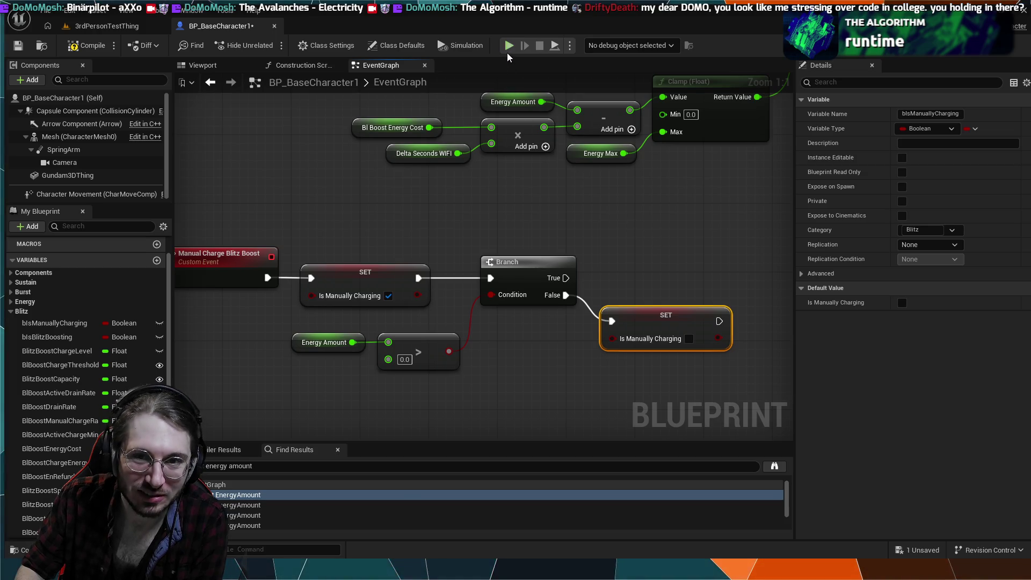
- Play-test the 3rdPersonTestThing level, then stop and return to BP_BaseCharacter1's EventGraph
{"action": "left_click", "coordinate": [115, 29]}
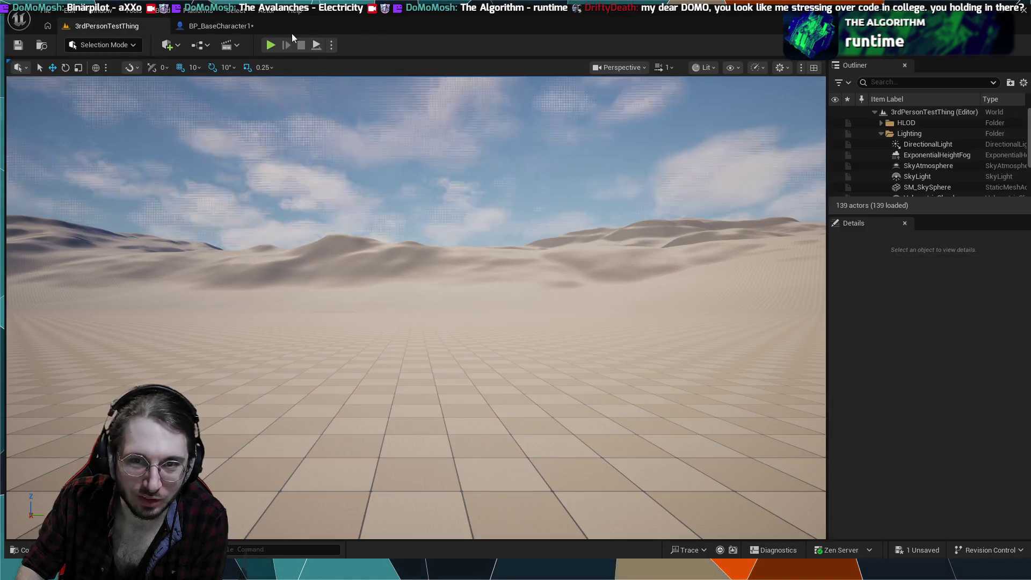
{"action": "left_click", "coordinate": [269, 45]}
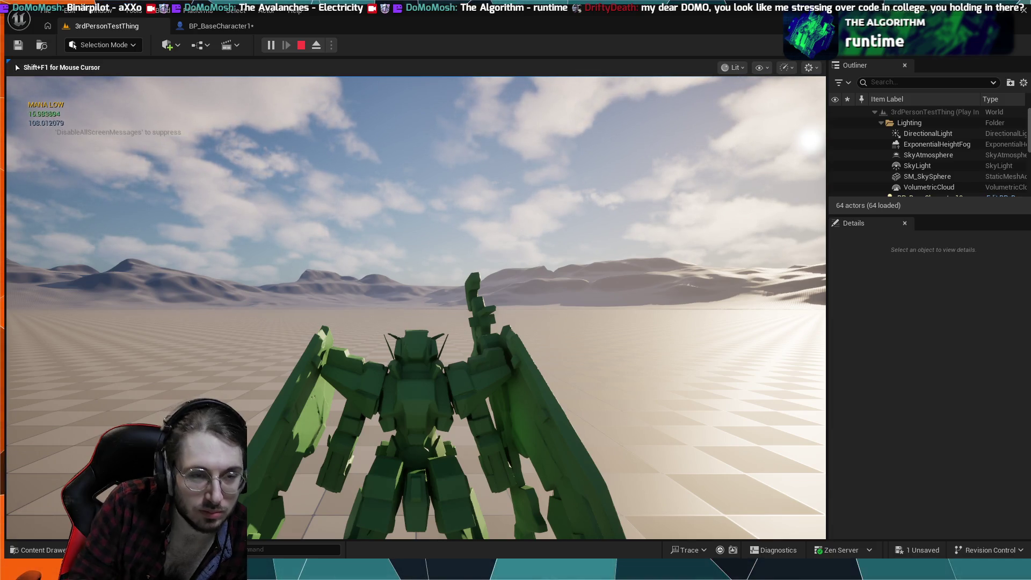
{"action": "key", "text": "Escape"}
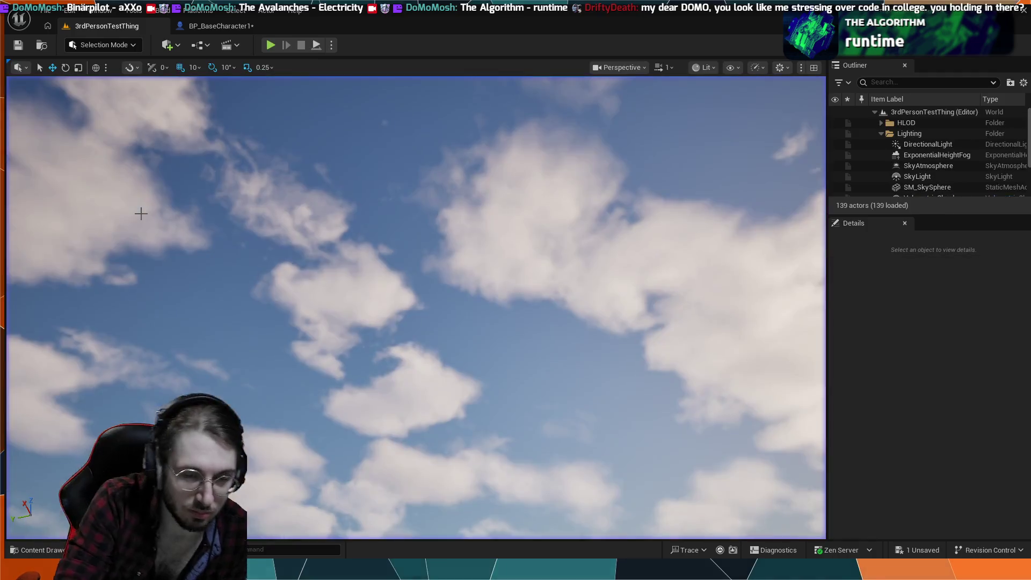
{"action": "left_click", "coordinate": [214, 27]}
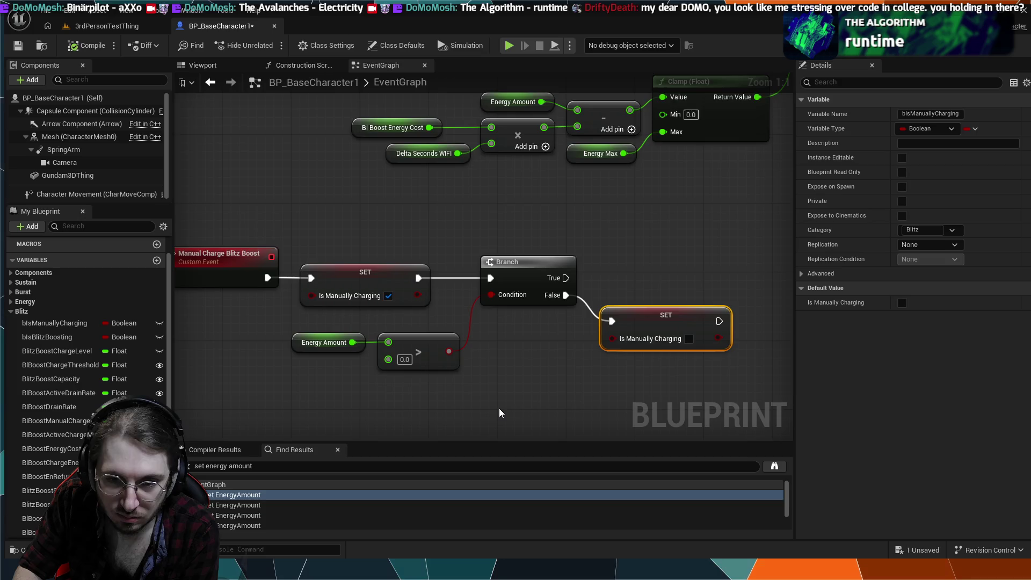
- Survey the IA_Boost, Manual Charge, Sustained, Blitz and Burst Boost nodes around the new setter
{"action": "scroll", "coordinate": [498, 413], "scroll_direction": "down", "scroll_amount": 1}
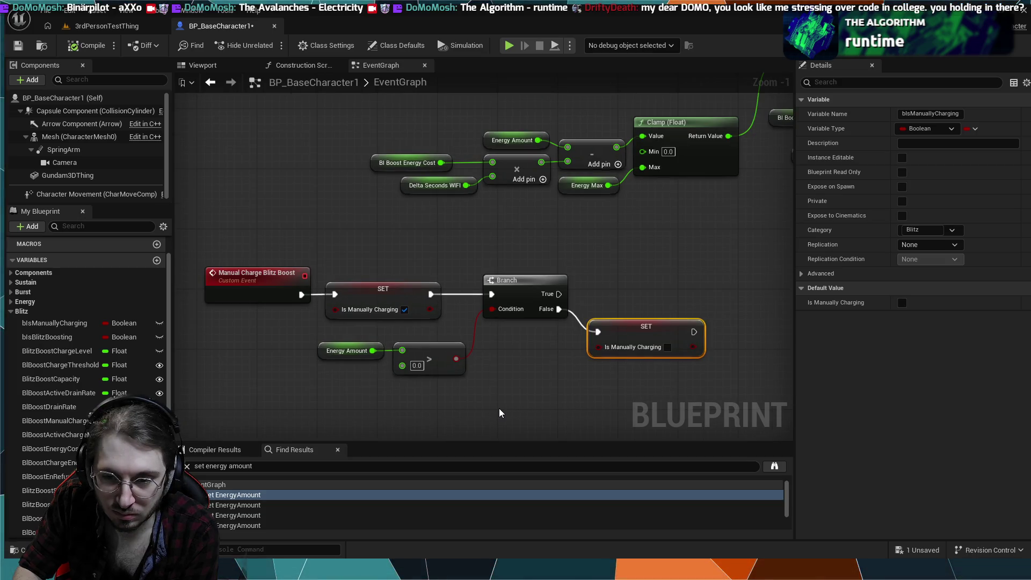
{"action": "scroll", "coordinate": [500, 412], "scroll_direction": "down", "scroll_amount": 1}
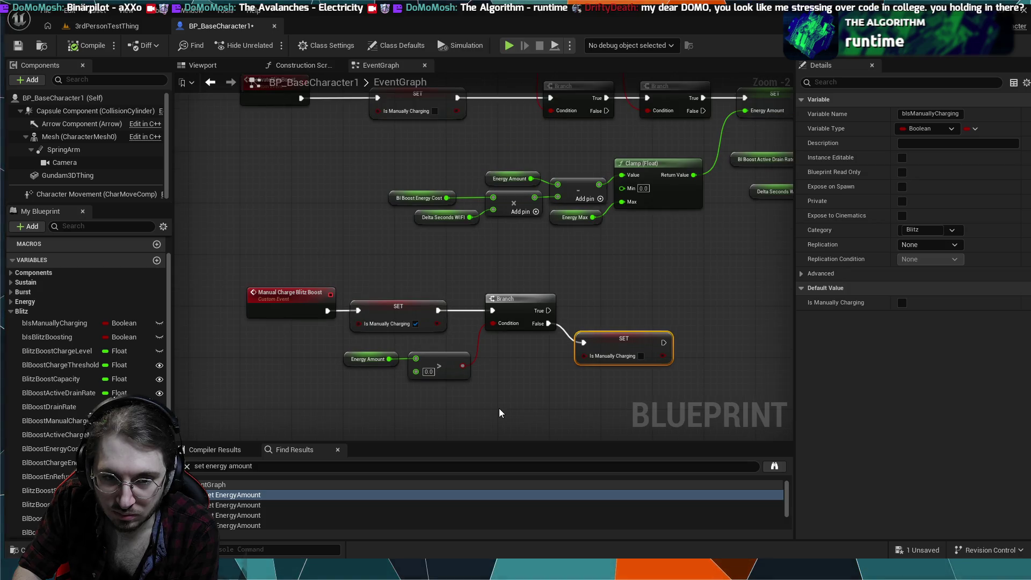
{"action": "left_click_drag", "start_coordinate": [498, 408], "coordinate": [492, 269]}
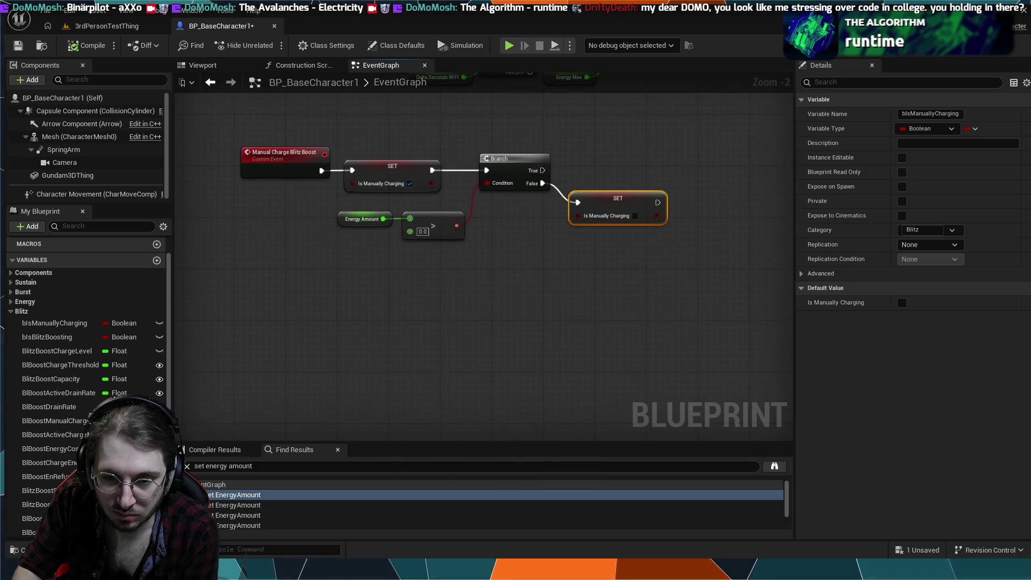
{"action": "scroll", "coordinate": [509, 309], "scroll_direction": "down", "scroll_amount": 2}
{"action": "mouse_move", "coordinate": [509, 314]}
{"action": "left_mouse_down"}
{"action": "mouse_move", "coordinate": [518, 369]}
{"action": "mouse_move", "coordinate": [467, 237]}
{"action": "left_mouse_up"}
{"action": "scroll", "coordinate": [451, 290], "scroll_direction": "down", "scroll_amount": 1}
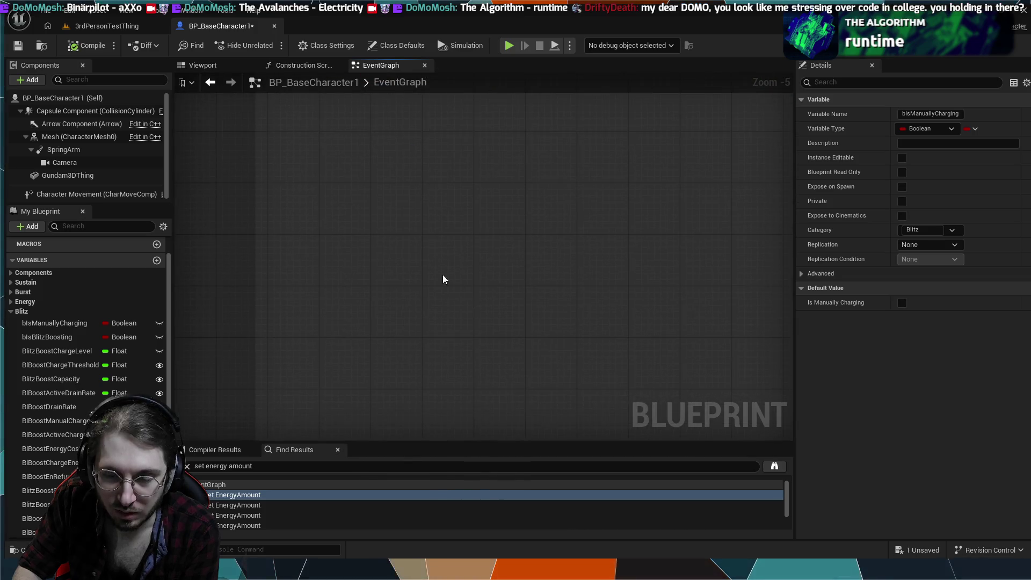
{"action": "mouse_move", "coordinate": [246, 142]}
{"action": "left_mouse_down"}
{"action": "mouse_move", "coordinate": [403, 294]}
{"action": "mouse_move", "coordinate": [535, 356]}
{"action": "mouse_move", "coordinate": [540, 387]}
{"action": "mouse_move", "coordinate": [472, 301]}
{"action": "mouse_move", "coordinate": [404, 275]}
{"action": "left_mouse_up"}
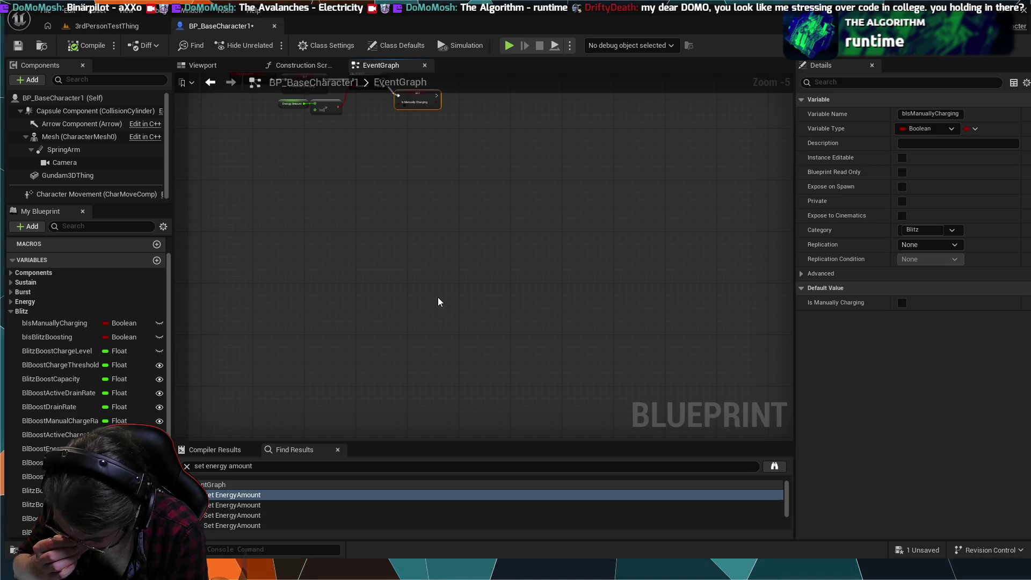
{"action": "key", "text": "Home"}
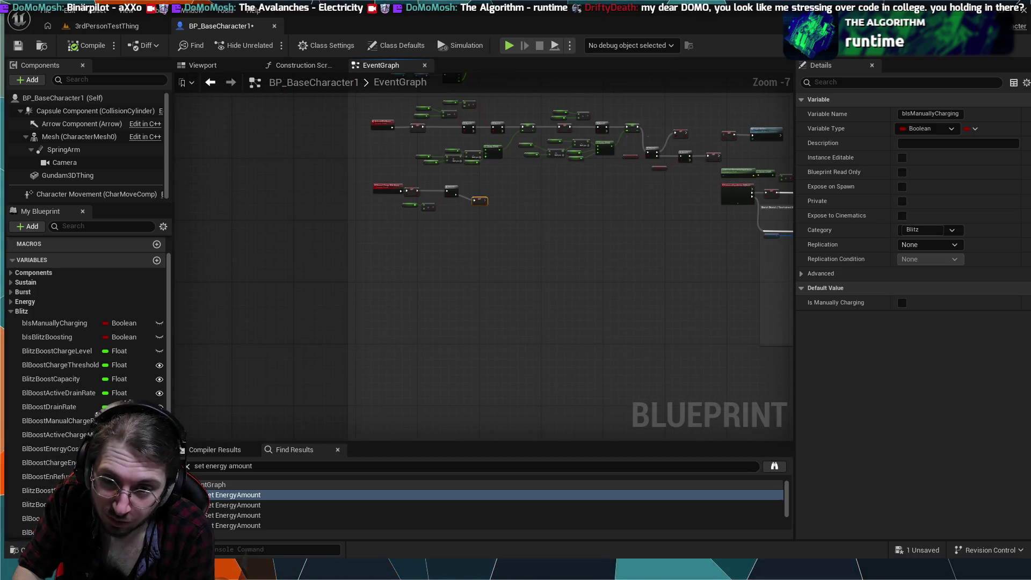
{"action": "mouse_move", "coordinate": [517, 291]}
{"action": "left_mouse_down"}
{"action": "mouse_move", "coordinate": [483, 340]}
{"action": "mouse_move", "coordinate": [485, 368]}
{"action": "mouse_move", "coordinate": [338, 269]}
{"action": "mouse_move", "coordinate": [251, 263]}
{"action": "left_mouse_up"}
{"action": "scroll", "coordinate": [400, 267], "scroll_direction": "up", "scroll_amount": 3}
{"action": "left_click_drag", "start_coordinate": [527, 287], "coordinate": [427, 342]}
{"action": "scroll", "coordinate": [455, 304], "scroll_direction": "up", "scroll_amount": 3}
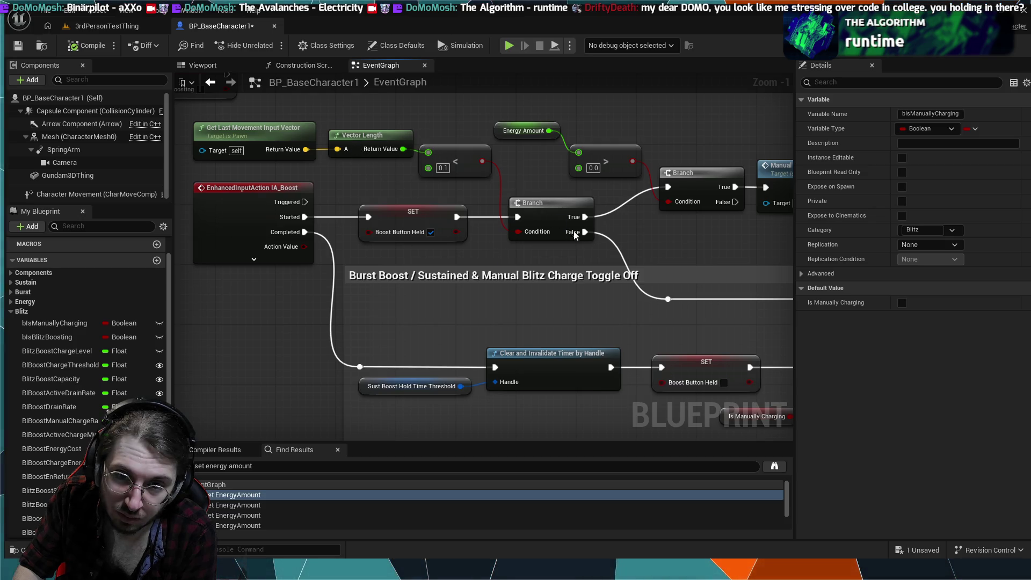
{"action": "mouse_move", "coordinate": [598, 250]}
{"action": "left_mouse_down"}
{"action": "mouse_move", "coordinate": [606, 258]}
{"action": "mouse_move", "coordinate": [543, 321]}
{"action": "mouse_move", "coordinate": [408, 344]}
{"action": "mouse_move", "coordinate": [472, 231]}
{"action": "mouse_move", "coordinate": [533, 221]}
{"action": "left_mouse_up"}
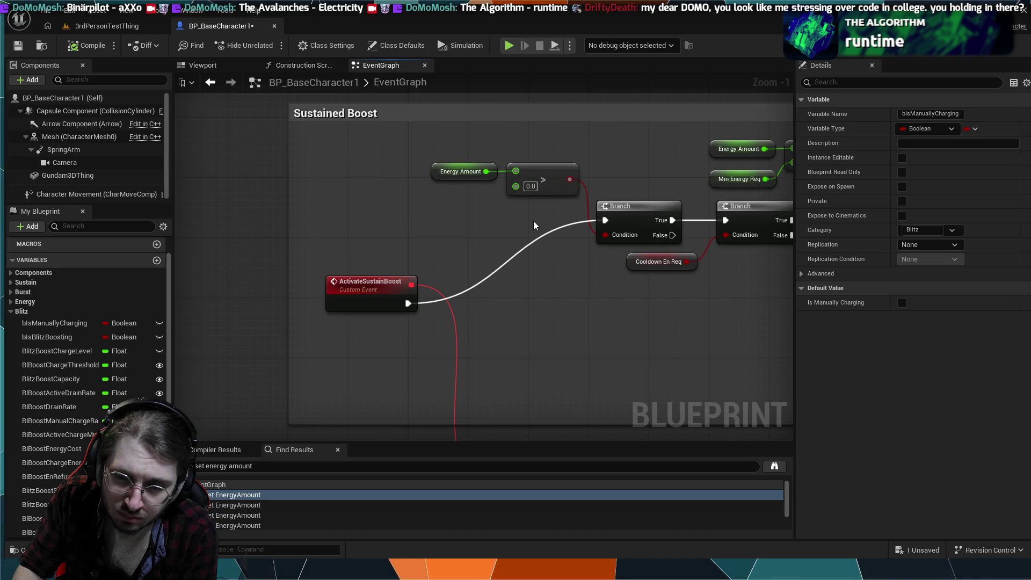
{"action": "mouse_move", "coordinate": [533, 221]}
{"action": "left_mouse_down"}
{"action": "mouse_move", "coordinate": [732, 310]}
{"action": "mouse_move", "coordinate": [607, 291]}
{"action": "left_mouse_up"}
{"action": "mouse_move", "coordinate": [523, 289]}
{"action": "left_mouse_down"}
{"action": "mouse_move", "coordinate": [477, 289]}
{"action": "mouse_move", "coordinate": [433, 322]}
{"action": "mouse_move", "coordinate": [506, 338]}
{"action": "mouse_move", "coordinate": [530, 328]}
{"action": "mouse_move", "coordinate": [504, 315]}
{"action": "mouse_move", "coordinate": [538, 325]}
{"action": "mouse_move", "coordinate": [528, 336]}
{"action": "mouse_move", "coordinate": [521, 333]}
{"action": "mouse_move", "coordinate": [573, 315]}
{"action": "mouse_move", "coordinate": [536, 314]}
{"action": "left_mouse_up"}
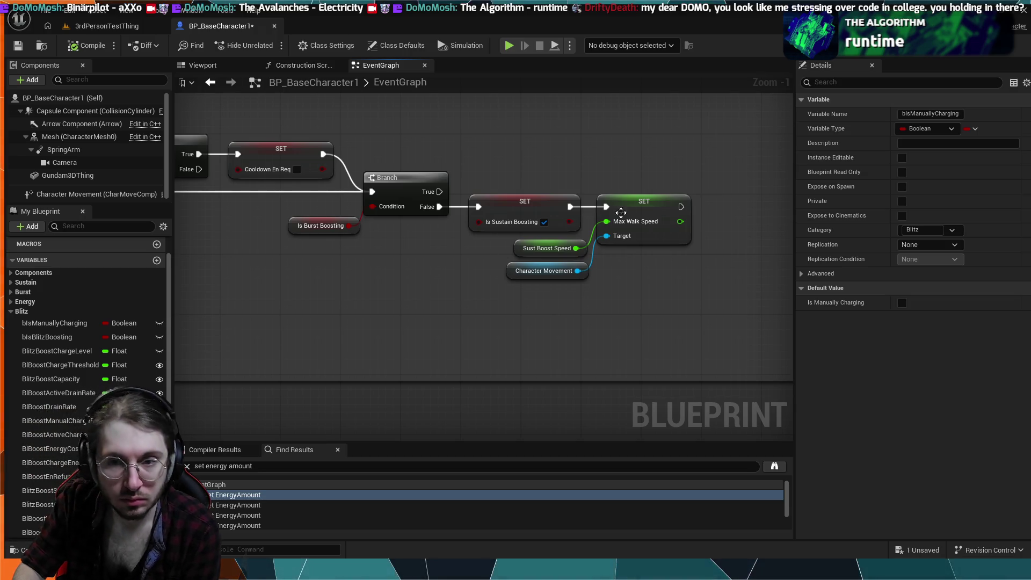
{"action": "scroll", "coordinate": [468, 330], "scroll_direction": "down", "scroll_amount": 3}
{"action": "scroll", "coordinate": [468, 330], "scroll_direction": "down", "scroll_amount": 1}
{"action": "left_click_drag", "start_coordinate": [616, 351], "coordinate": [775, 310]}
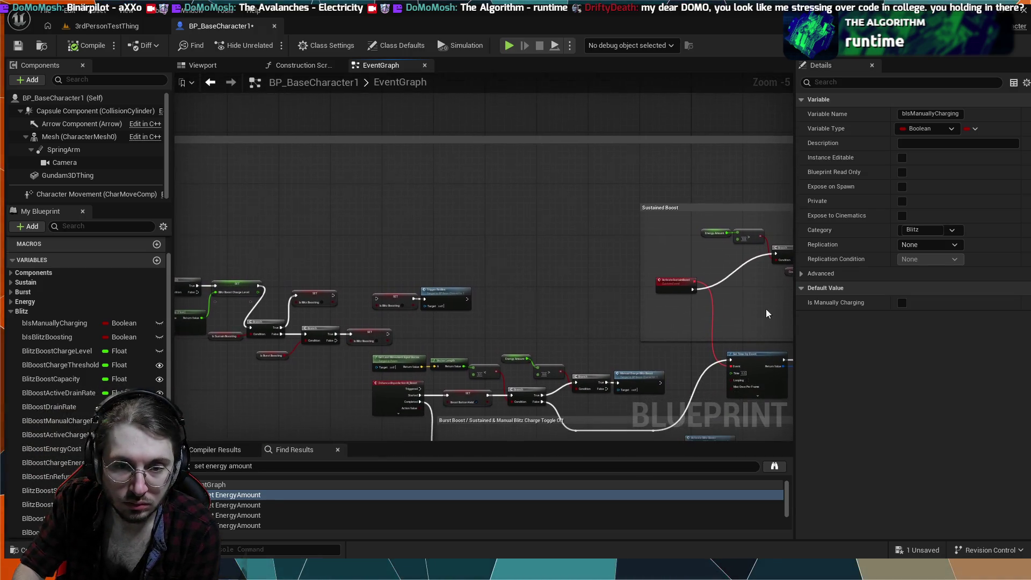
{"action": "left_click_drag", "start_coordinate": [372, 262], "coordinate": [457, 273]}
{"action": "scroll", "coordinate": [519, 268], "scroll_direction": "up", "scroll_amount": 4}
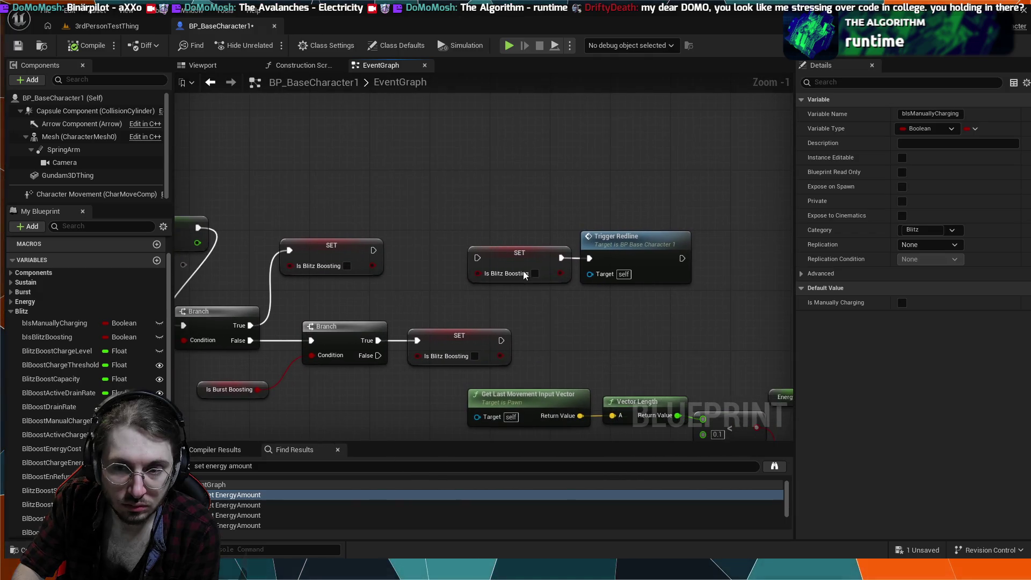
{"action": "mouse_move", "coordinate": [561, 326]}
{"action": "left_mouse_down"}
{"action": "mouse_move", "coordinate": [458, 300]}
{"action": "mouse_move", "coordinate": [526, 308]}
{"action": "left_mouse_up"}
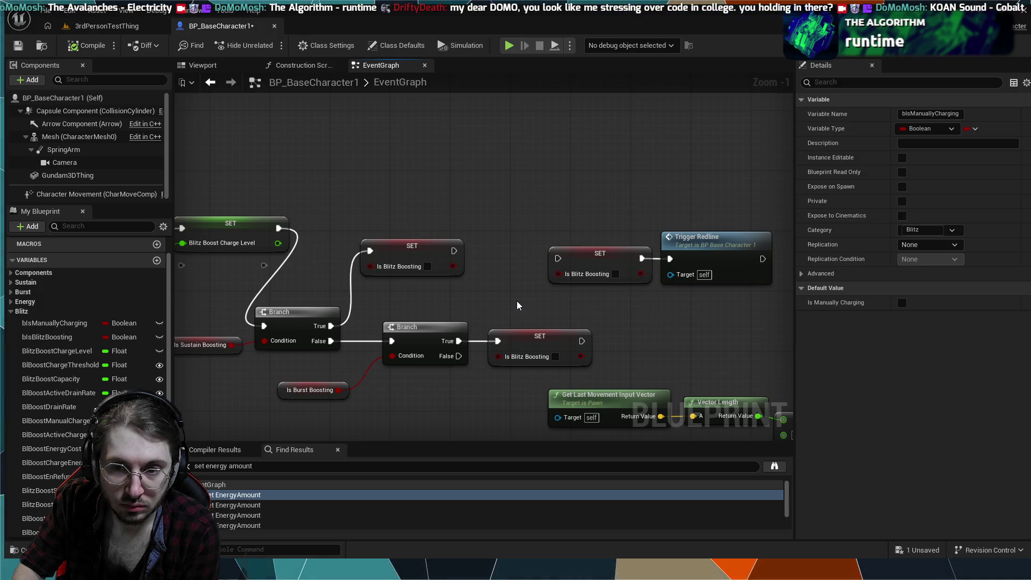
{"action": "left_click_drag", "start_coordinate": [478, 290], "coordinate": [556, 284]}
{"action": "mouse_move", "coordinate": [629, 272]}
{"action": "left_mouse_down"}
{"action": "mouse_move", "coordinate": [633, 285]}
{"action": "mouse_move", "coordinate": [494, 284]}
{"action": "left_mouse_up"}
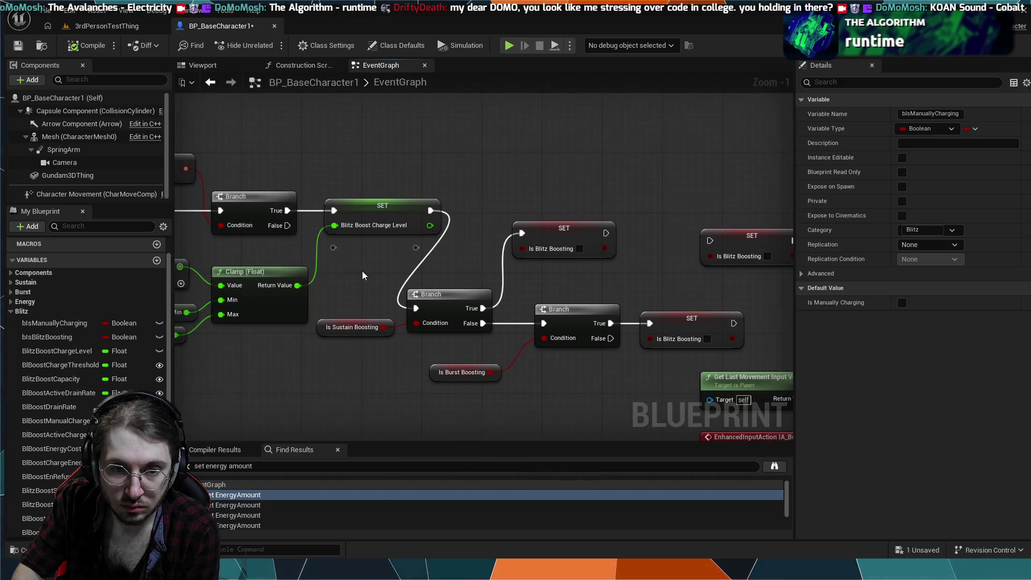
{"action": "scroll", "coordinate": [363, 275], "scroll_direction": "down", "scroll_amount": 3}
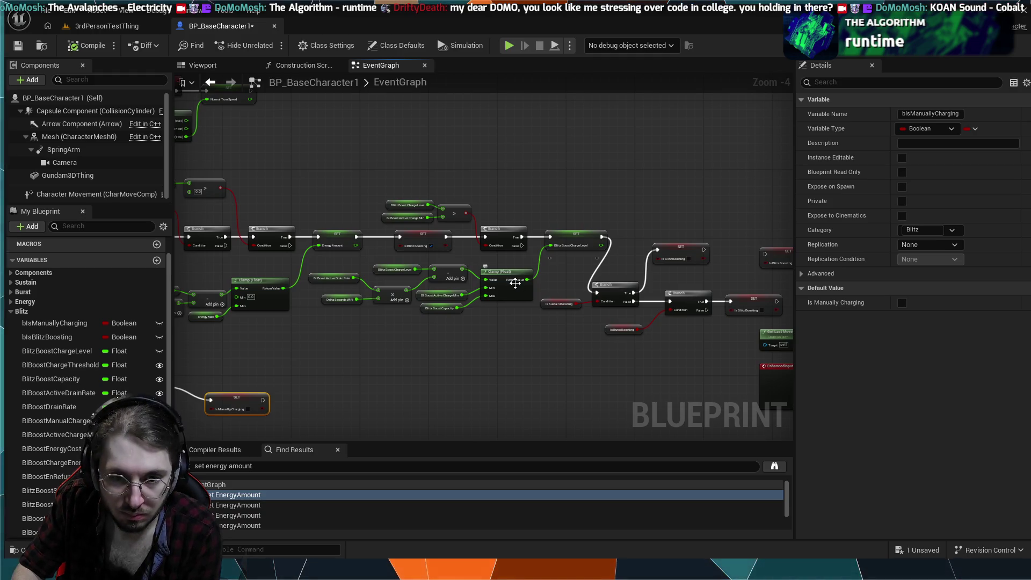
{"action": "scroll", "coordinate": [467, 331], "scroll_direction": "up", "scroll_amount": 1}
{"action": "mouse_move", "coordinate": [467, 332]}
{"action": "left_mouse_down"}
{"action": "mouse_move", "coordinate": [480, 318]}
{"action": "mouse_move", "coordinate": [566, 306]}
{"action": "left_mouse_up"}
{"action": "scroll", "coordinate": [566, 306], "scroll_direction": "down", "scroll_amount": 2}
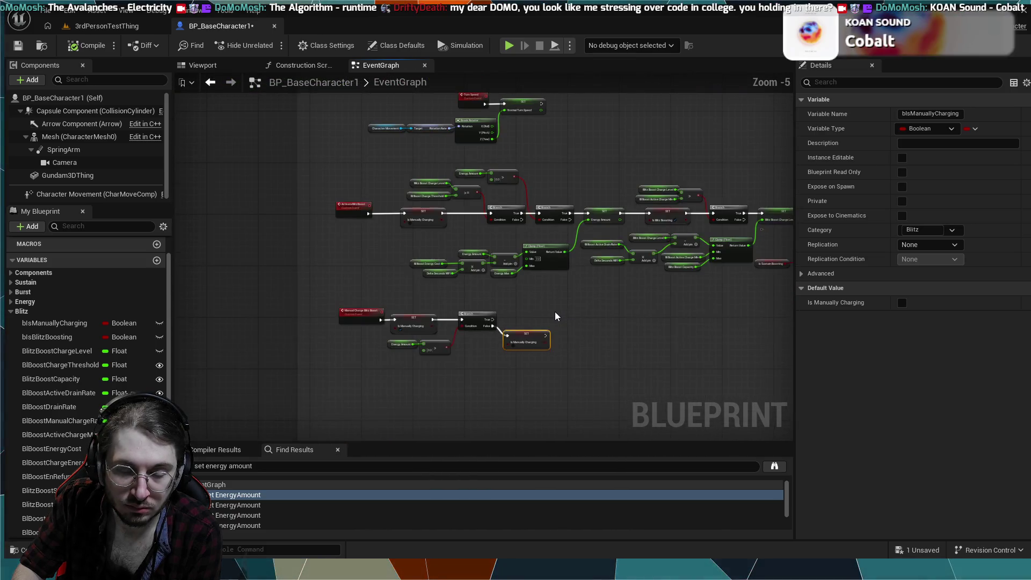
- Navigate to the Fuel/Energy System comment group and zoom in until its nodes are legible
{"action": "left_click_drag", "start_coordinate": [545, 371], "coordinate": [386, 349]}
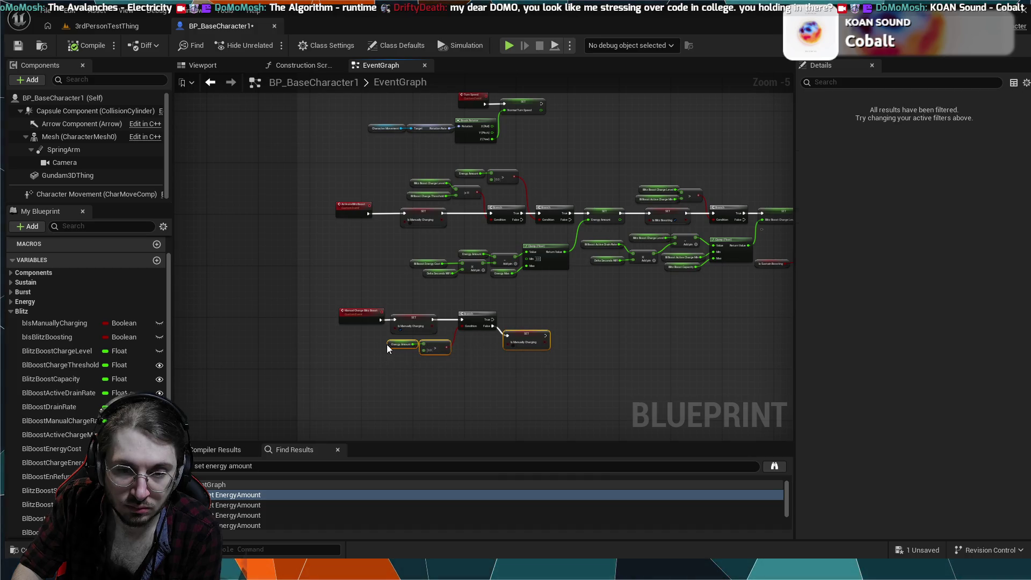
{"action": "left_click", "coordinate": [551, 380]}
{"action": "scroll", "coordinate": [550, 378], "scroll_direction": "down", "scroll_amount": 1}
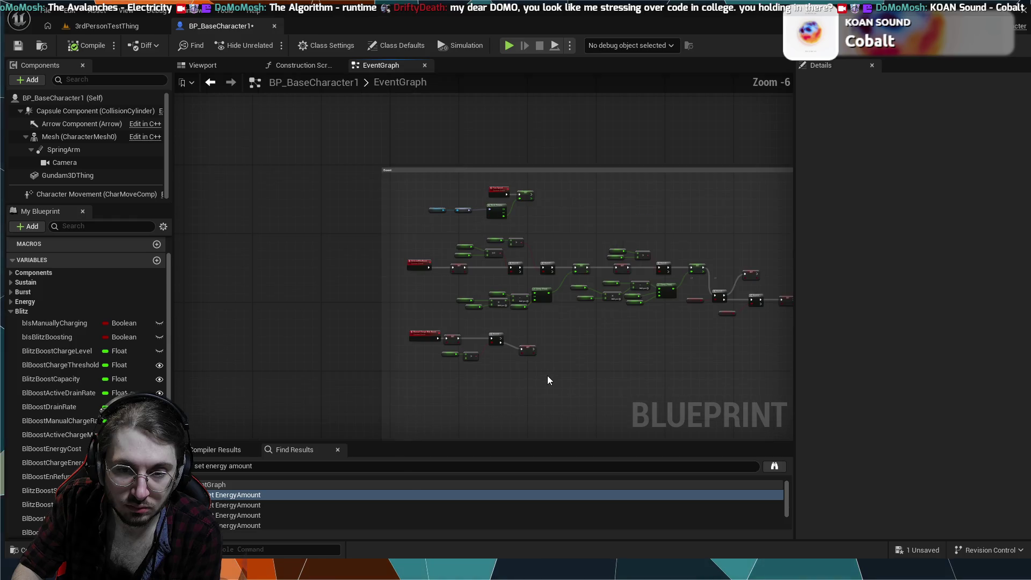
{"action": "scroll", "coordinate": [548, 380], "scroll_direction": "up", "scroll_amount": 3}
{"action": "scroll", "coordinate": [557, 389], "scroll_direction": "down", "scroll_amount": 1}
{"action": "mouse_move", "coordinate": [557, 389]}
{"action": "left_mouse_down"}
{"action": "mouse_move", "coordinate": [467, 269]}
{"action": "mouse_move", "coordinate": [492, 327]}
{"action": "left_mouse_up"}
{"action": "left_click_drag", "start_coordinate": [527, 368], "coordinate": [428, 258]}
{"action": "scroll", "coordinate": [543, 339], "scroll_direction": "down", "scroll_amount": 3}
{"action": "mouse_move", "coordinate": [543, 339]}
{"action": "left_mouse_down"}
{"action": "mouse_move", "coordinate": [378, 215]}
{"action": "mouse_move", "coordinate": [177, 279]}
{"action": "left_mouse_up"}
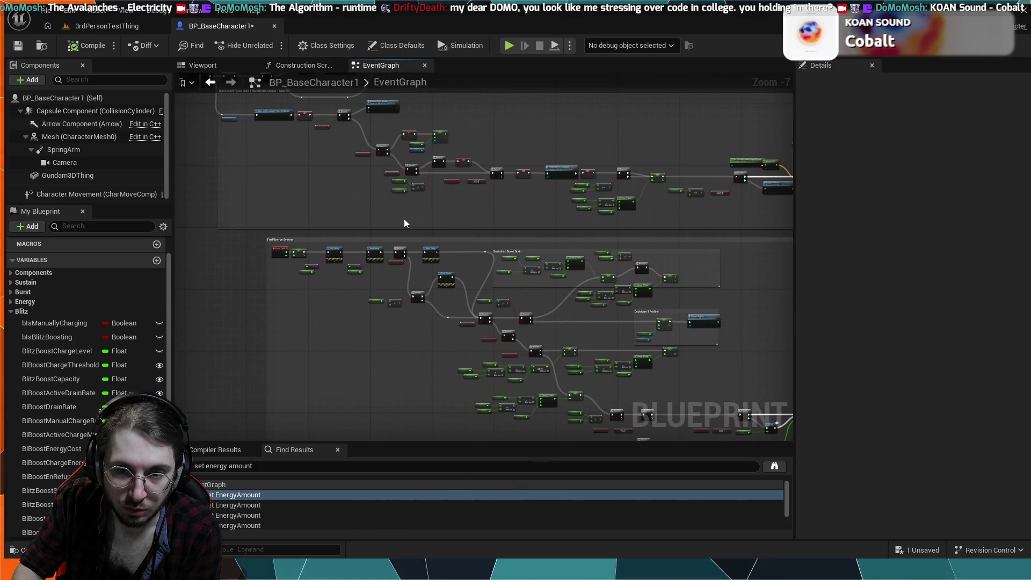
{"action": "left_click_drag", "start_coordinate": [403, 224], "coordinate": [322, 253]}
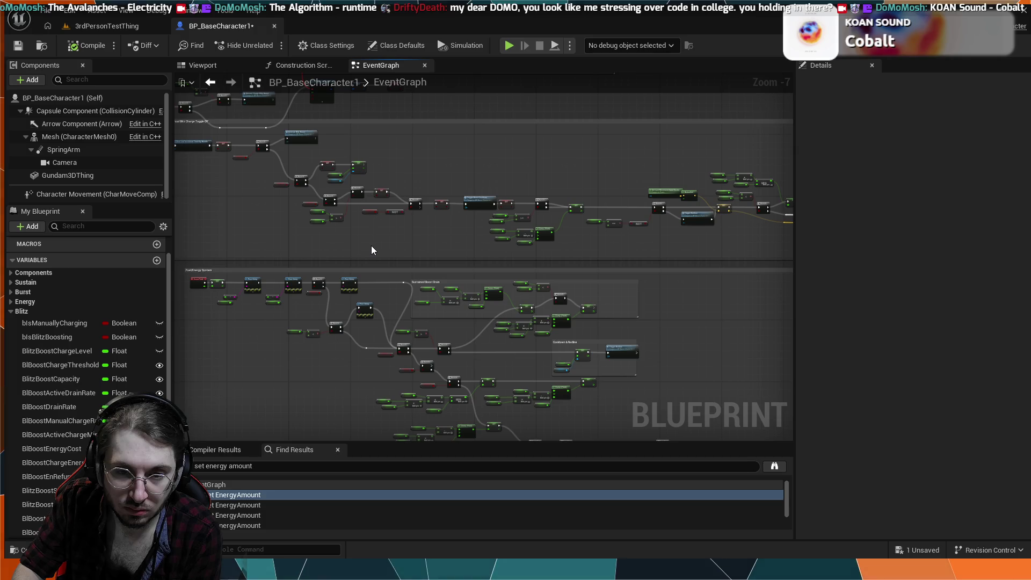
{"action": "left_click_drag", "start_coordinate": [357, 247], "coordinate": [481, 251]}
{"action": "scroll", "coordinate": [442, 258], "scroll_direction": "down", "scroll_amount": 1}
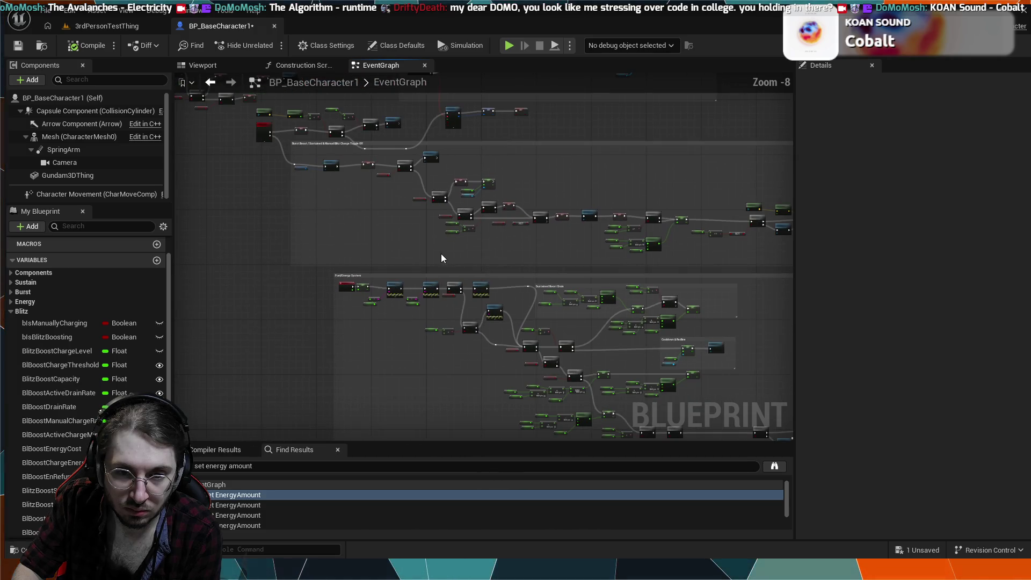
{"action": "scroll", "coordinate": [369, 255], "scroll_direction": "up", "scroll_amount": 5}
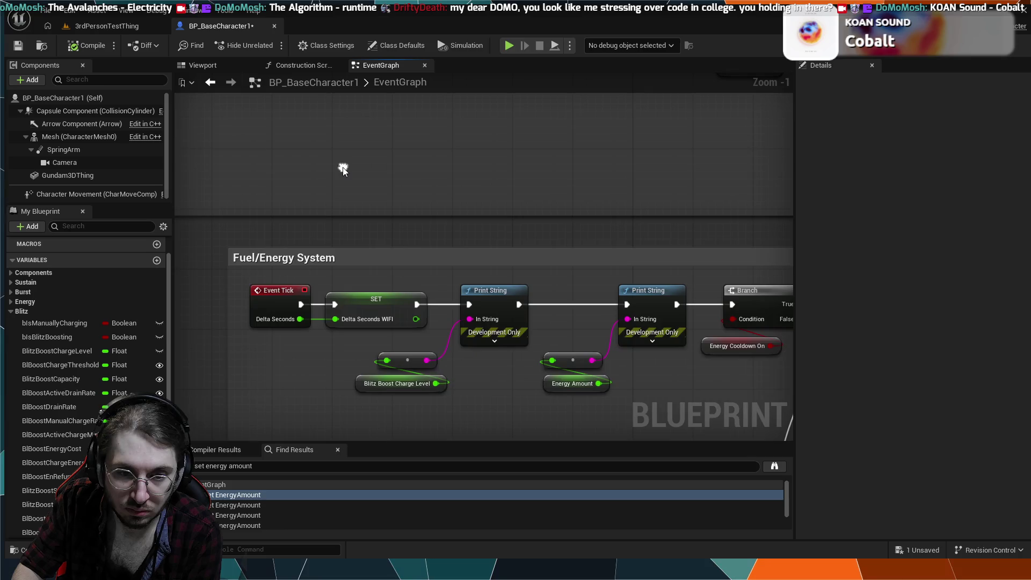
- Insert a Branch after the Blitz Boost Charge Level Print String in the tick chain
{"action": "mouse_move", "coordinate": [393, 204]}
{"action": "left_mouse_down"}
{"action": "mouse_move", "coordinate": [306, 219]}
{"action": "mouse_move", "coordinate": [582, 207]}
{"action": "mouse_move", "coordinate": [503, 217]}
{"action": "mouse_move", "coordinate": [388, 276]}
{"action": "mouse_move", "coordinate": [747, 241]}
{"action": "left_mouse_up"}
{"action": "mouse_move", "coordinate": [422, 314]}
{"action": "left_mouse_down"}
{"action": "mouse_move", "coordinate": [549, 237]}
{"action": "mouse_move", "coordinate": [525, 233]}
{"action": "mouse_move", "coordinate": [494, 166]}
{"action": "left_mouse_up"}
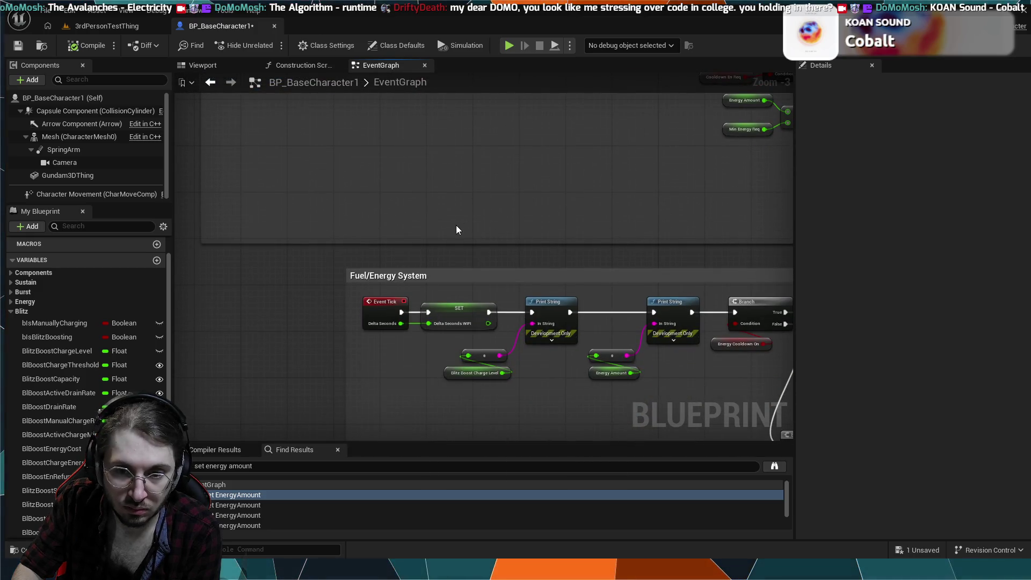
{"action": "scroll", "coordinate": [513, 336], "scroll_direction": "up", "scroll_amount": 2}
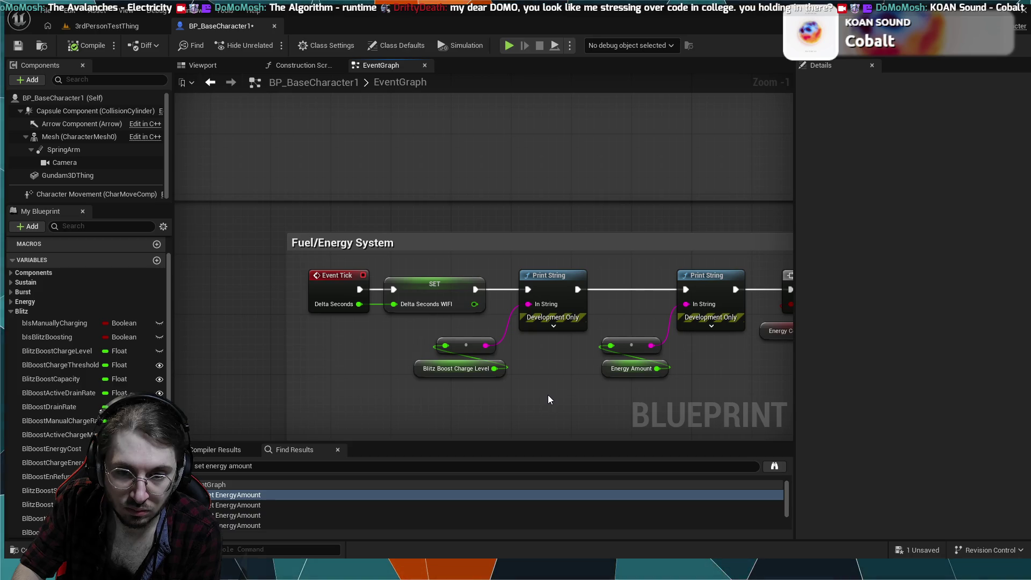
{"action": "mouse_move", "coordinate": [500, 292]}
{"action": "left_mouse_down"}
{"action": "mouse_move", "coordinate": [520, 340]}
{"action": "mouse_move", "coordinate": [339, 311]}
{"action": "left_mouse_up"}
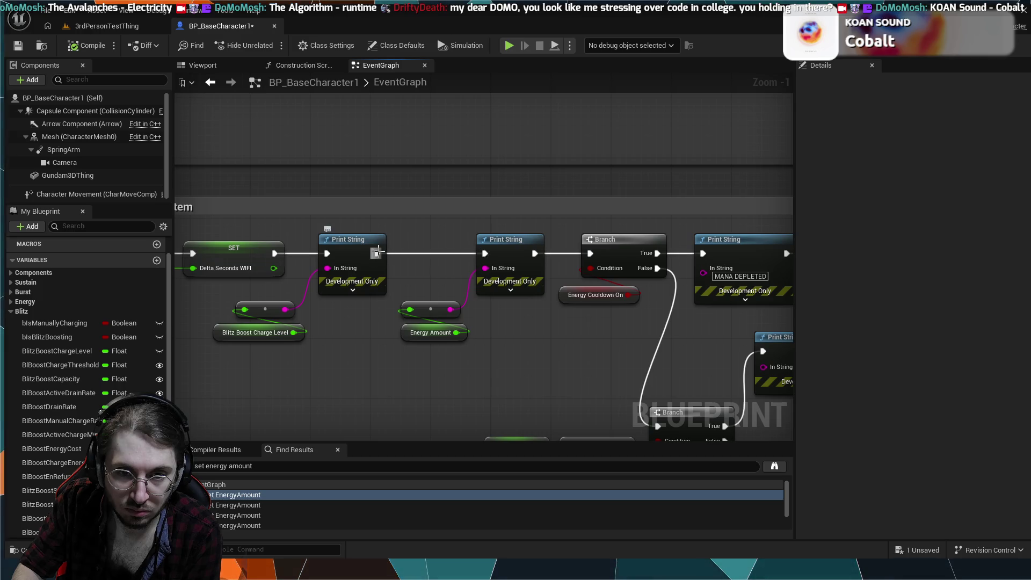
{"action": "left_click_drag", "start_coordinate": [382, 253], "coordinate": [412, 255]}
{"action": "mouse_move", "coordinate": [483, 259]}
{"action": "left_mouse_down"}
{"action": "mouse_move", "coordinate": [429, 258]}
{"action": "mouse_move", "coordinate": [408, 170]}
{"action": "mouse_move", "coordinate": [416, 156]}
{"action": "left_mouse_up"}
{"action": "key", "text": "b"}
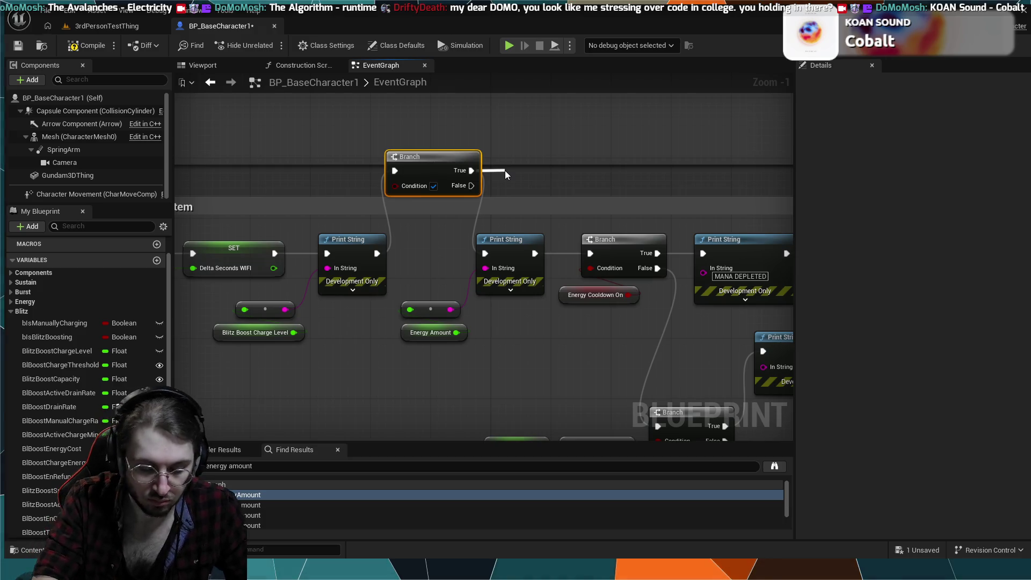
- Add a Print String reading 'Sustain On' with 0.0 duration on the Branch's True output
{"action": "left_click_drag", "start_coordinate": [505, 170], "coordinate": [505, 170]}
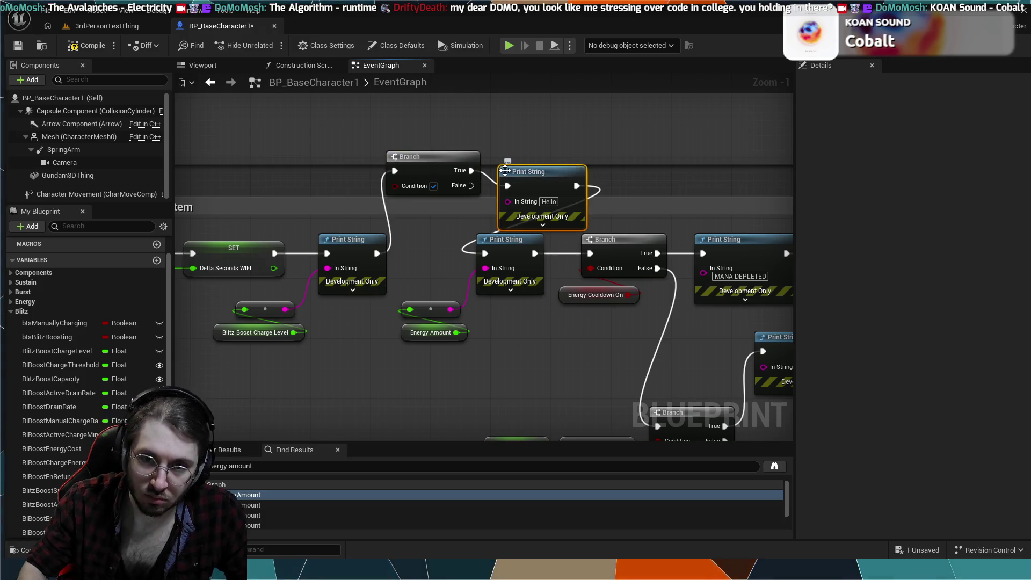
{"action": "left_click", "coordinate": [550, 202]}
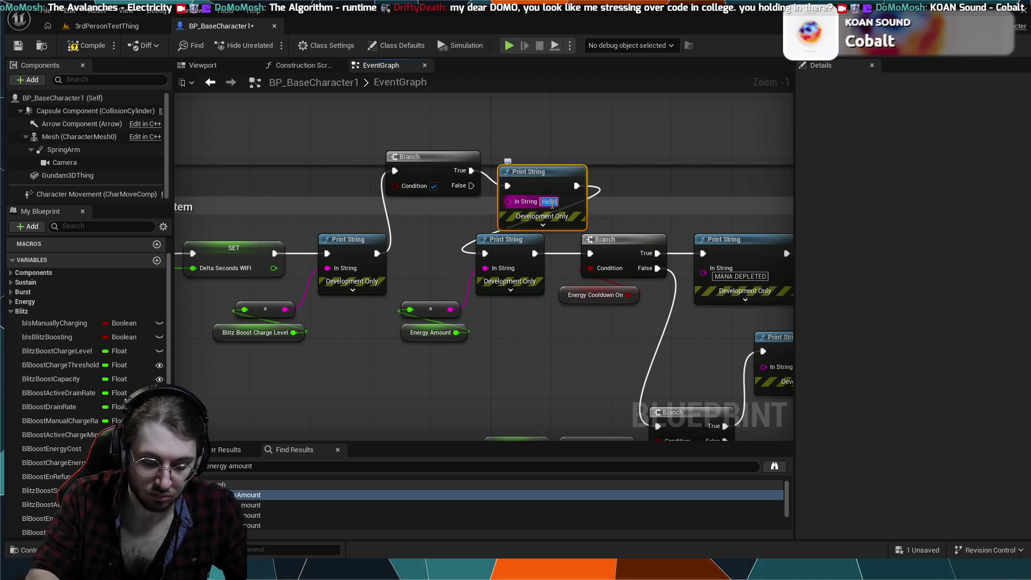
{"action": "type", "text": "Sustain On"}
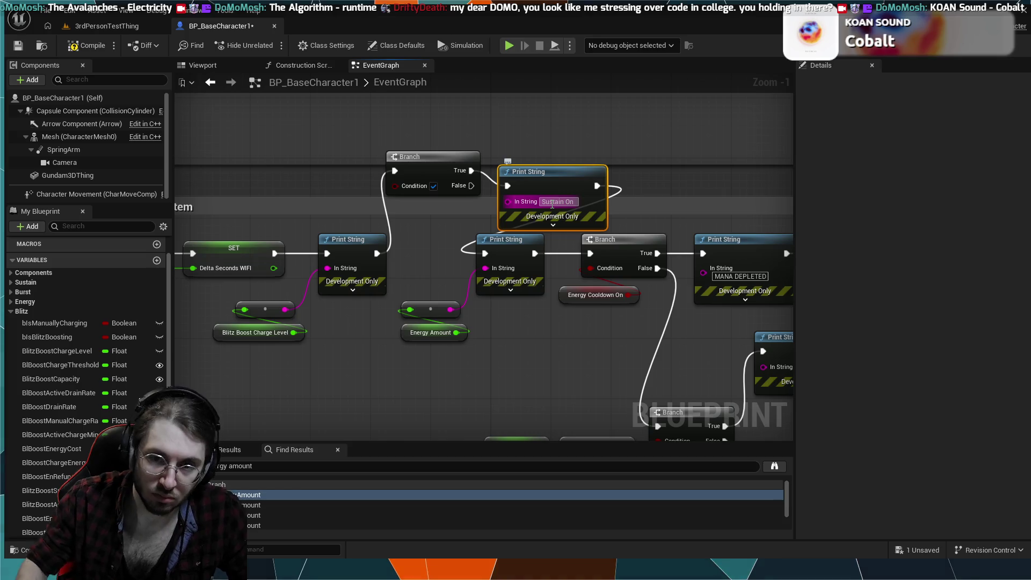
{"action": "key", "text": "Return"}
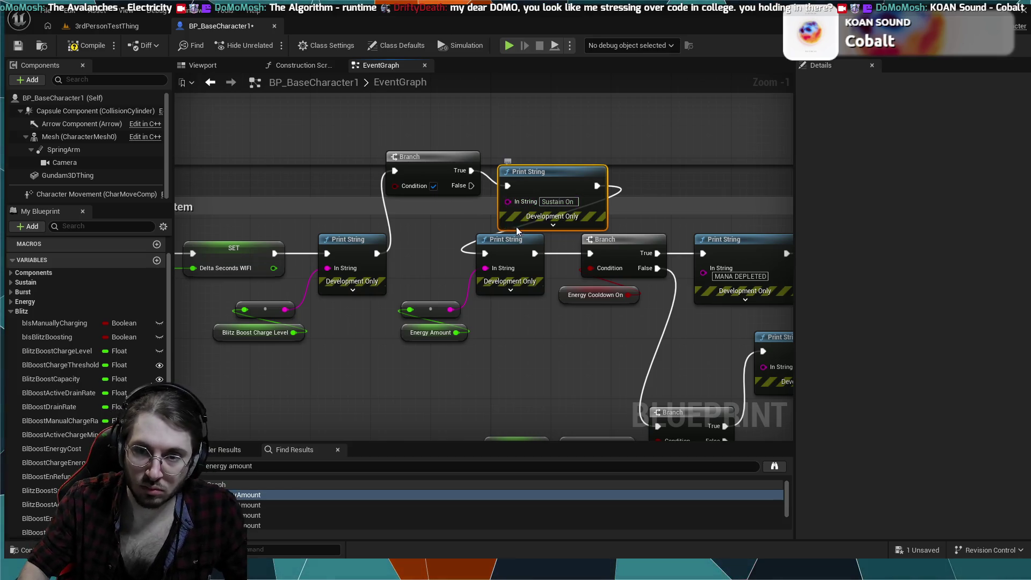
{"action": "left_click", "coordinate": [532, 225]}
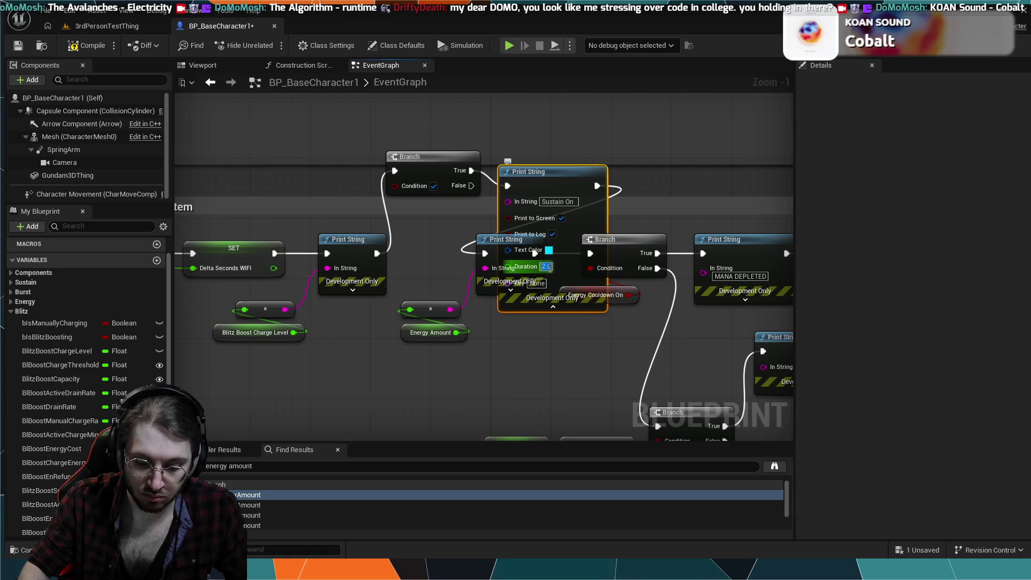
- Plug Is Sustain Boosting into the Branch Condition, then switch to the 3rdPersonTestThing level
{"action": "left_click_drag", "start_coordinate": [395, 185], "coordinate": [341, 179]}
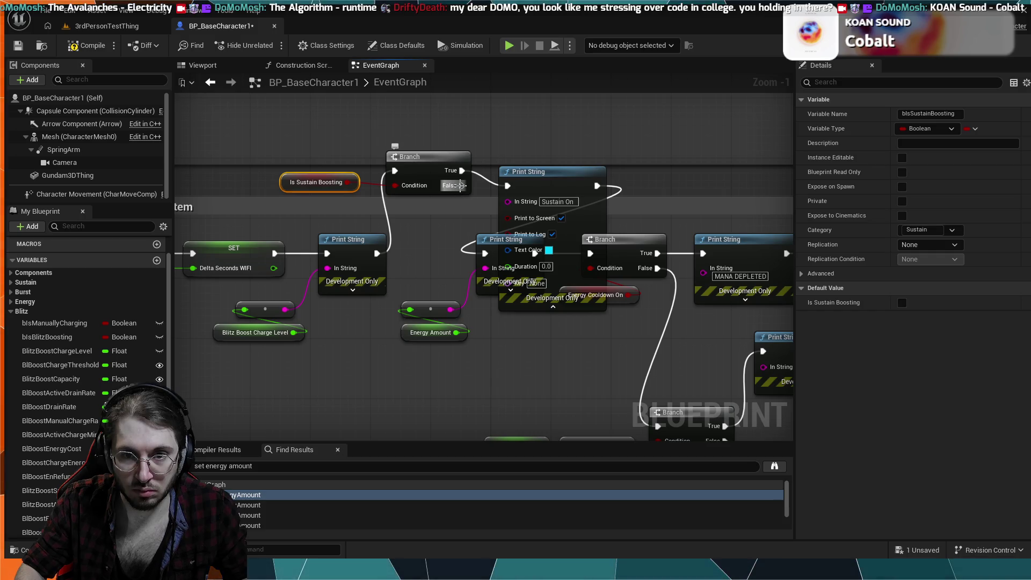
{"action": "mouse_move", "coordinate": [461, 185]}
{"action": "left_mouse_down"}
{"action": "mouse_move", "coordinate": [451, 235]}
{"action": "mouse_move", "coordinate": [485, 253]}
{"action": "left_mouse_up"}
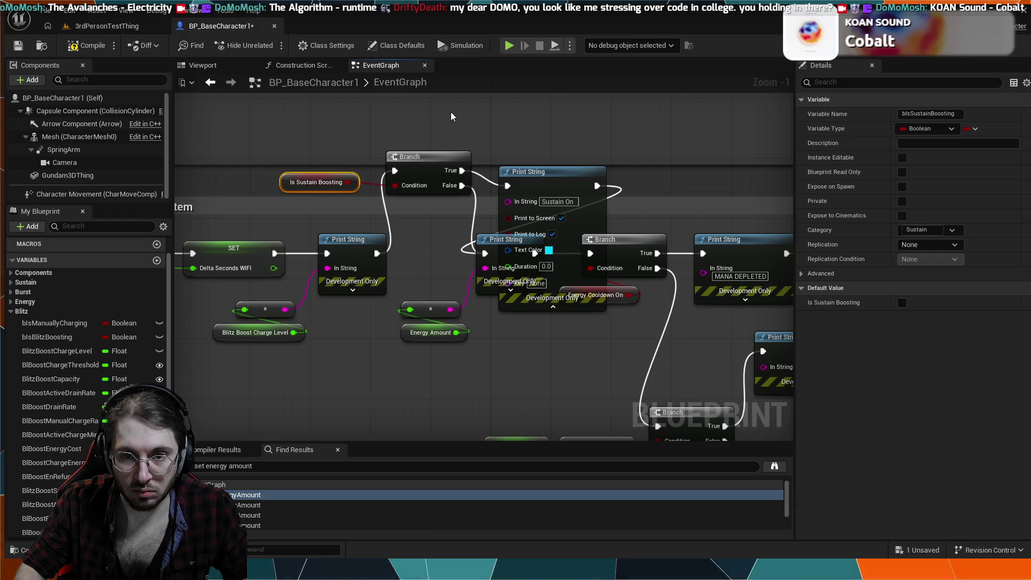
{"action": "left_click", "coordinate": [120, 25]}
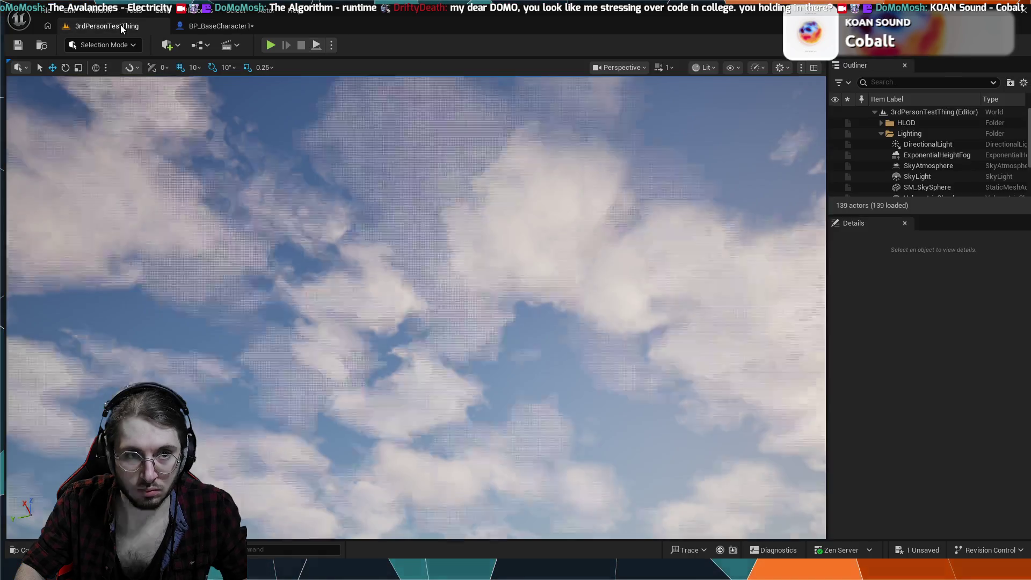
- Play-test with Alt+P, moving forward to check for 'Sustain On', then return to BP_BaseCharacter1
{"action": "key", "text": "alt+p"}
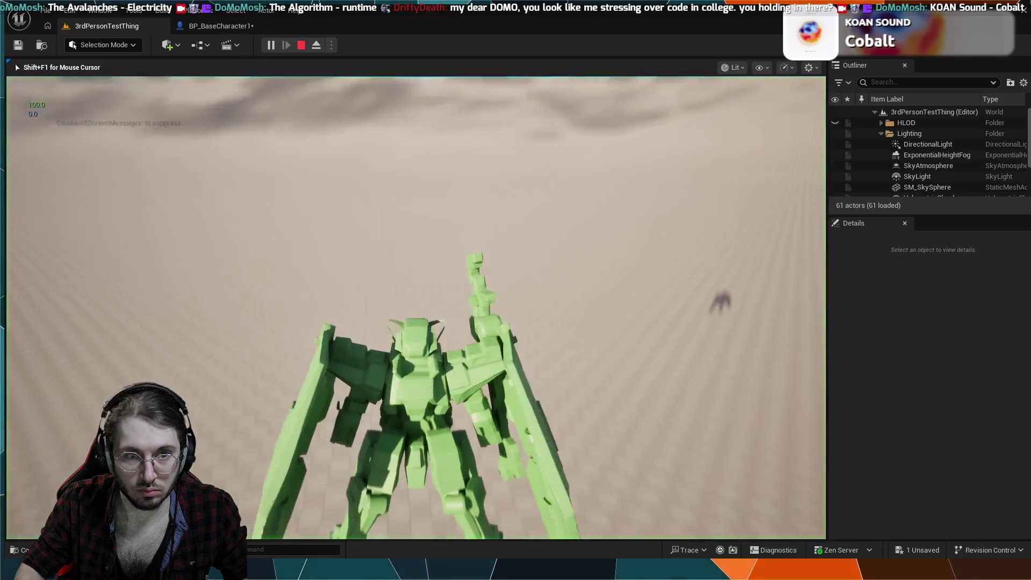
{"action": "key", "text": "w"}
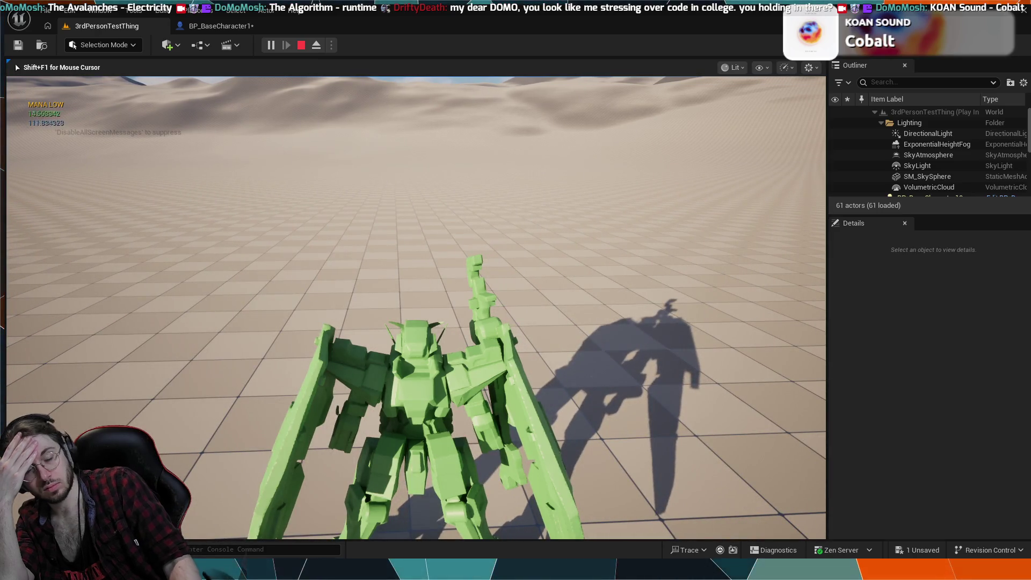
{"action": "key", "text": "Escape"}
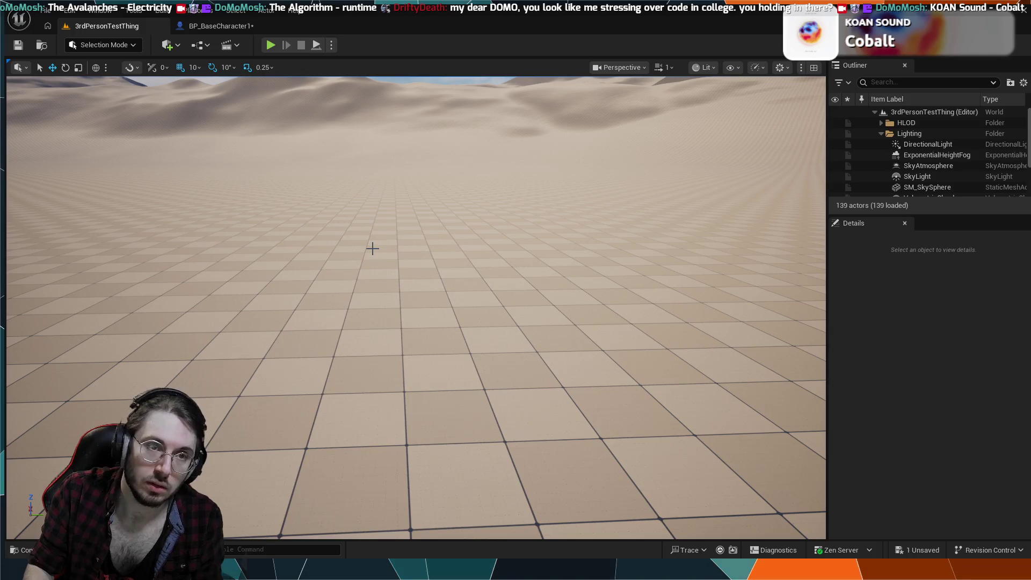
{"action": "left_click", "coordinate": [209, 22]}
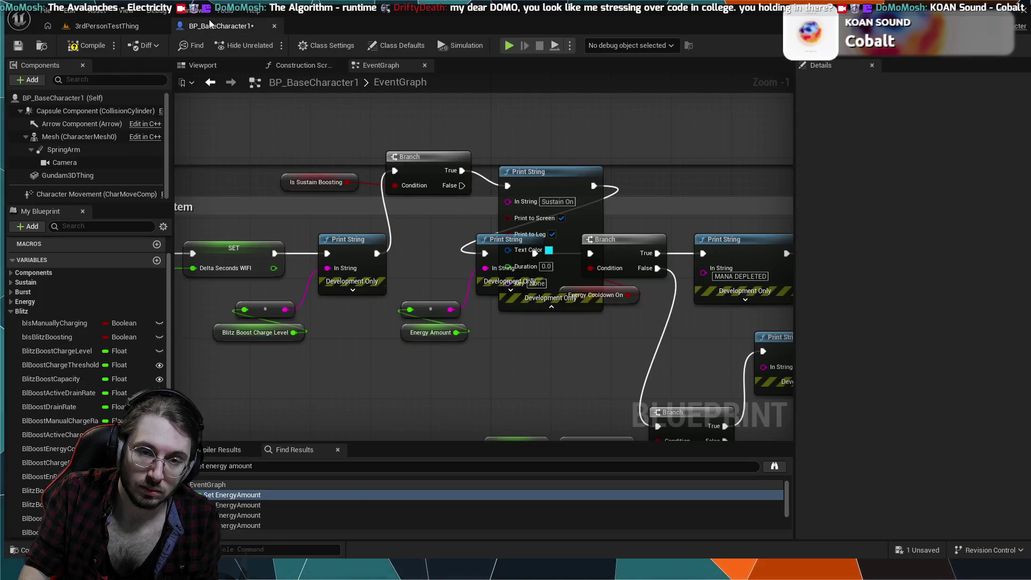
- Undo the Sustain On Print String and its Branch, then reframe the graph toward Burst Boost
{"action": "key", "text": "ctrl+z"}
{"action": "key", "text": "ctrl+z"}
{"action": "key", "text": "ctrl+z"}
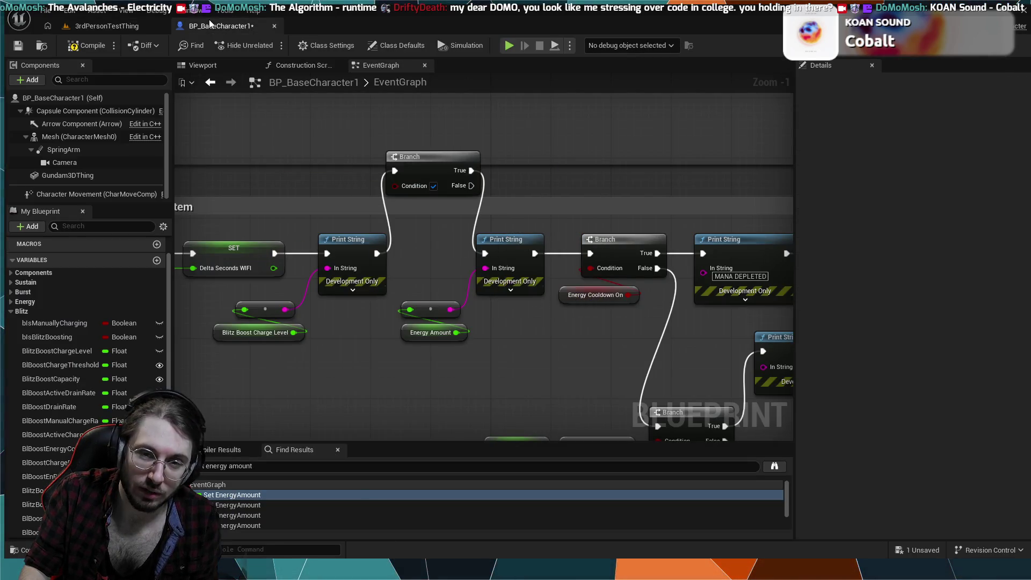
{"action": "key", "text": "ctrl+z"}
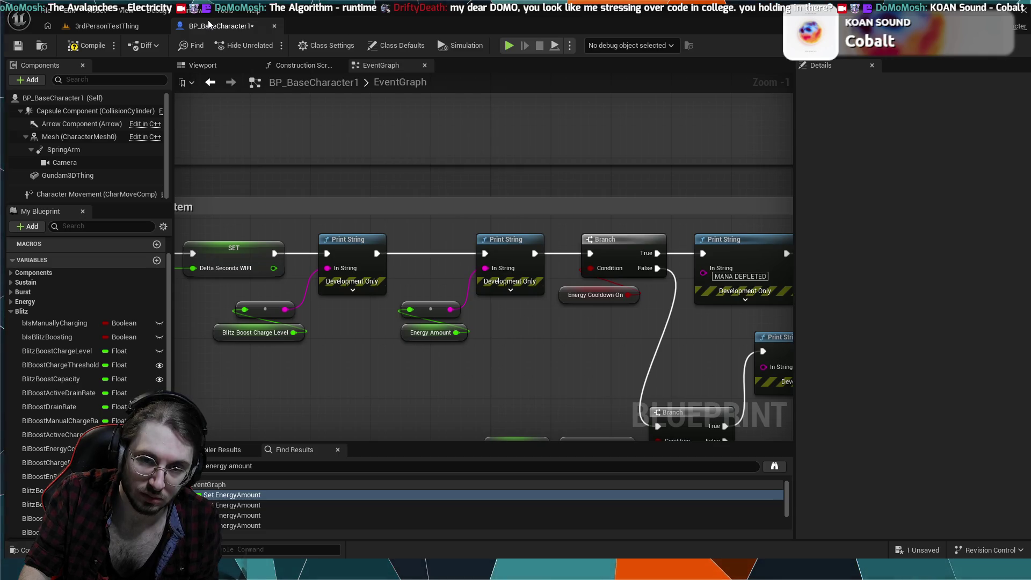
{"action": "scroll", "coordinate": [291, 169], "scroll_direction": "down", "scroll_amount": 4}
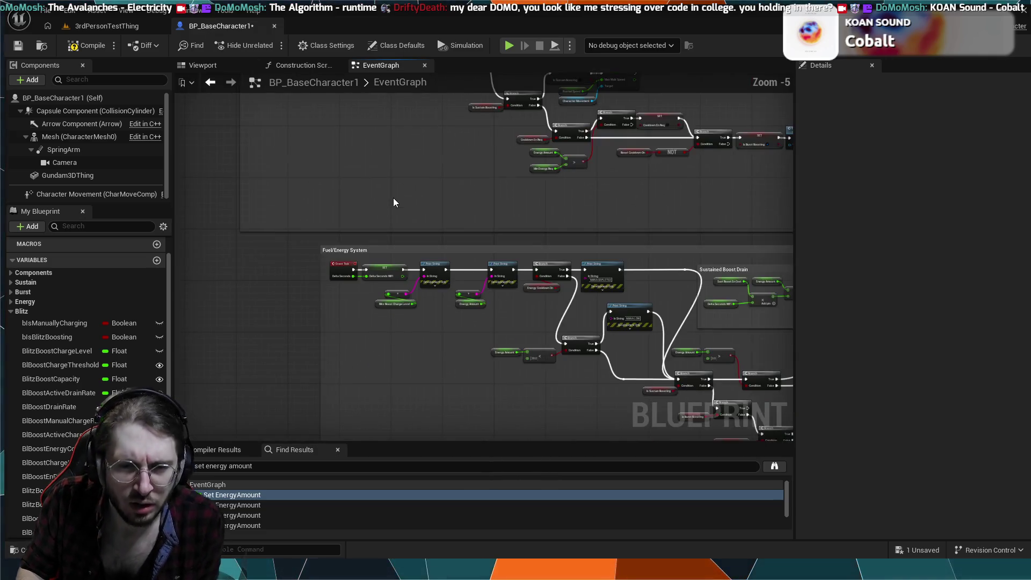
{"action": "left_click_drag", "start_coordinate": [422, 227], "coordinate": [443, 292]}
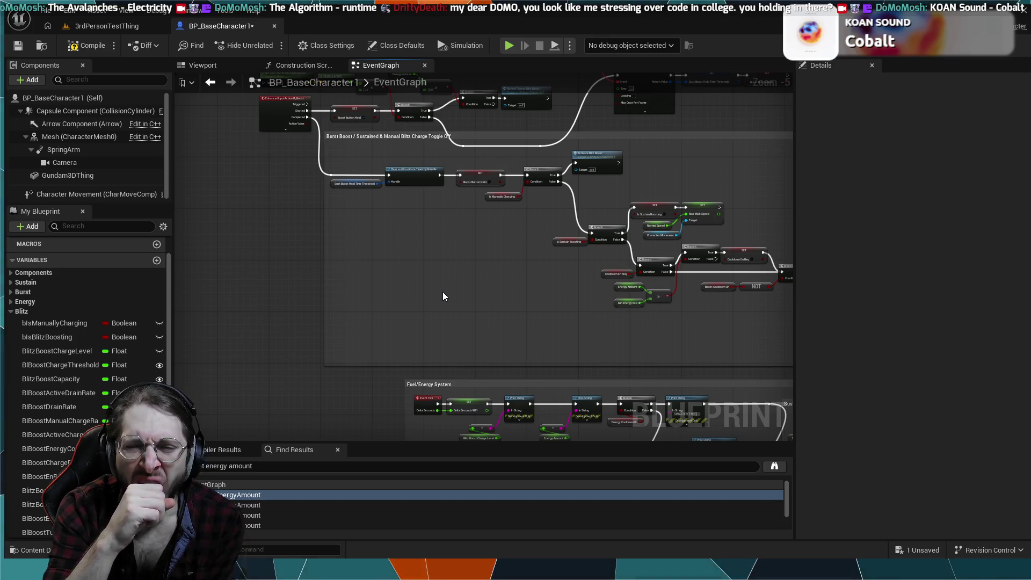
{"action": "scroll", "coordinate": [439, 278], "scroll_direction": "up", "scroll_amount": 1}
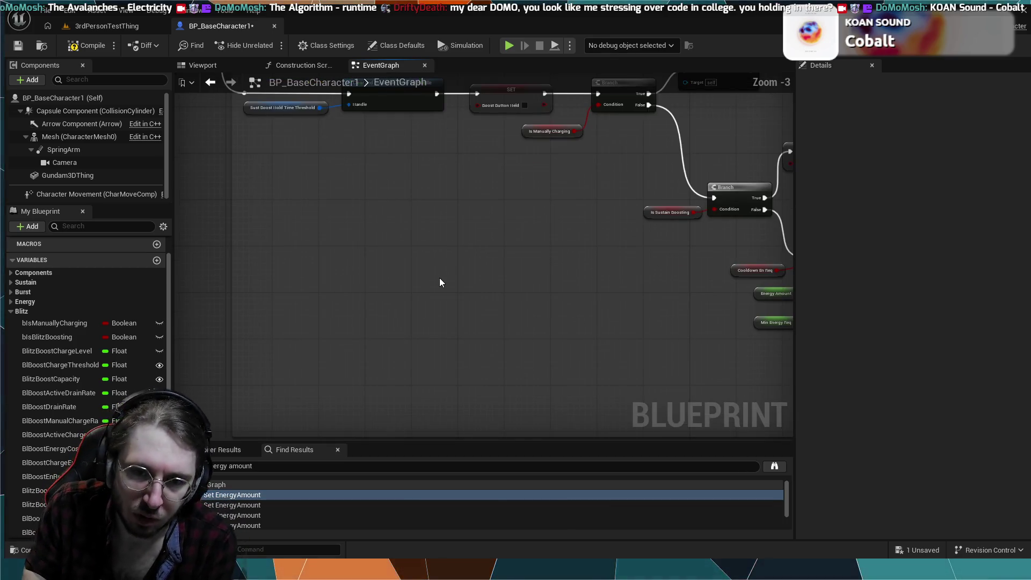
- Navigate past the Burst Boost nodes to the ActivateBlitzBoost and Manual Charge Blitz Boost chains
{"action": "mouse_move", "coordinate": [439, 281]}
{"action": "left_mouse_down"}
{"action": "mouse_move", "coordinate": [430, 322]}
{"action": "mouse_move", "coordinate": [458, 381]}
{"action": "mouse_move", "coordinate": [421, 145]}
{"action": "mouse_move", "coordinate": [455, 217]}
{"action": "mouse_move", "coordinate": [486, 216]}
{"action": "mouse_move", "coordinate": [446, 230]}
{"action": "left_mouse_up"}
{"action": "scroll", "coordinate": [445, 214], "scroll_direction": "up", "scroll_amount": 2}
{"action": "mouse_move", "coordinate": [289, 198]}
{"action": "left_mouse_down"}
{"action": "mouse_move", "coordinate": [446, 196]}
{"action": "mouse_move", "coordinate": [288, 275]}
{"action": "mouse_move", "coordinate": [375, 291]}
{"action": "mouse_move", "coordinate": [327, 246]}
{"action": "mouse_move", "coordinate": [417, 190]}
{"action": "mouse_move", "coordinate": [532, 224]}
{"action": "left_mouse_up"}
{"action": "left_click_drag", "start_coordinate": [272, 195], "coordinate": [540, 205]}
{"action": "scroll", "coordinate": [345, 225], "scroll_direction": "down", "scroll_amount": 1}
{"action": "mouse_move", "coordinate": [345, 226]}
{"action": "left_mouse_down"}
{"action": "mouse_move", "coordinate": [345, 294]}
{"action": "mouse_move", "coordinate": [352, 145]}
{"action": "mouse_move", "coordinate": [341, 241]}
{"action": "left_mouse_up"}
{"action": "scroll", "coordinate": [341, 241], "scroll_direction": "up", "scroll_amount": 3}
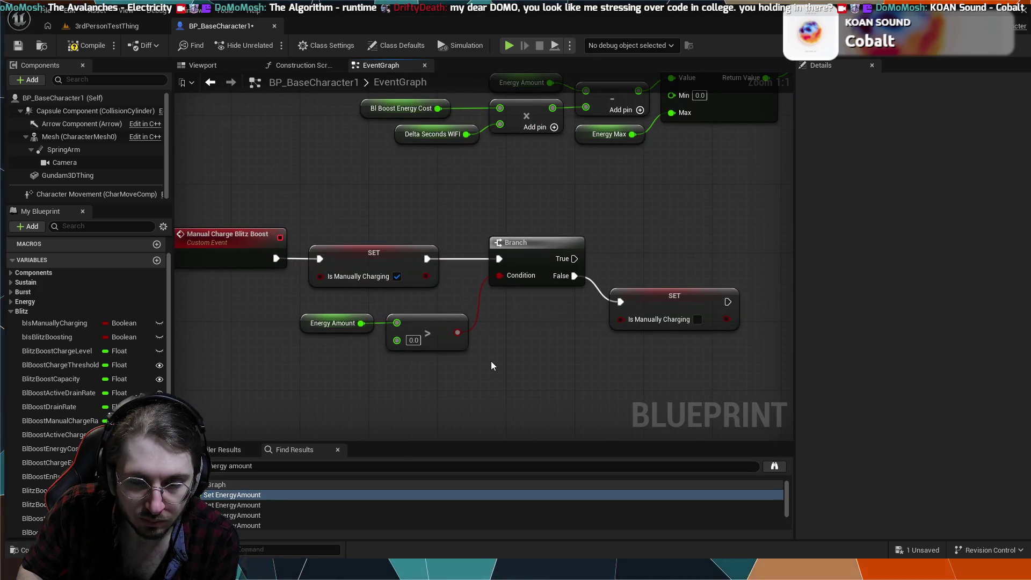
{"action": "left_click_drag", "start_coordinate": [490, 366], "coordinate": [585, 446]}
{"action": "scroll", "coordinate": [466, 289], "scroll_direction": "down", "scroll_amount": 2}
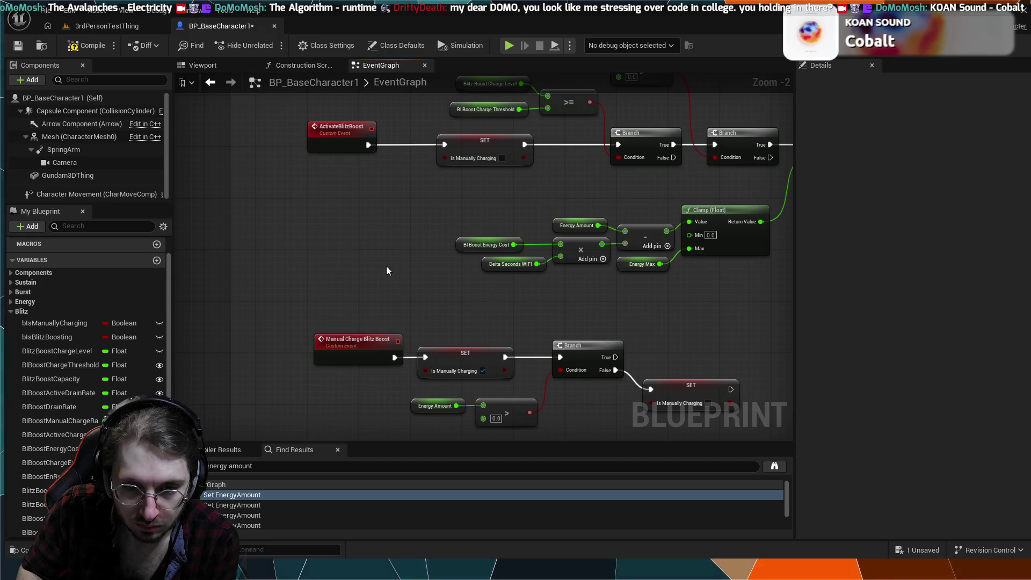
{"action": "left_click_drag", "start_coordinate": [375, 243], "coordinate": [385, 415]}
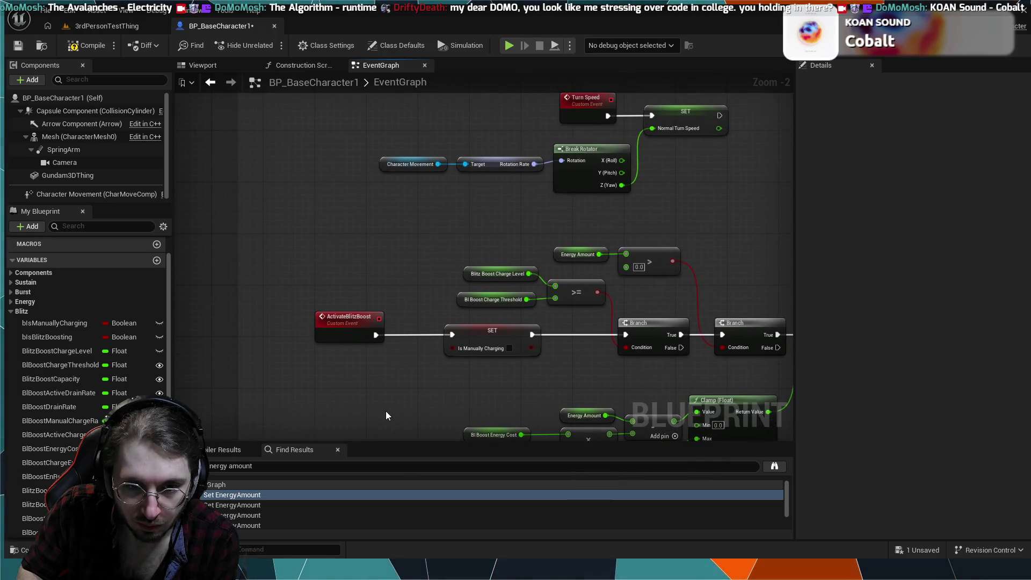
{"action": "scroll", "coordinate": [401, 381], "scroll_direction": "down", "scroll_amount": 1}
{"action": "left_click_drag", "start_coordinate": [401, 379], "coordinate": [368, 274]}
- Zoom out over the energy network and frame the charge-level clamp, Branch and MIN nodes
{"action": "scroll", "coordinate": [662, 322], "scroll_direction": "down", "scroll_amount": 2}
{"action": "left_click_drag", "start_coordinate": [662, 322], "coordinate": [423, 194]}
{"action": "scroll", "coordinate": [415, 200], "scroll_direction": "down", "scroll_amount": 1}
{"action": "scroll", "coordinate": [427, 310], "scroll_direction": "up", "scroll_amount": 4}
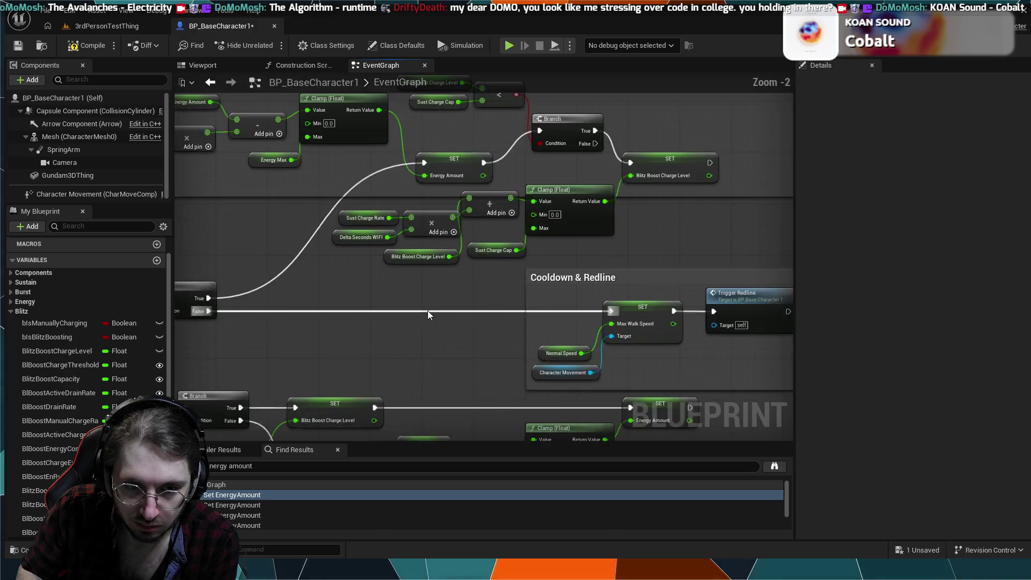
{"action": "mouse_move", "coordinate": [432, 334]}
{"action": "left_mouse_down"}
{"action": "mouse_move", "coordinate": [494, 274]}
{"action": "mouse_move", "coordinate": [511, 283]}
{"action": "mouse_move", "coordinate": [391, 211]}
{"action": "left_mouse_up"}
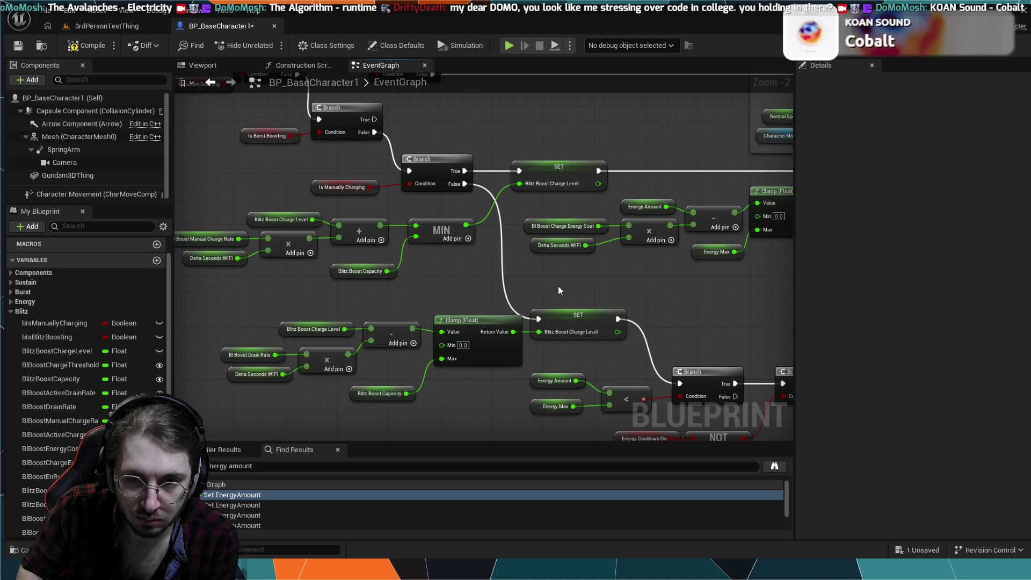
{"action": "left_click_drag", "start_coordinate": [559, 287], "coordinate": [360, 320]}
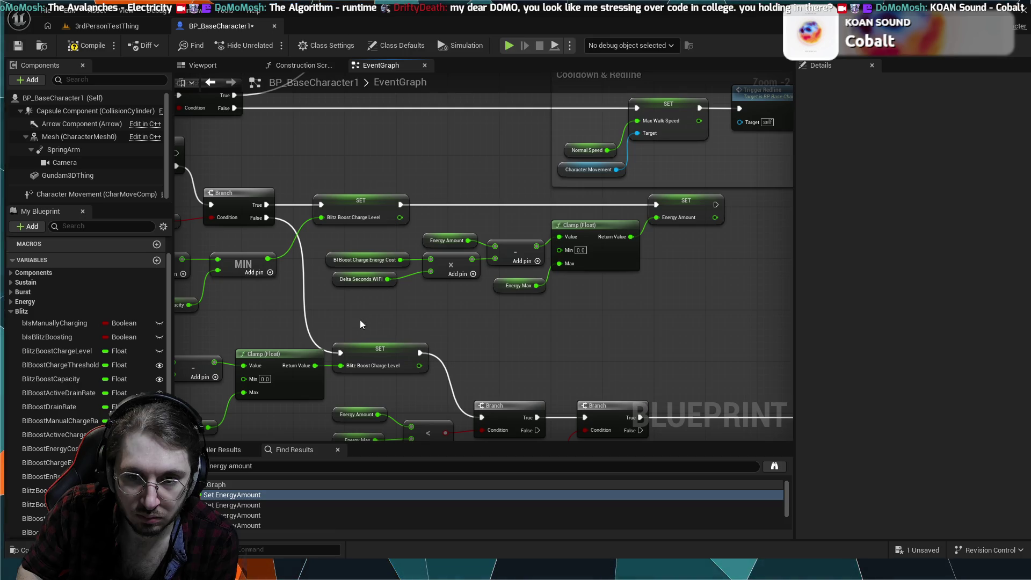
{"action": "left_click_drag", "start_coordinate": [370, 302], "coordinate": [612, 296]}
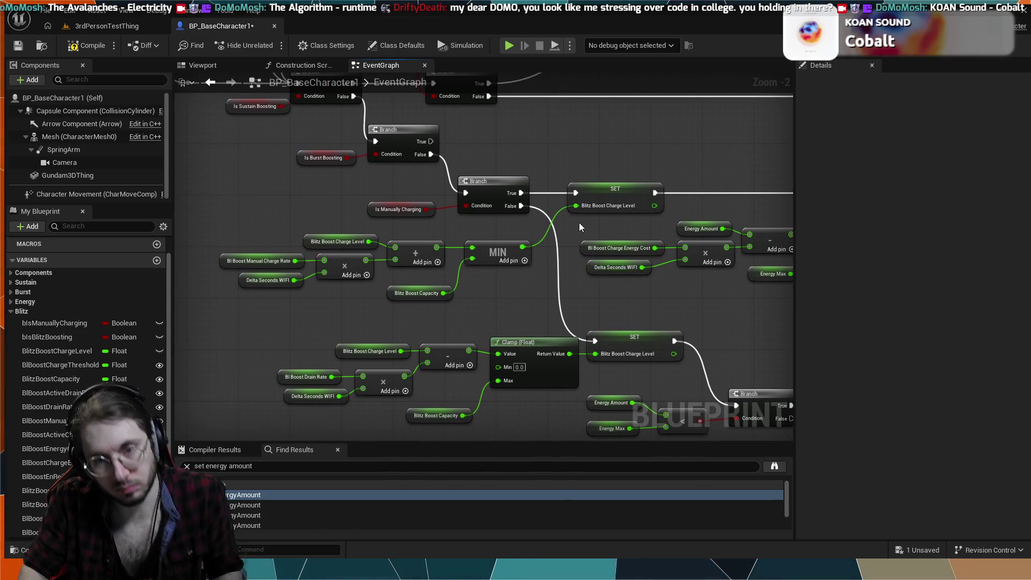
- Insert a new Branch between the manual-charge True output and SET Blitz Boost Charge Level
{"action": "left_click", "coordinate": [575, 192], "text": "alt"}
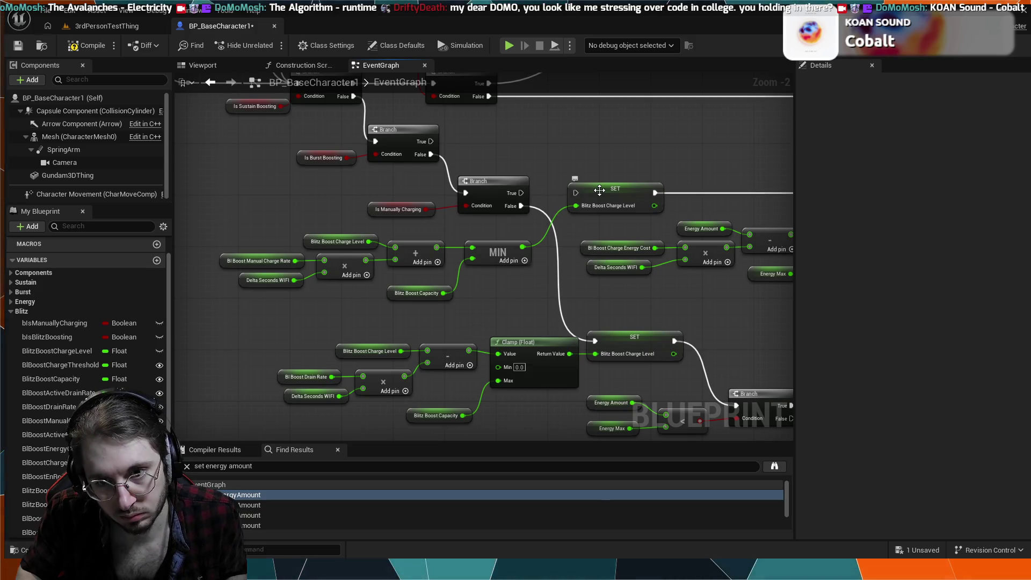
{"action": "left_click_drag", "start_coordinate": [602, 191], "coordinate": [636, 192]}
{"action": "mouse_move", "coordinate": [521, 192]}
{"action": "left_mouse_down"}
{"action": "mouse_move", "coordinate": [558, 149]}
{"action": "mouse_move", "coordinate": [567, 167]}
{"action": "left_mouse_up"}
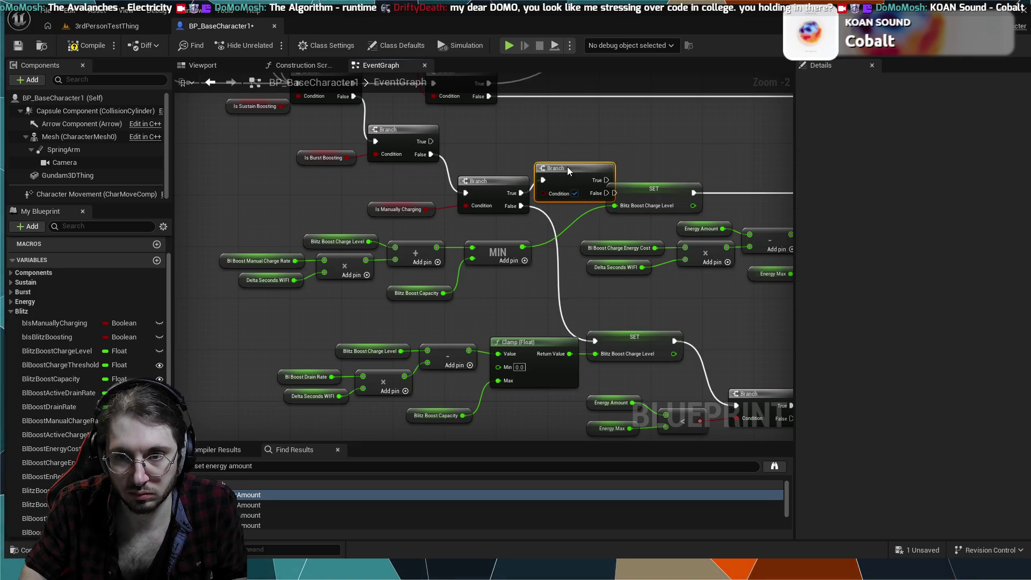
{"action": "left_click_drag", "start_coordinate": [483, 196], "coordinate": [522, 196]}
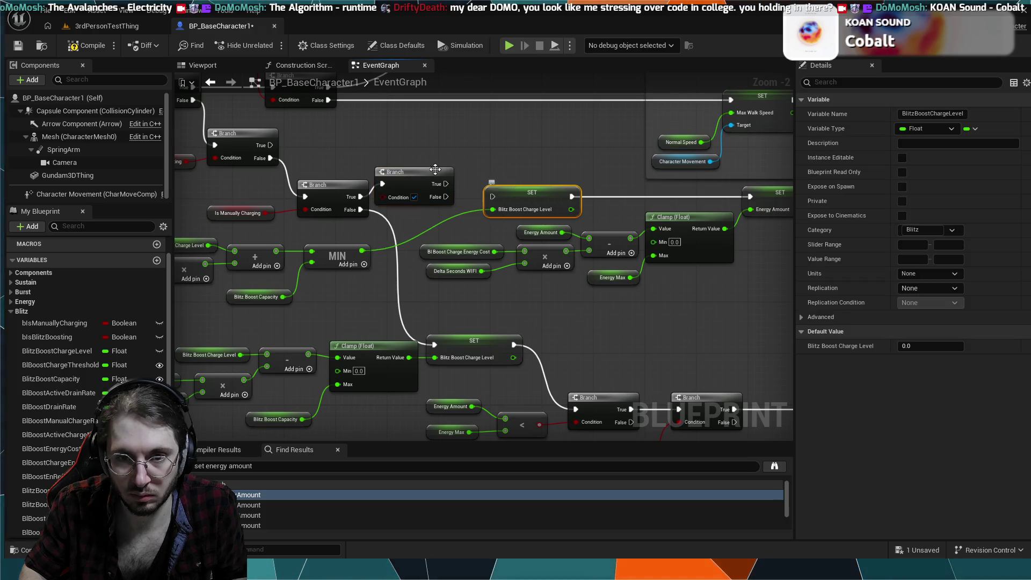
{"action": "left_click_drag", "start_coordinate": [423, 173], "coordinate": [443, 186]}
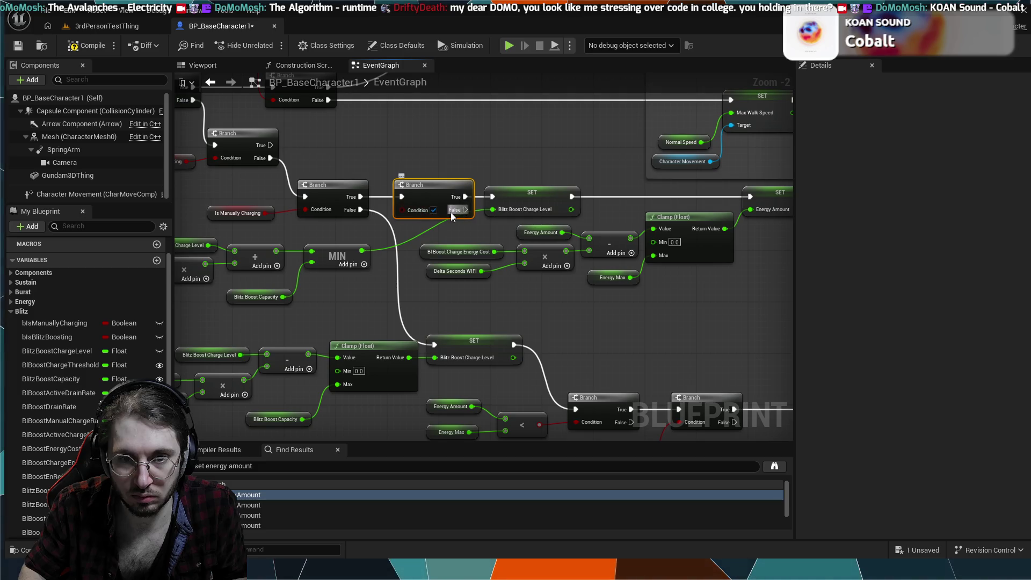
- Wire an Energy Amount > 0.0 comparison into the new Branch's Condition
{"action": "left_click_drag", "start_coordinate": [405, 210], "coordinate": [365, 128]}
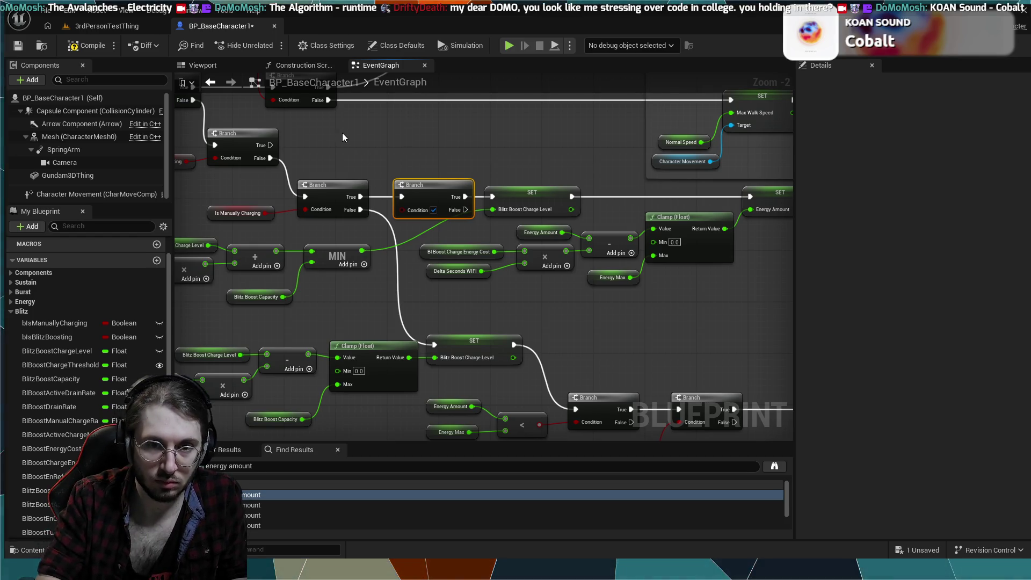
{"action": "key", "text": "ctrl+v"}
{"action": "left_click_drag", "start_coordinate": [345, 131], "coordinate": [325, 130]}
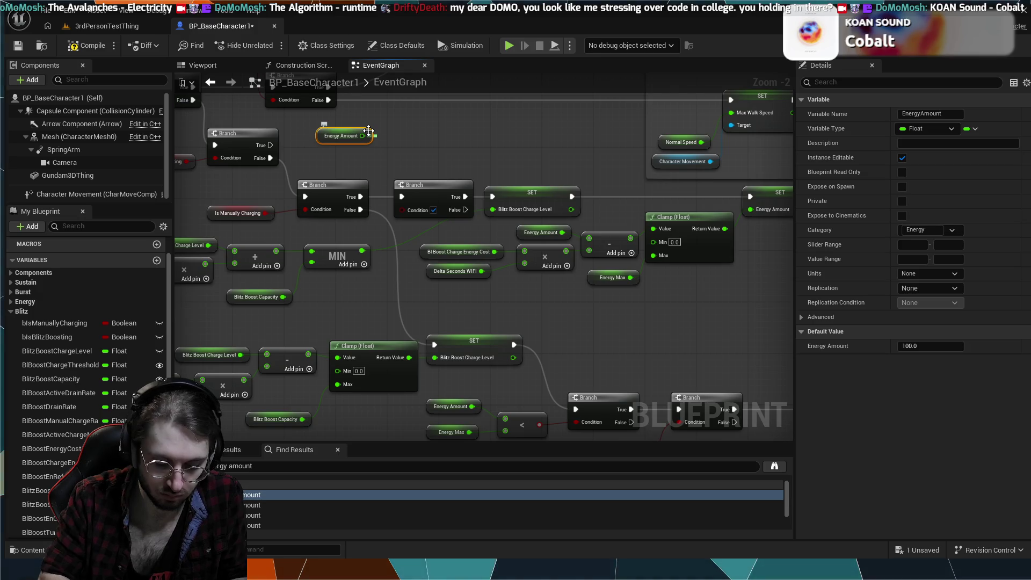
{"action": "key", "text": "ctrl+v"}
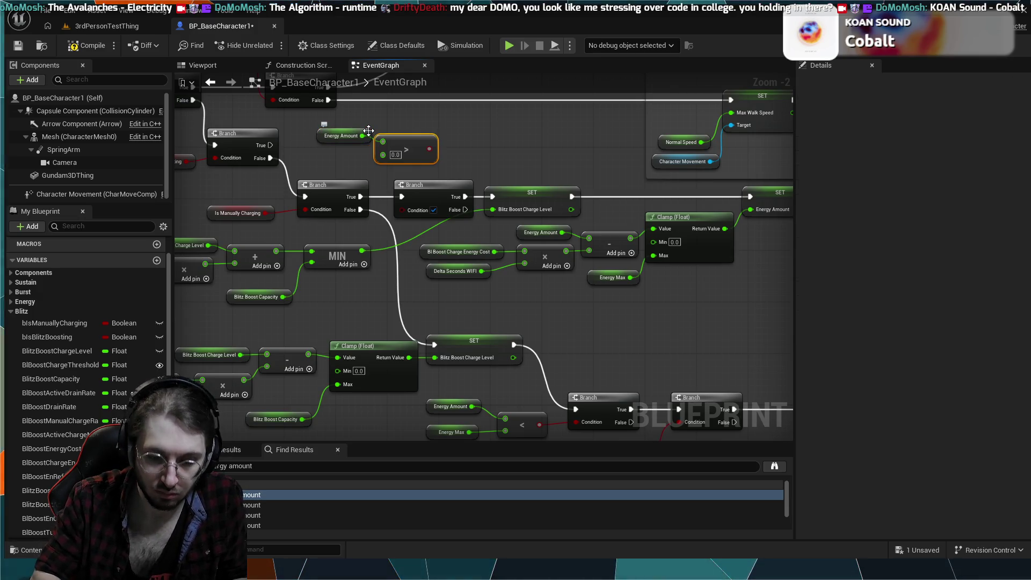
{"action": "mouse_move", "coordinate": [408, 138]}
{"action": "left_mouse_down"}
{"action": "mouse_move", "coordinate": [401, 197]}
{"action": "mouse_move", "coordinate": [429, 143]}
{"action": "mouse_move", "coordinate": [548, 137]}
{"action": "mouse_move", "coordinate": [593, 229]}
{"action": "mouse_move", "coordinate": [510, 235]}
{"action": "mouse_move", "coordinate": [487, 306]}
{"action": "mouse_move", "coordinate": [389, 307]}
{"action": "left_mouse_up"}
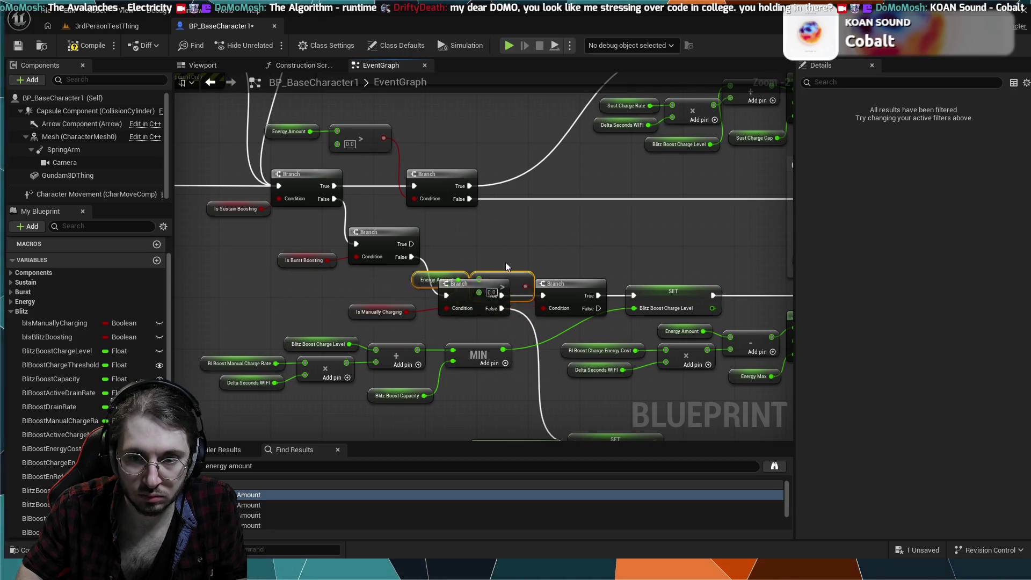
- Rearrange the Energy Amount compare, energy Branch and charge-level SET nodes into a tidy line
{"action": "mouse_move", "coordinate": [469, 282]}
{"action": "left_mouse_down"}
{"action": "mouse_move", "coordinate": [473, 409]}
{"action": "mouse_move", "coordinate": [417, 424]}
{"action": "mouse_move", "coordinate": [350, 404]}
{"action": "mouse_move", "coordinate": [314, 468]}
{"action": "mouse_move", "coordinate": [389, 275]}
{"action": "mouse_move", "coordinate": [465, 188]}
{"action": "mouse_move", "coordinate": [516, 67]}
{"action": "mouse_move", "coordinate": [483, 154]}
{"action": "mouse_move", "coordinate": [480, 263]}
{"action": "left_mouse_up"}
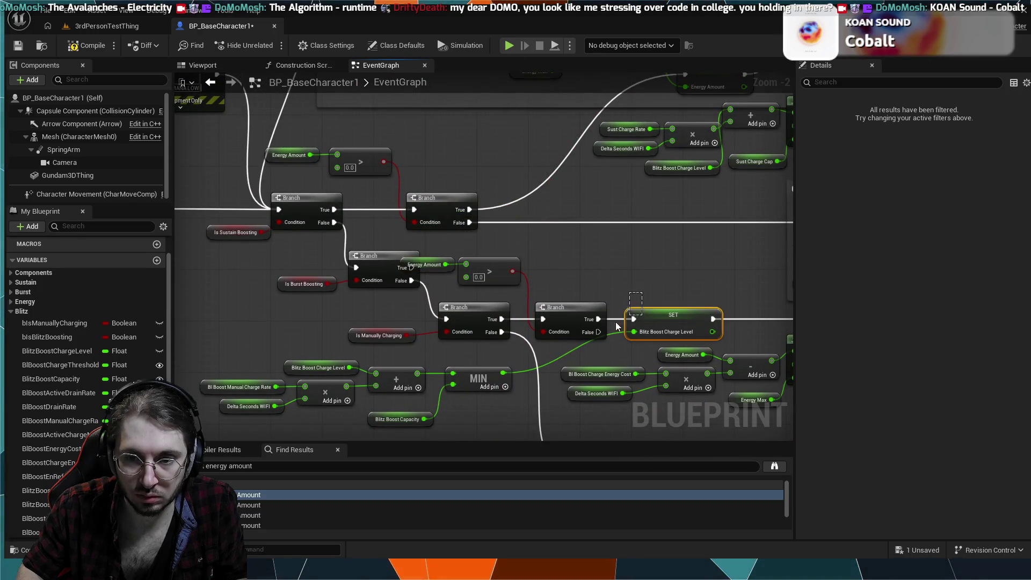
{"action": "left_click_drag", "start_coordinate": [591, 313], "coordinate": [611, 313]}
{"action": "left_click", "coordinate": [462, 260]}
{"action": "left_click_drag", "start_coordinate": [462, 260], "coordinate": [503, 259]}
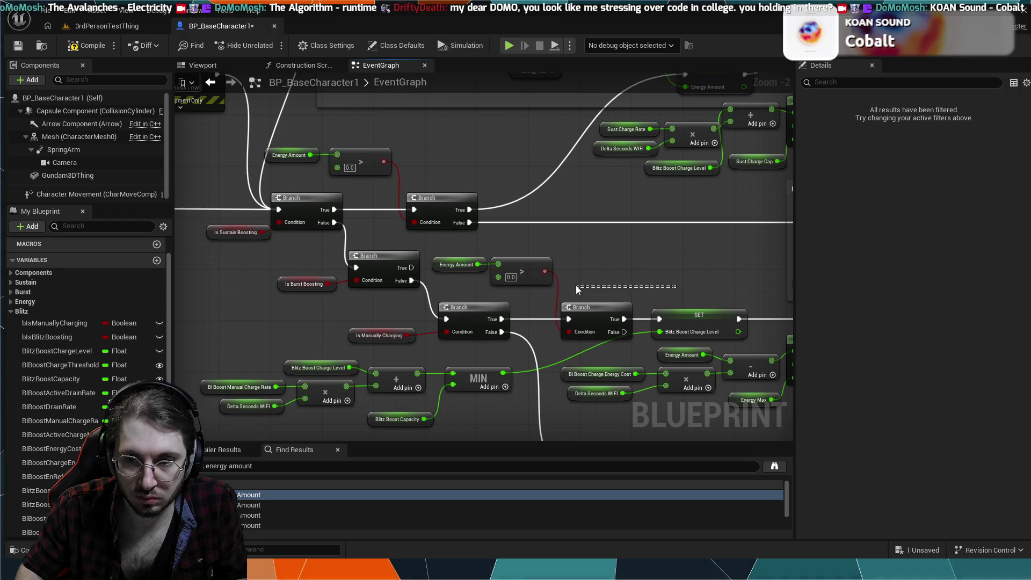
{"action": "left_click_drag", "start_coordinate": [698, 315], "coordinate": [716, 315]}
{"action": "mouse_move", "coordinate": [609, 313]}
{"action": "left_mouse_down"}
{"action": "mouse_move", "coordinate": [620, 314]}
{"action": "mouse_move", "coordinate": [536, 201]}
{"action": "left_mouse_up"}
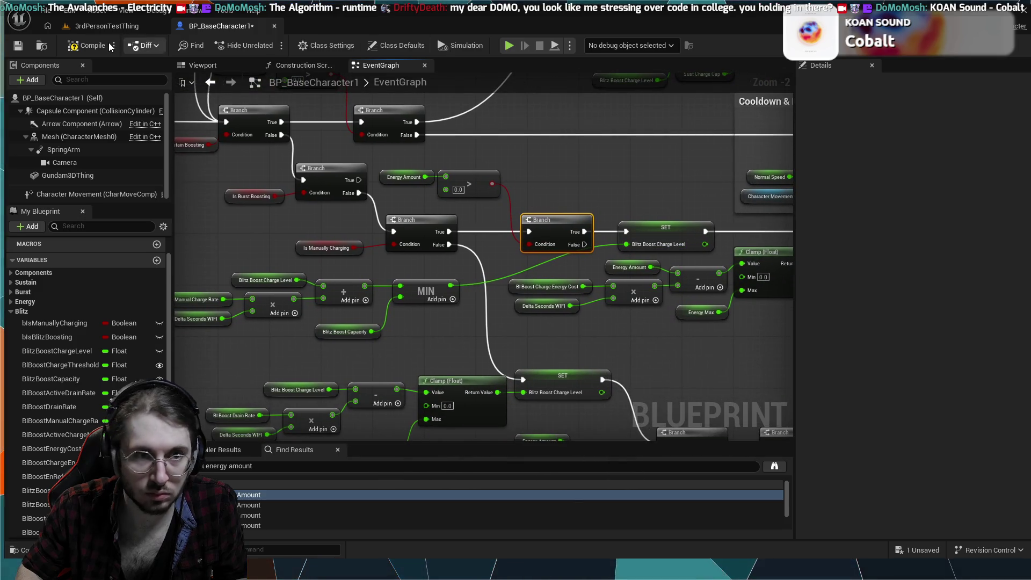
{"action": "left_click", "coordinate": [108, 26]}
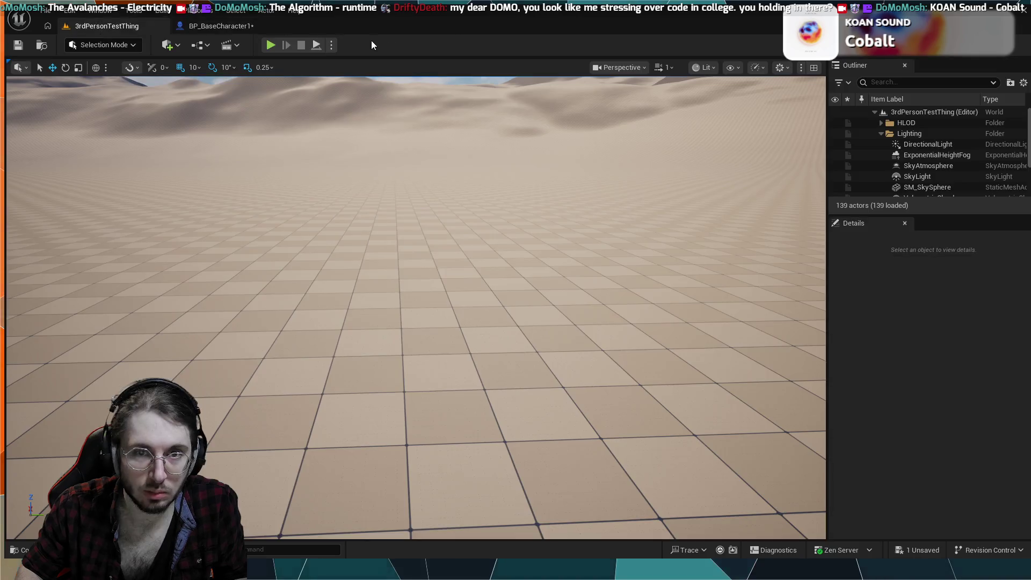
{"action": "left_click", "coordinate": [270, 45]}
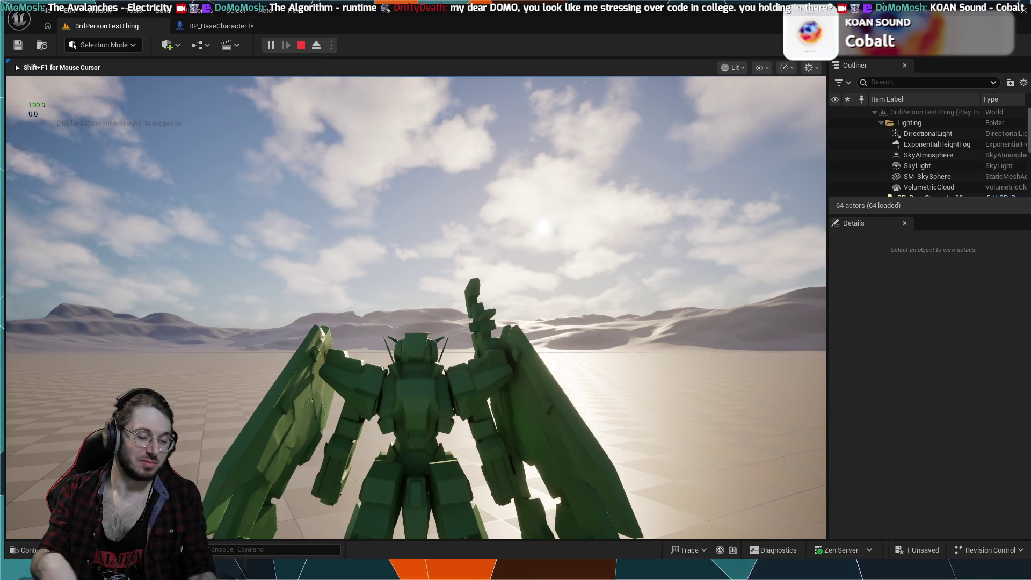
{"action": "key", "text": "Escape"}
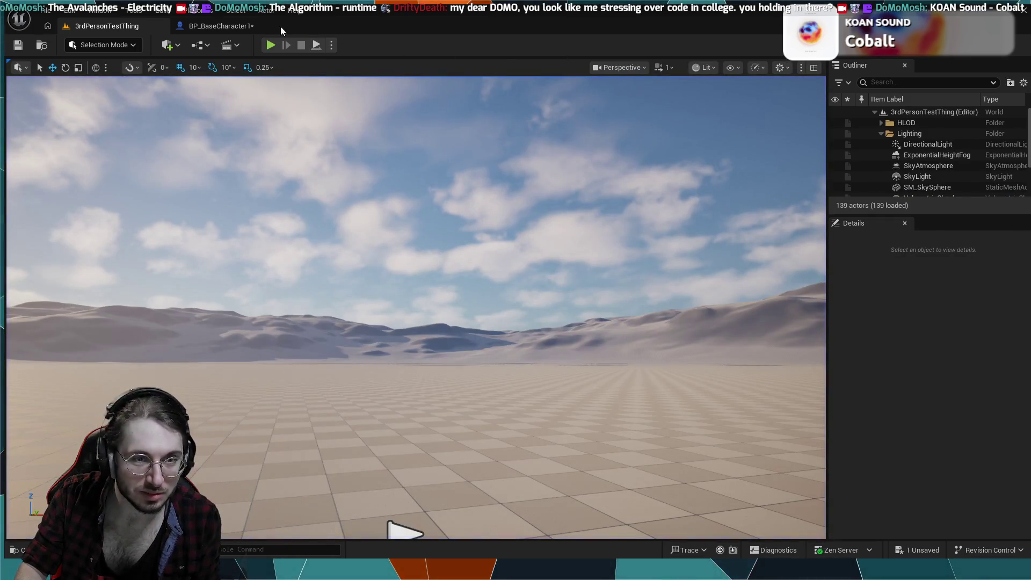
{"action": "left_click", "coordinate": [233, 28]}
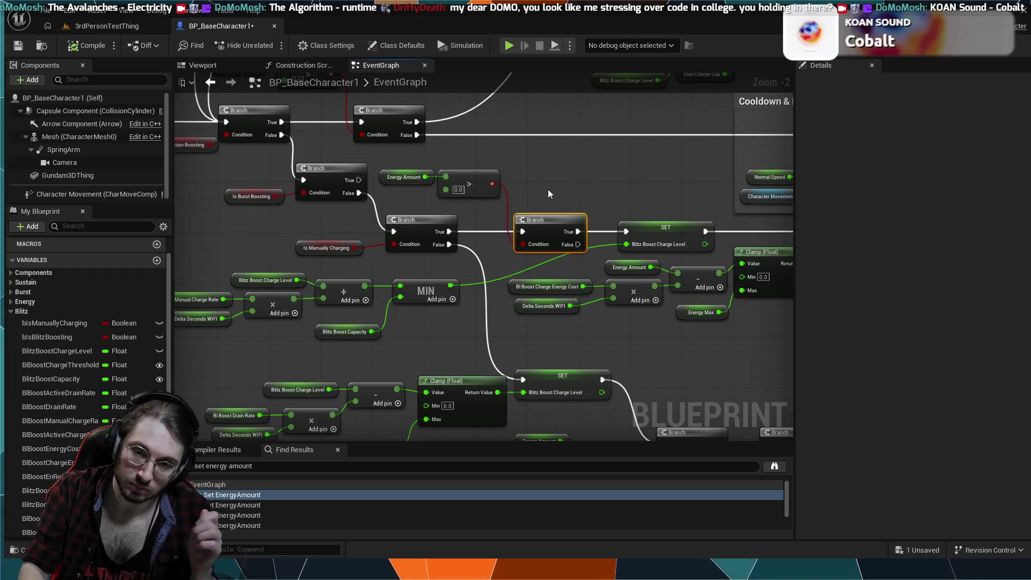
- Add an unchecked SET Is Manually Charging on the energy Branch's False pin and test it
{"action": "mouse_move", "coordinate": [619, 194]}
{"action": "left_mouse_down"}
{"action": "mouse_move", "coordinate": [559, 179]}
{"action": "mouse_move", "coordinate": [489, 206]}
{"action": "left_mouse_up"}
{"action": "mouse_move", "coordinate": [420, 231]}
{"action": "left_mouse_down"}
{"action": "mouse_move", "coordinate": [416, 199]}
{"action": "mouse_move", "coordinate": [436, 178]}
{"action": "left_mouse_up"}
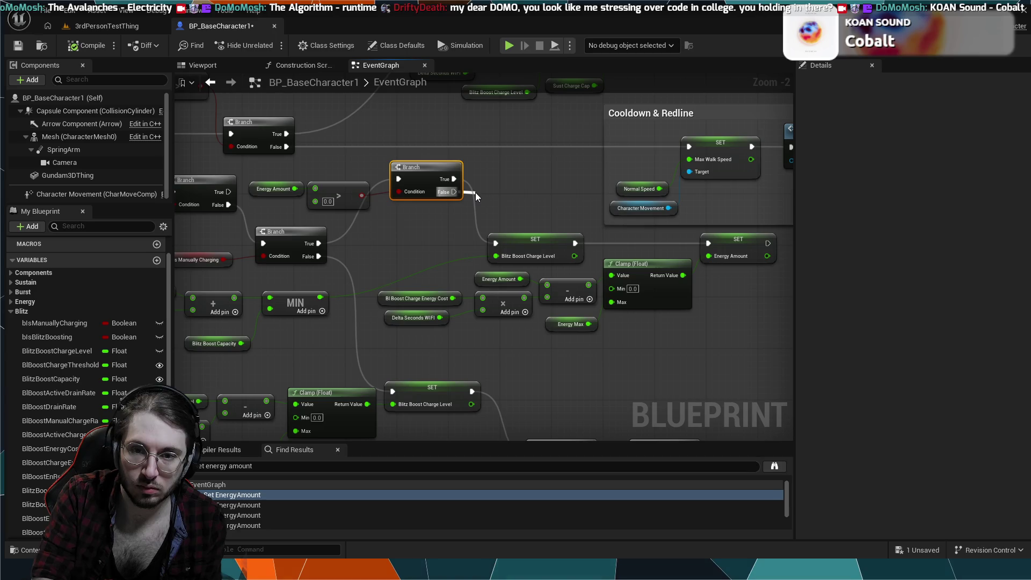
{"action": "left_click_drag", "start_coordinate": [475, 192], "coordinate": [538, 180]}
{"action": "left_click", "coordinate": [515, 225]}
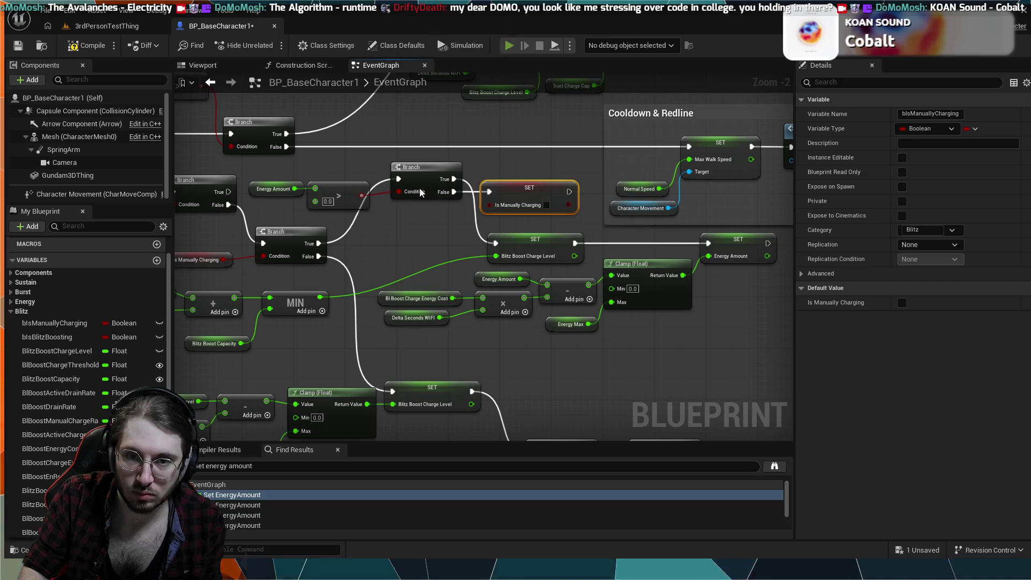
{"action": "key", "text": "alt+p"}
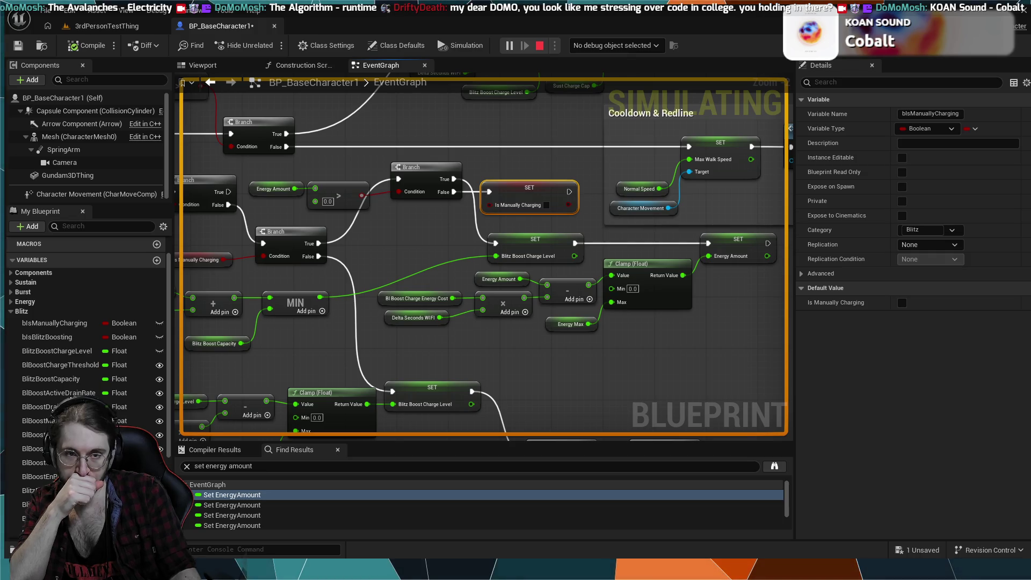
{"action": "key", "text": "Escape"}
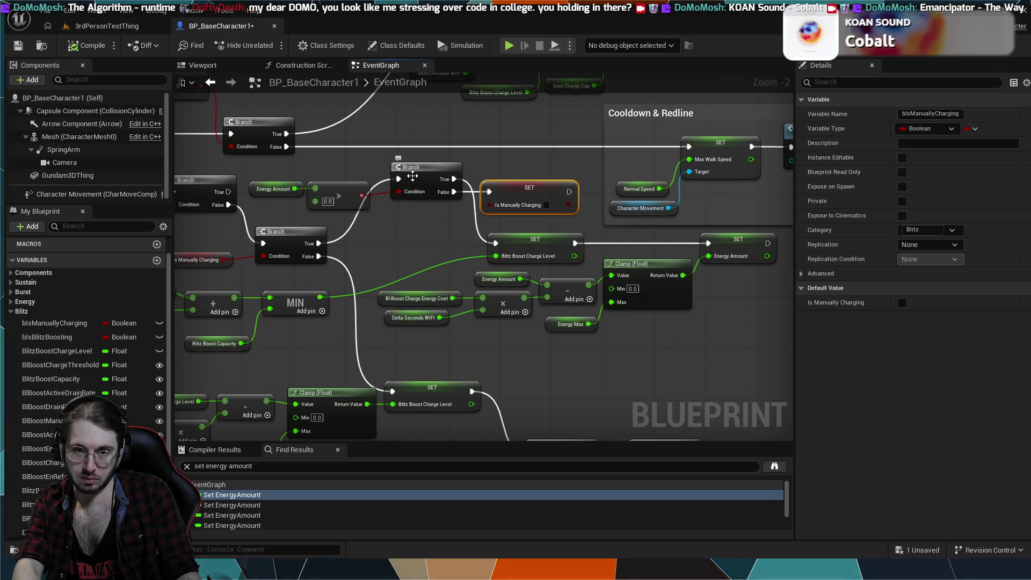
- Move the energy Branch down inline with the manual-charge True path
{"action": "left_click_drag", "start_coordinate": [412, 176], "coordinate": [412, 206]}
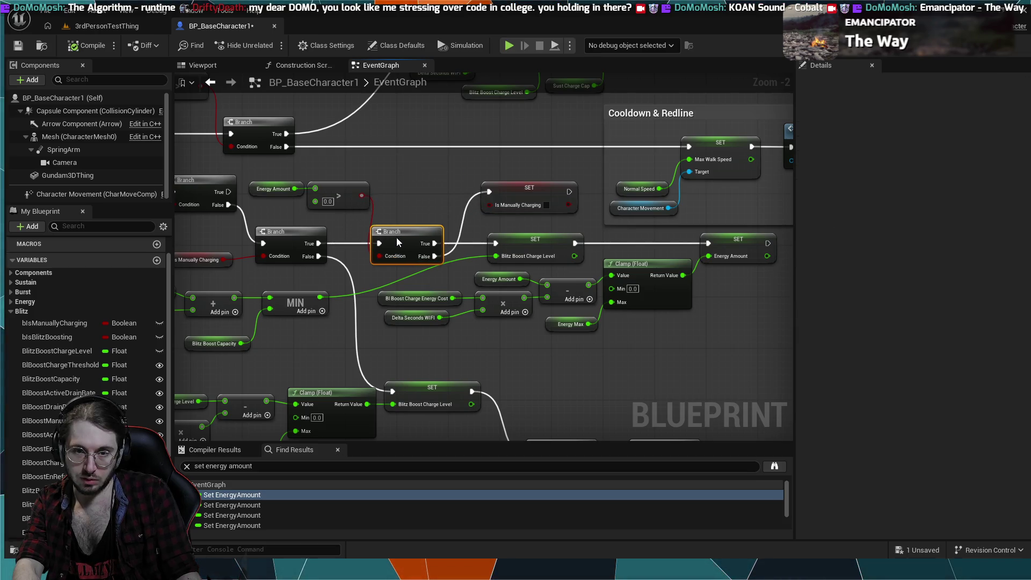
{"action": "left_click_drag", "start_coordinate": [407, 239], "coordinate": [414, 239]}
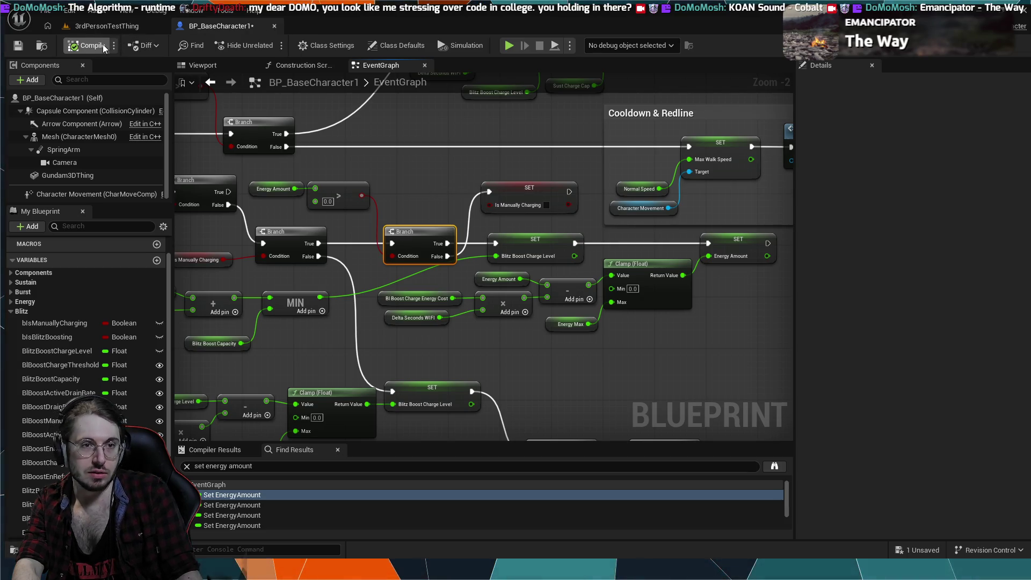
{"action": "left_click", "coordinate": [107, 26]}
{"action": "left_click", "coordinate": [272, 47]}
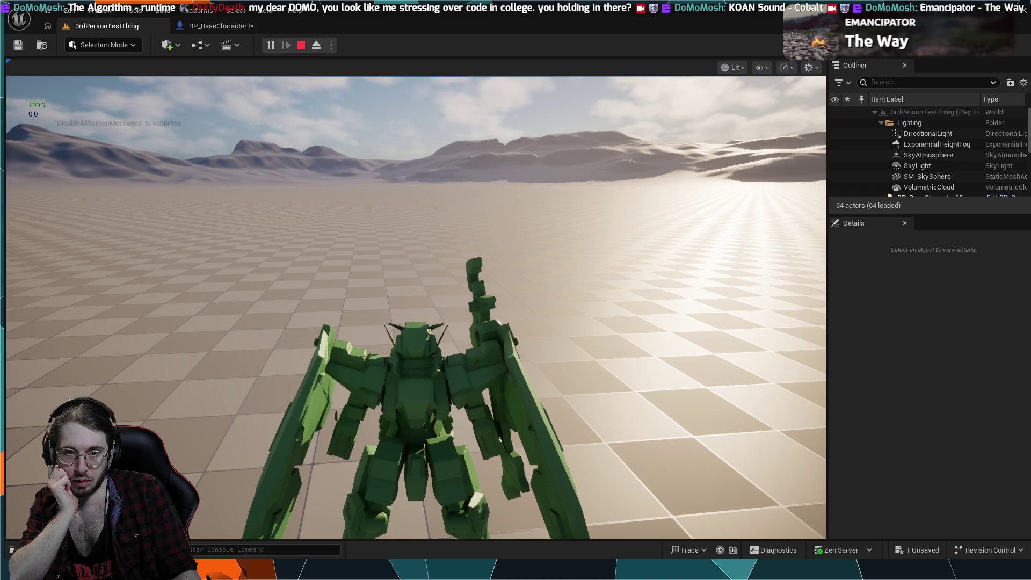
{"action": "key", "text": "Escape"}
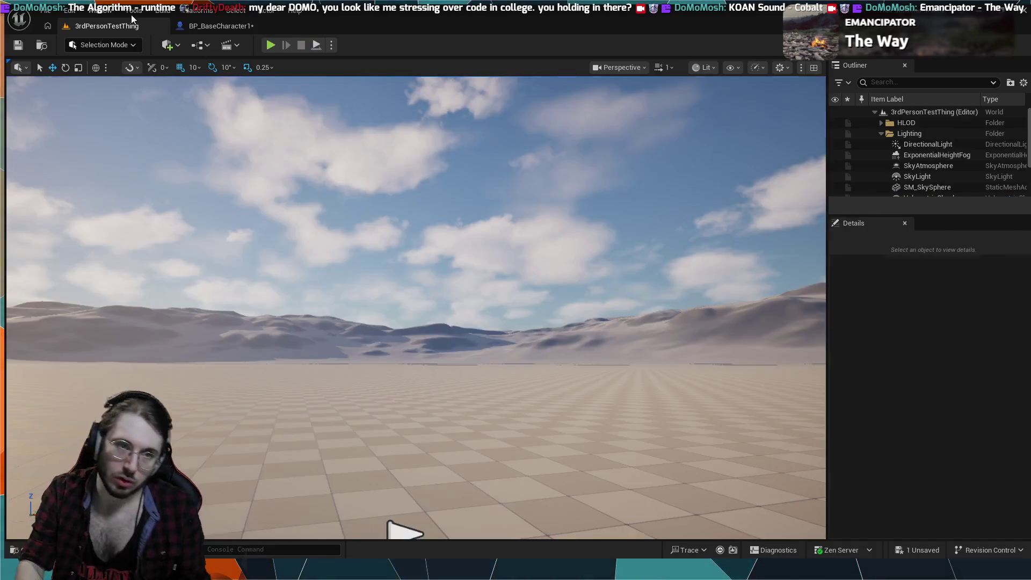
{"action": "left_click", "coordinate": [217, 26]}
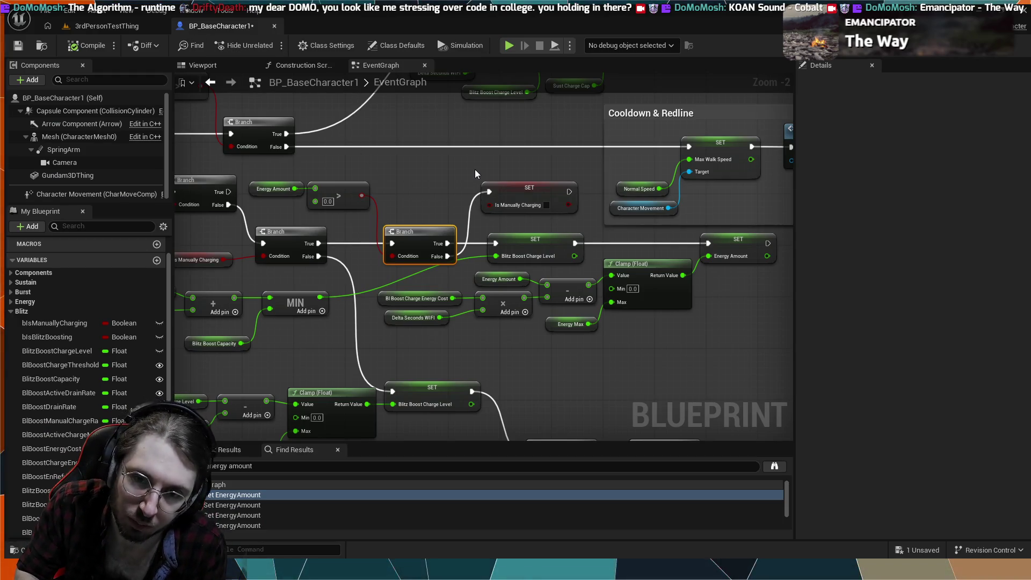
- Chain a SET Energy Amount node after the false SET Is Manually Charging
{"action": "mouse_move", "coordinate": [427, 172]}
{"action": "left_mouse_down"}
{"action": "mouse_move", "coordinate": [459, 199]}
{"action": "mouse_move", "coordinate": [438, 181]}
{"action": "mouse_move", "coordinate": [445, 191]}
{"action": "left_mouse_up"}
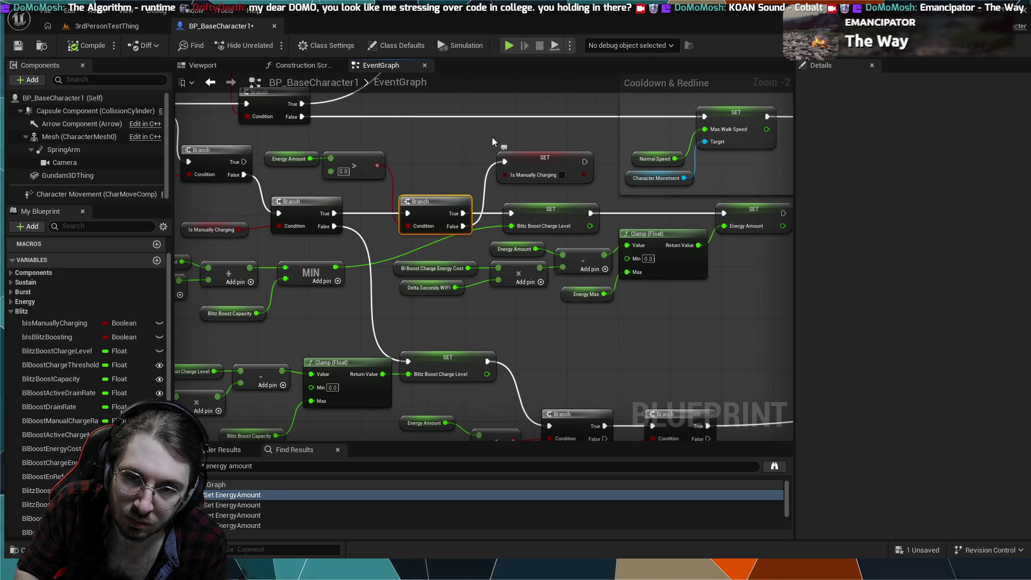
{"action": "left_click_drag", "start_coordinate": [437, 207], "coordinate": [443, 149]}
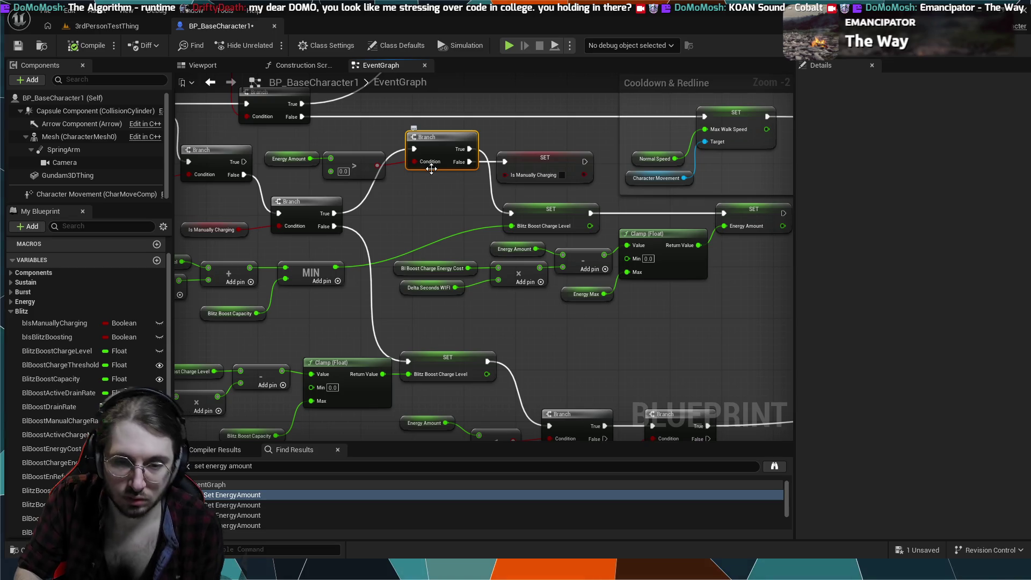
{"action": "left_click_drag", "start_coordinate": [432, 171], "coordinate": [426, 235]}
{"action": "mouse_move", "coordinate": [528, 162]}
{"action": "left_mouse_down"}
{"action": "mouse_move", "coordinate": [521, 314]}
{"action": "mouse_move", "coordinate": [555, 337]}
{"action": "mouse_move", "coordinate": [549, 326]}
{"action": "left_mouse_up"}
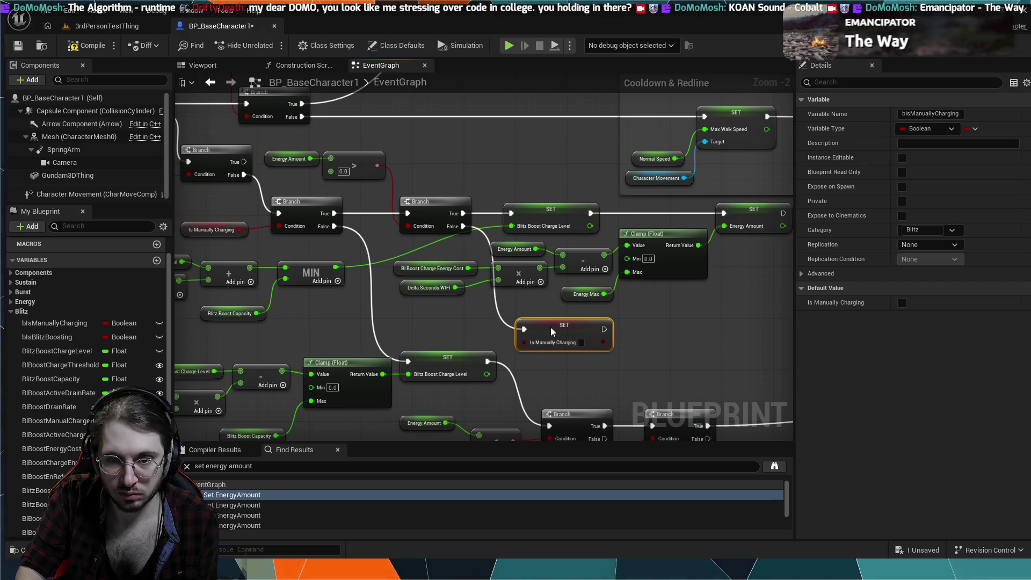
{"action": "left_click_drag", "start_coordinate": [650, 336], "coordinate": [584, 323]}
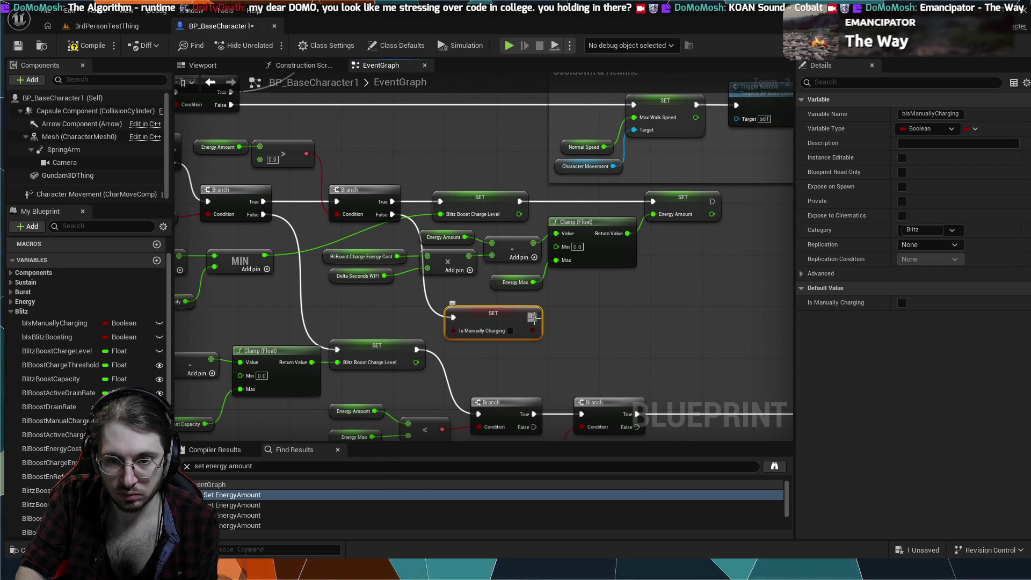
{"action": "left_click_drag", "start_coordinate": [533, 318], "coordinate": [559, 315]}
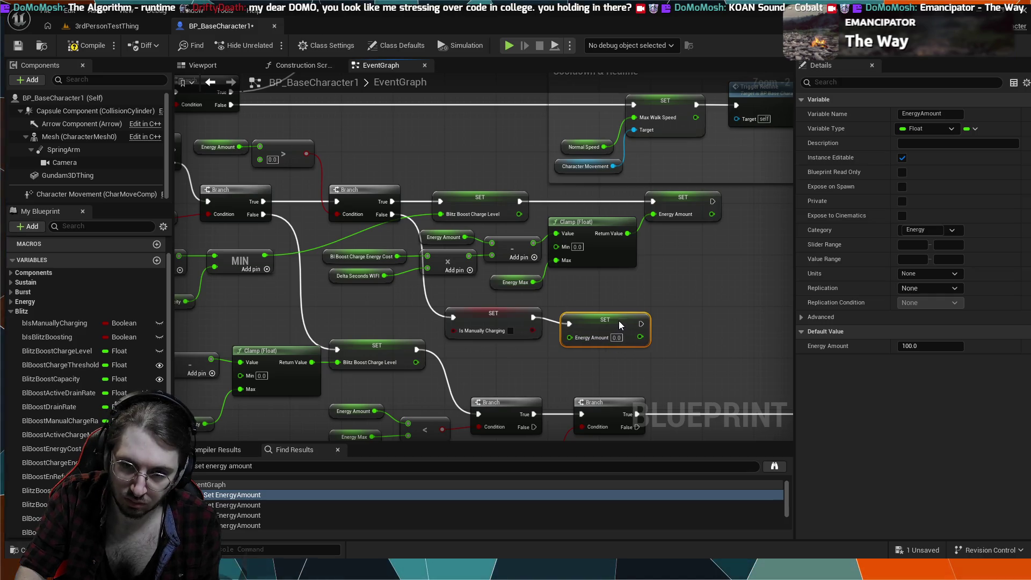
{"action": "left_click_drag", "start_coordinate": [618, 321], "coordinate": [619, 315]}
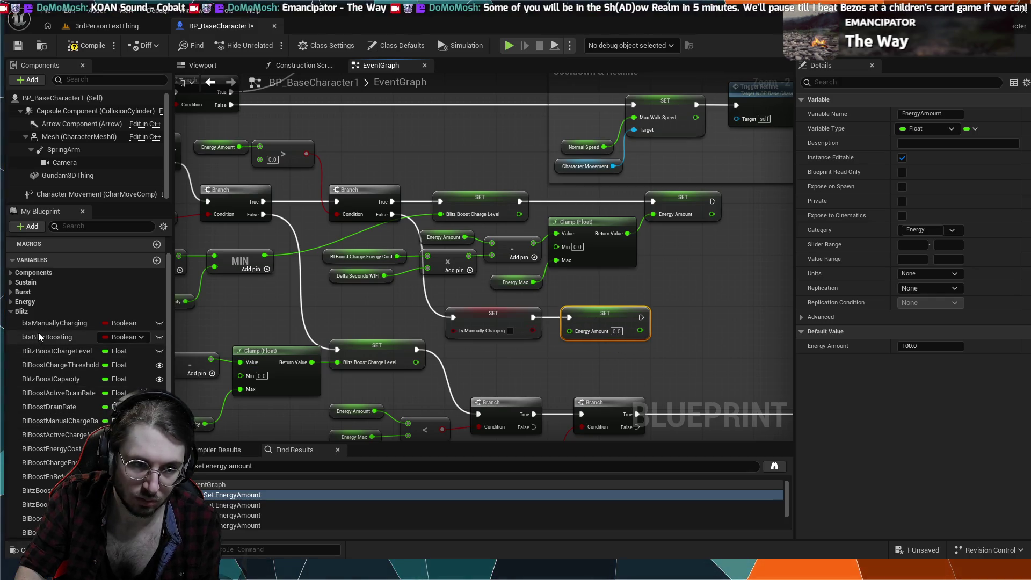
- Feed a Bl Boost En Refund getter into the SET Energy Amount input
{"action": "scroll", "coordinate": [37, 333], "scroll_direction": "down", "scroll_amount": 3}
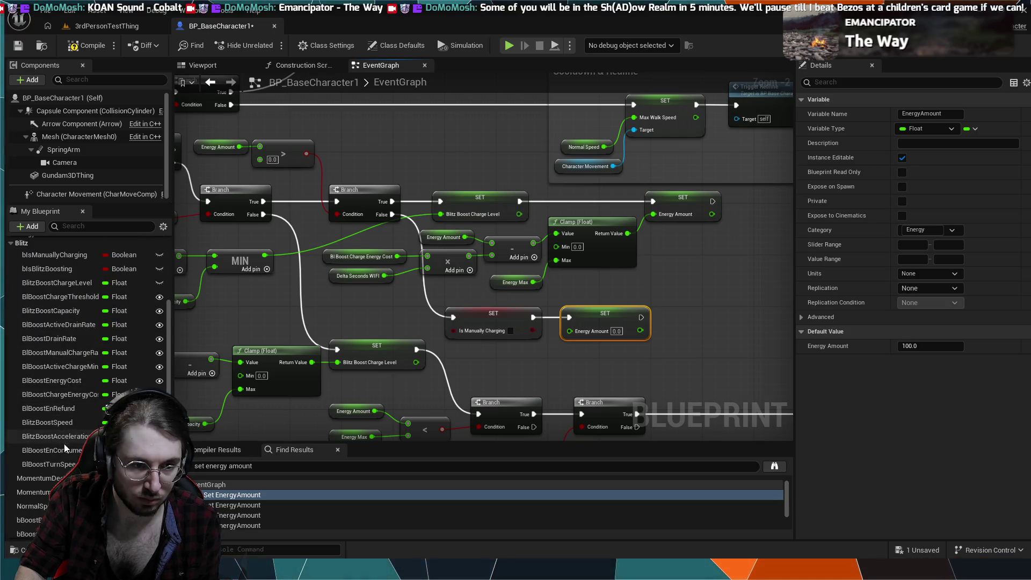
{"action": "left_click", "coordinate": [67, 412]}
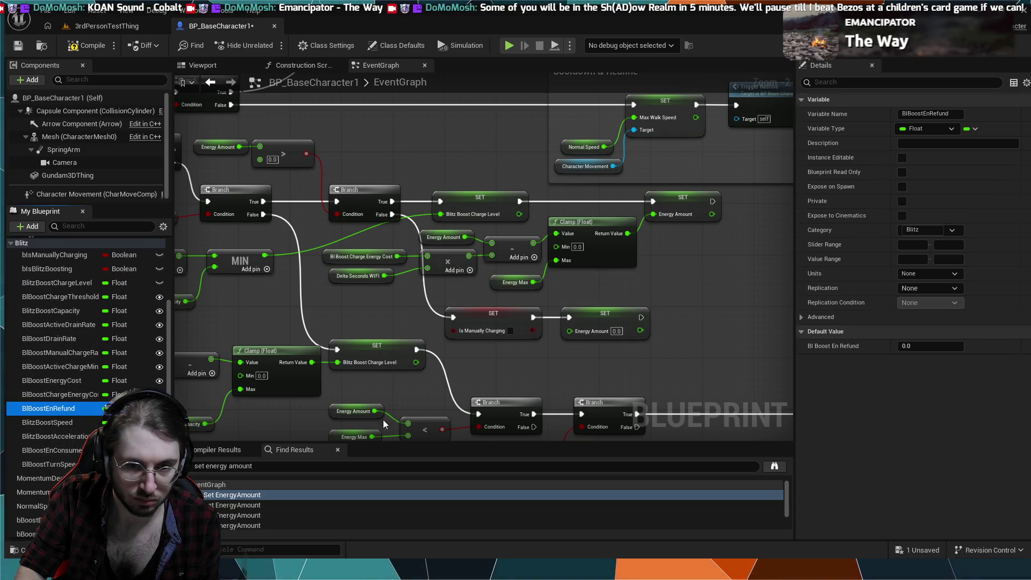
{"action": "left_click_drag", "start_coordinate": [550, 388], "coordinate": [492, 366]}
{"action": "left_click_drag", "start_coordinate": [550, 372], "coordinate": [570, 331]}
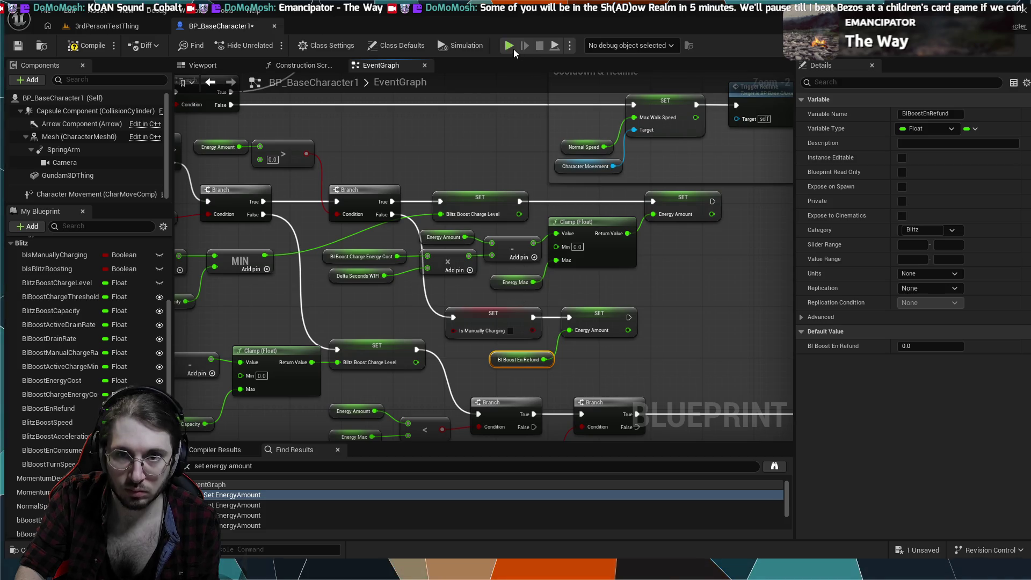
- Play-test the refund in the level, seeing MANA LOW and values reach 120.0, then return to BP_BaseCharacter1
{"action": "key", "text": "alt+p"}
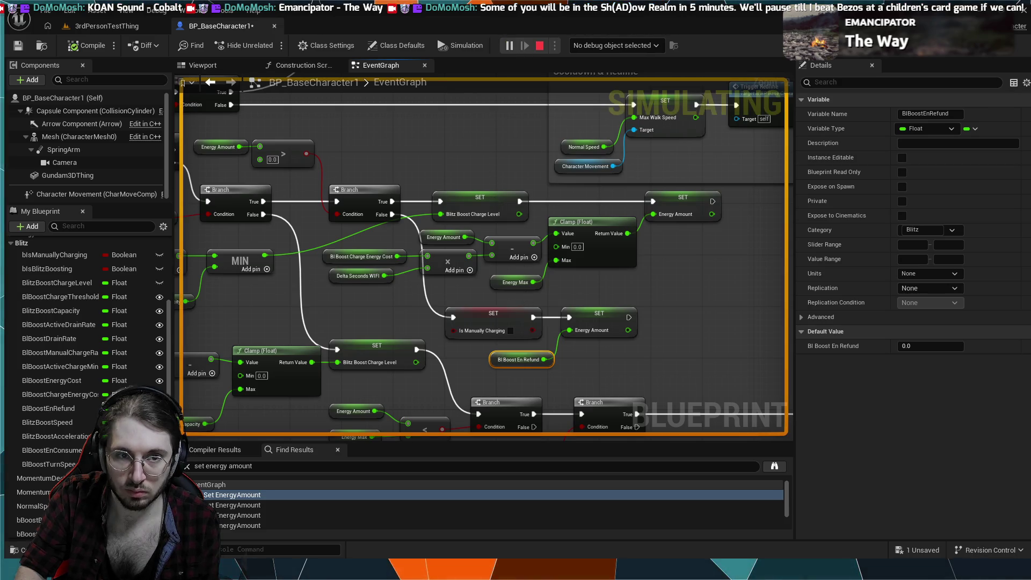
{"action": "key", "text": "Escape"}
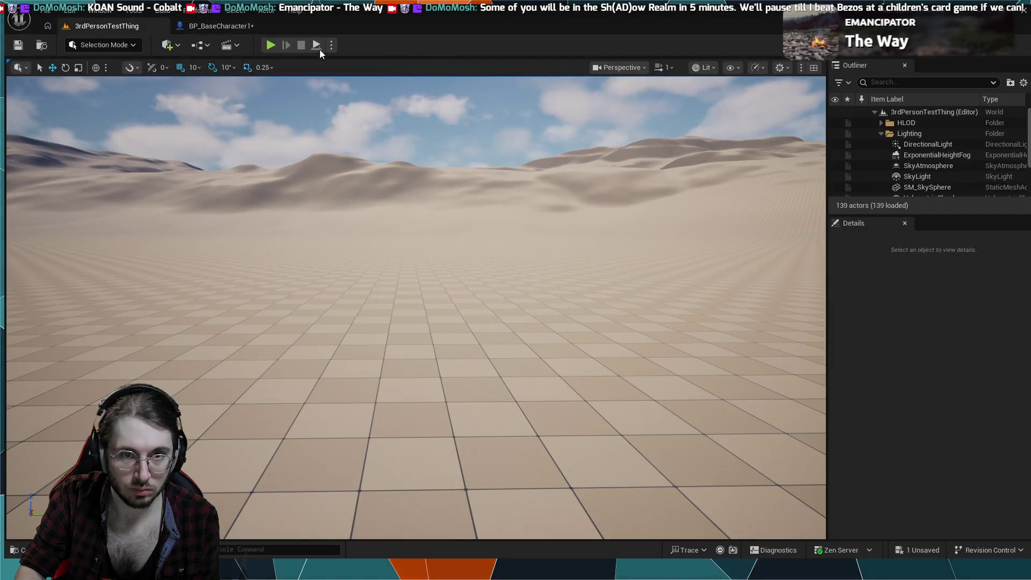
{"action": "left_click", "coordinate": [273, 46]}
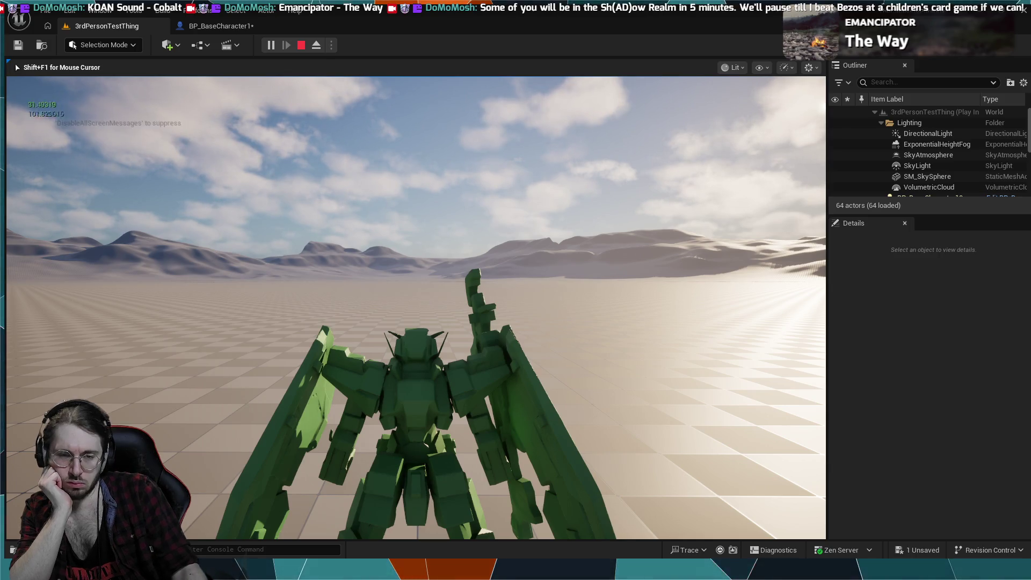
{"action": "key", "text": "Escape"}
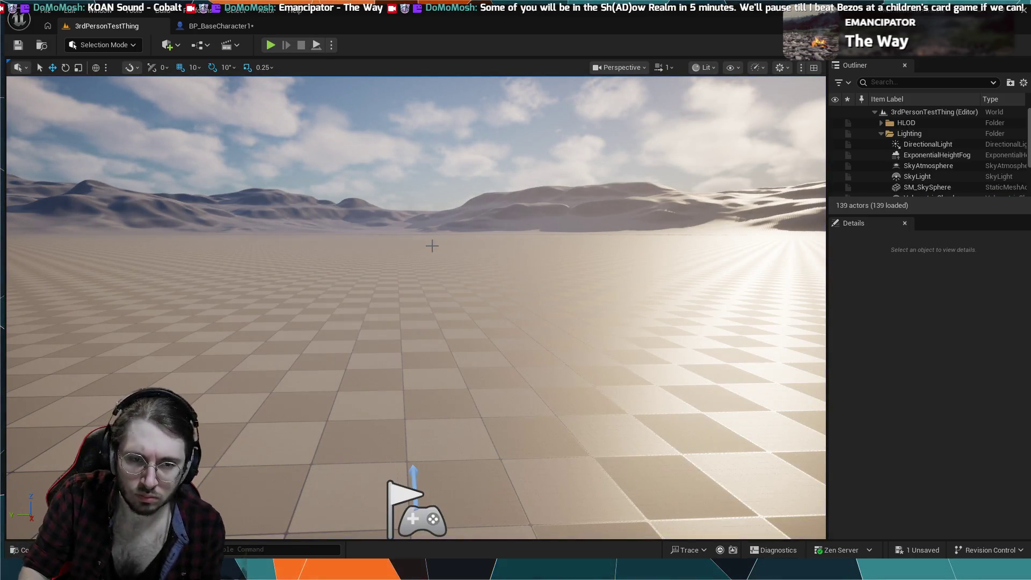
{"action": "left_click", "coordinate": [215, 26]}
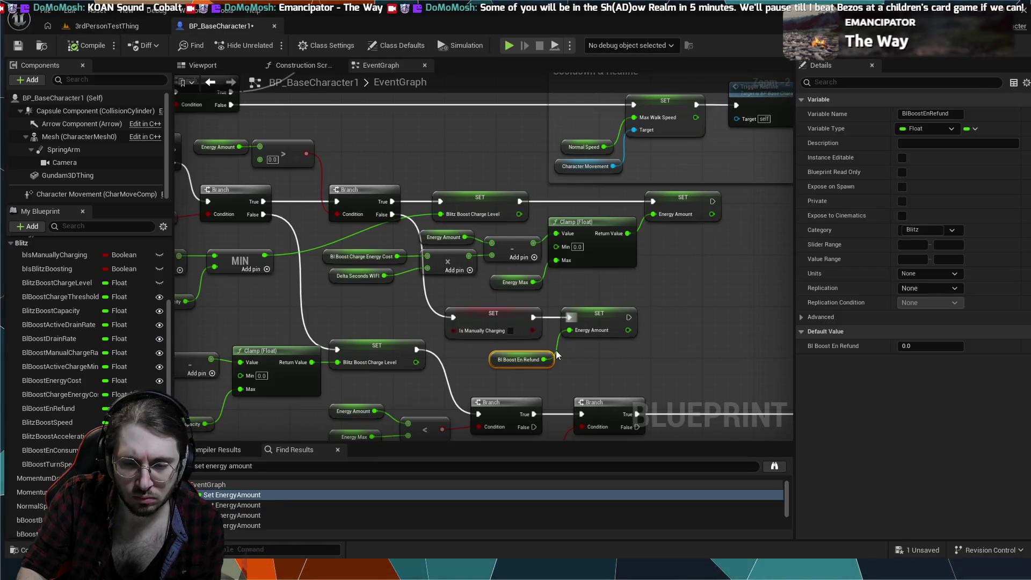
- Give Bl Boost En Refund a default value of 30.0 and switch to 3rdPersonTestThing
{"action": "left_click", "coordinate": [916, 347]}
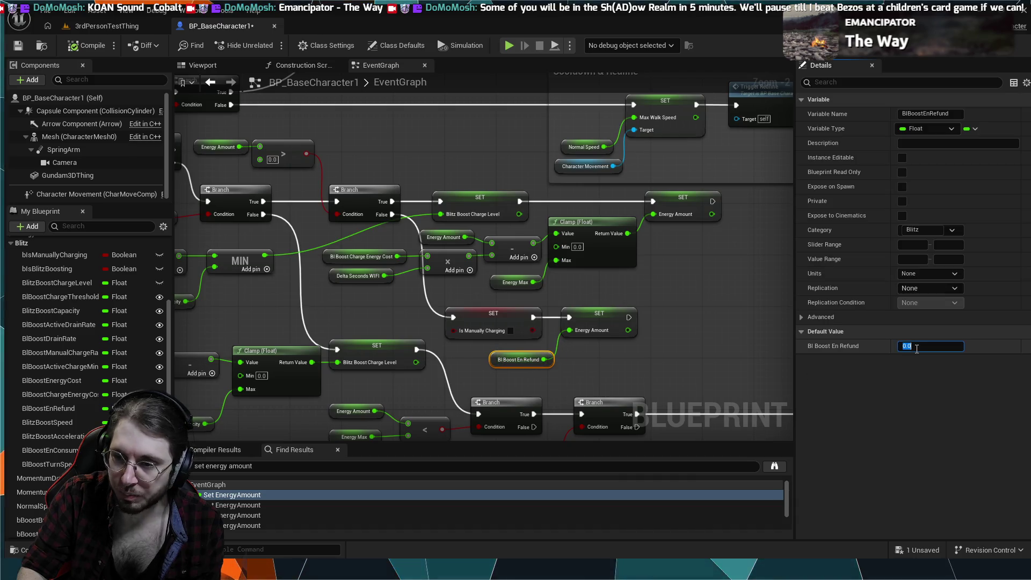
{"action": "type", "text": "30"}
{"action": "key", "text": "Return"}
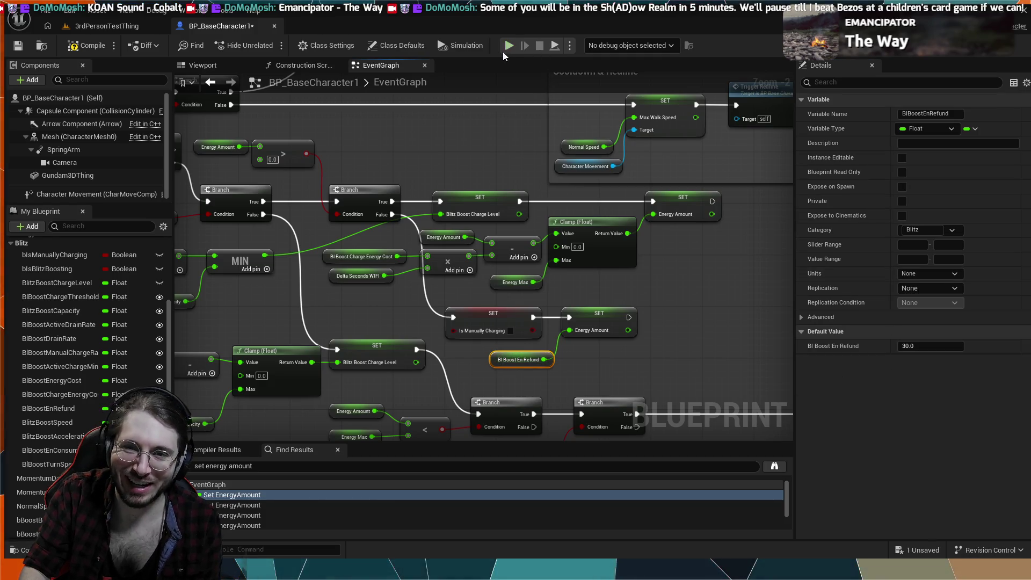
{"action": "left_click", "coordinate": [91, 27]}
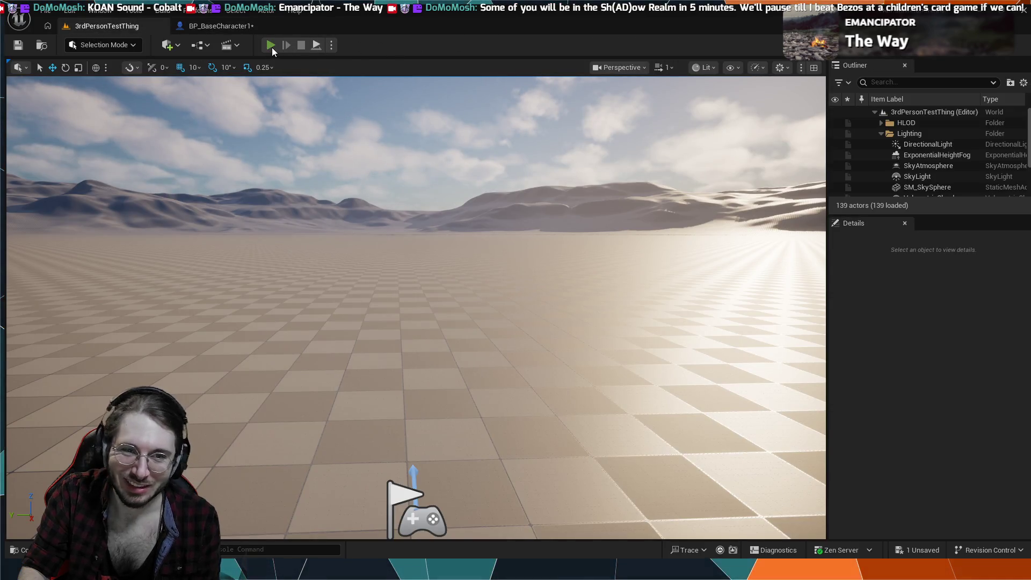
- Run and stop a play test of the mech using the 30.0 refund, then reopen BP_BaseCharacter1
{"action": "left_click", "coordinate": [272, 47]}
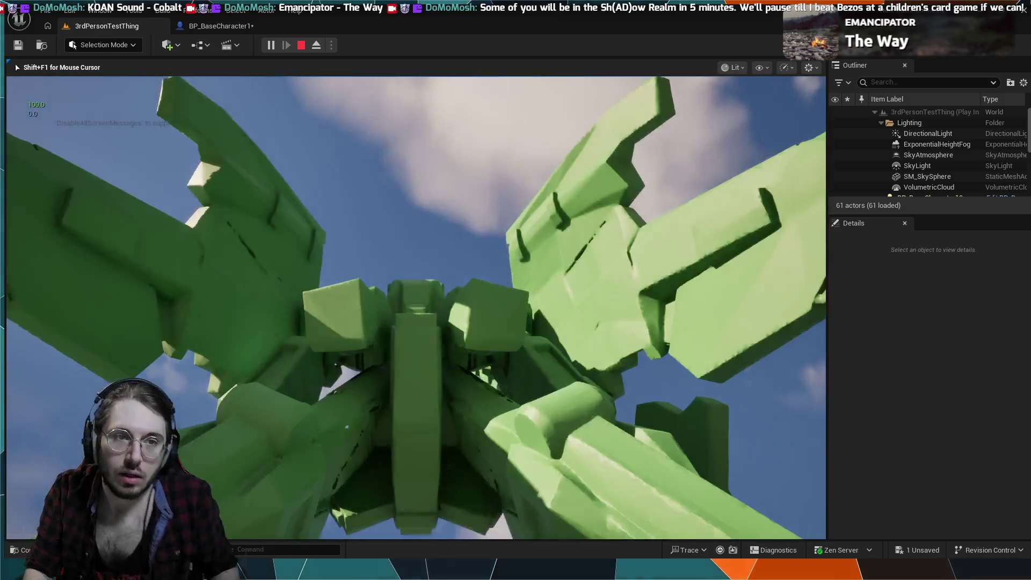
{"action": "key", "text": "Escape"}
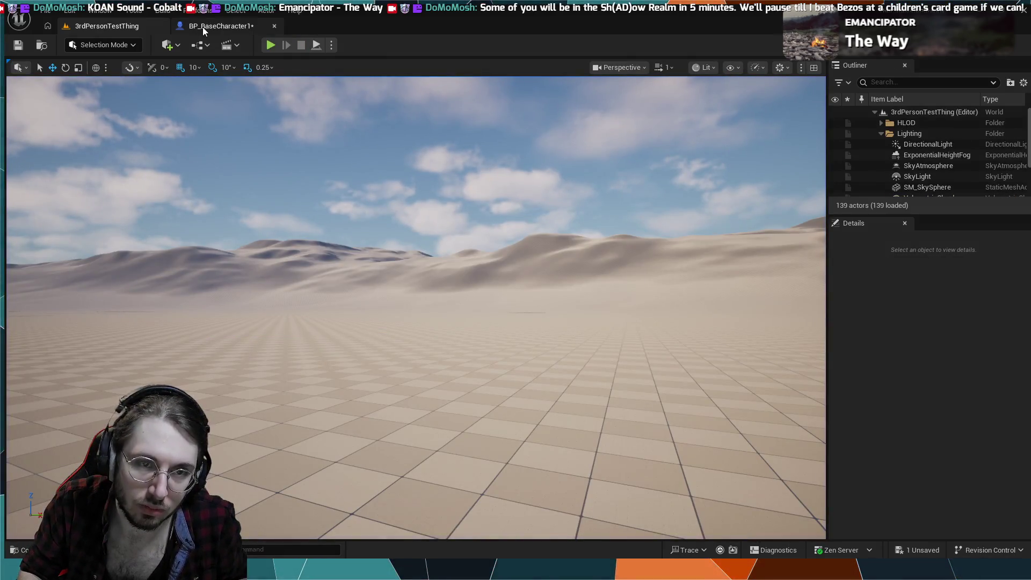
{"action": "left_click", "coordinate": [204, 31]}
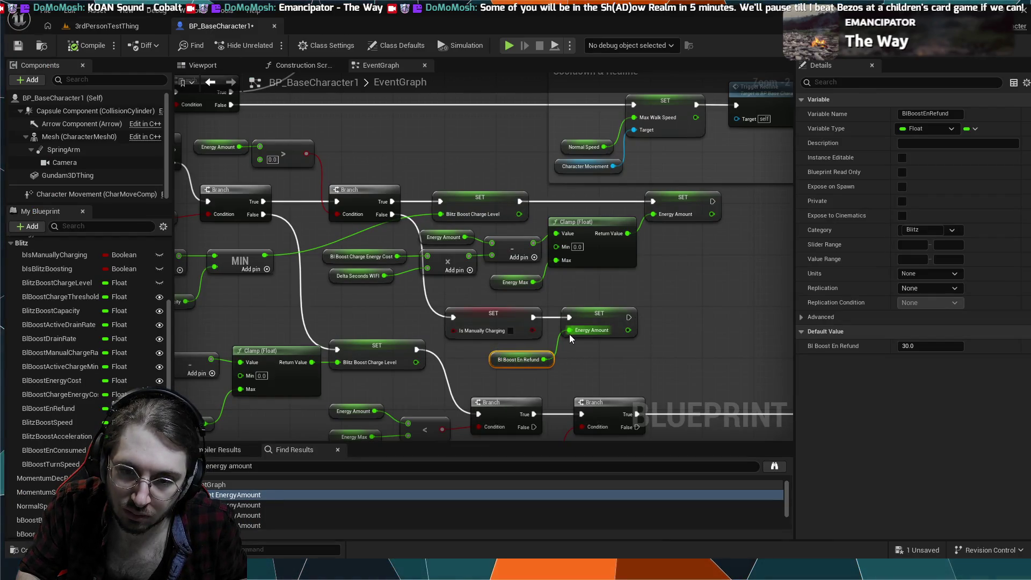
- Delete the SET Energy Amount node and move the Bl Boost En Refund getter aside
{"action": "left_click", "coordinate": [587, 316]}
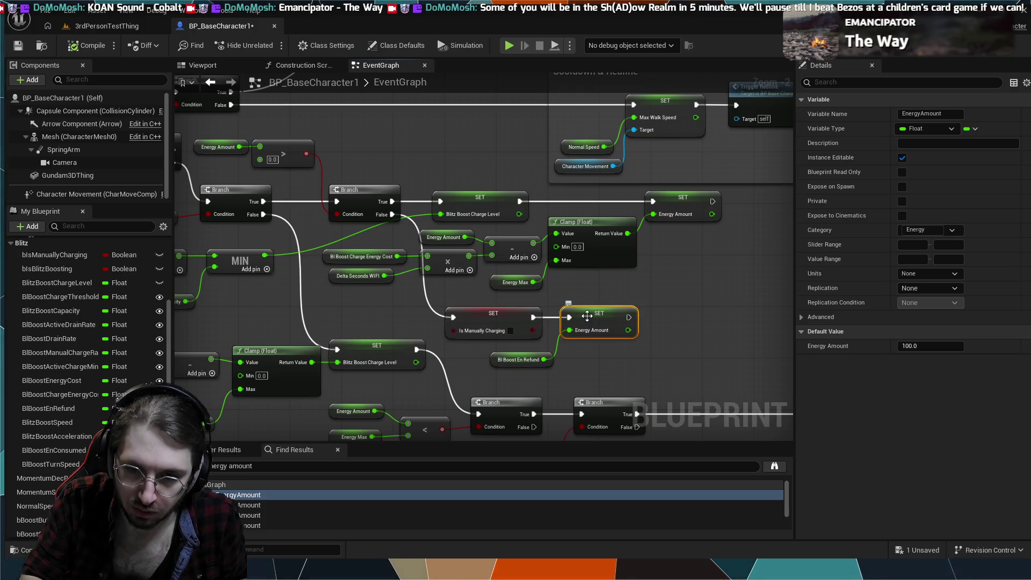
{"action": "key", "text": "Delete"}
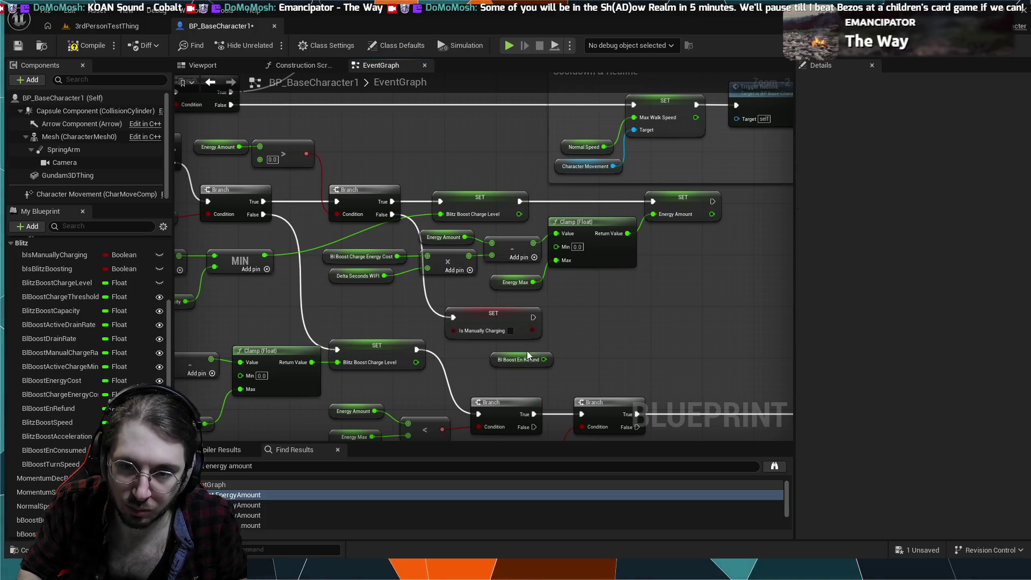
{"action": "left_click_drag", "start_coordinate": [524, 359], "coordinate": [677, 343]}
- Copy the Boost Regen energy math nodes and paste them near the refund getter
{"action": "scroll", "coordinate": [678, 343], "scroll_direction": "down", "scroll_amount": 2}
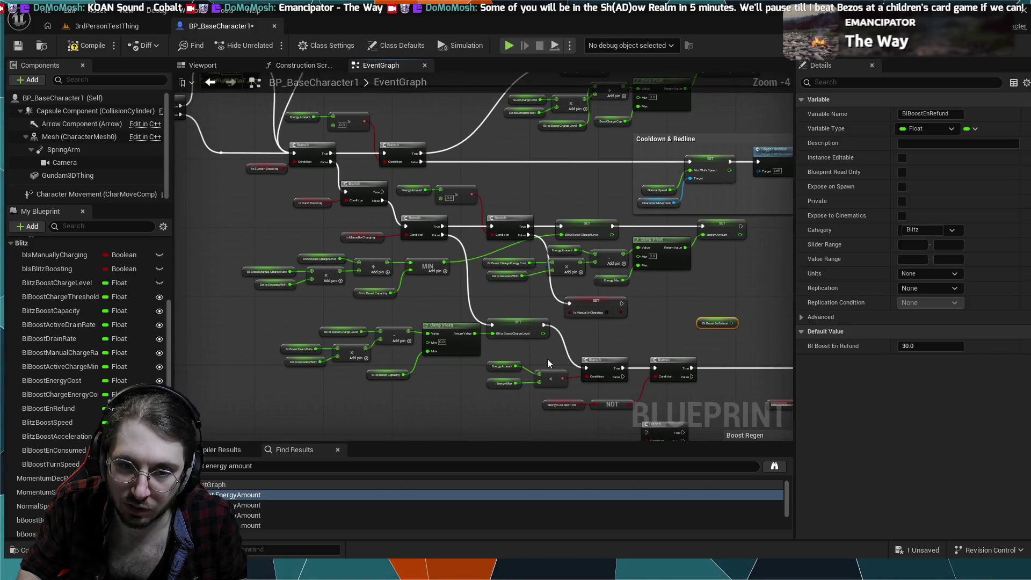
{"action": "scroll", "coordinate": [439, 374], "scroll_direction": "up", "scroll_amount": 1}
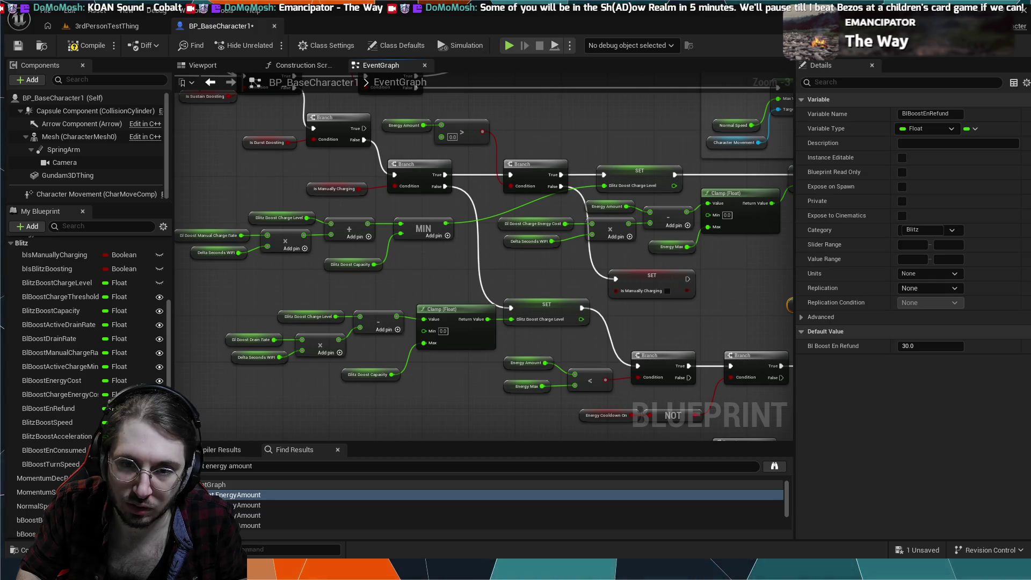
{"action": "left_click_drag", "start_coordinate": [389, 281], "coordinate": [484, 303]}
{"action": "mouse_move", "coordinate": [674, 332]}
{"action": "left_mouse_down"}
{"action": "mouse_move", "coordinate": [285, 246]}
{"action": "mouse_move", "coordinate": [255, 171]}
{"action": "mouse_move", "coordinate": [284, 157]}
{"action": "left_mouse_up"}
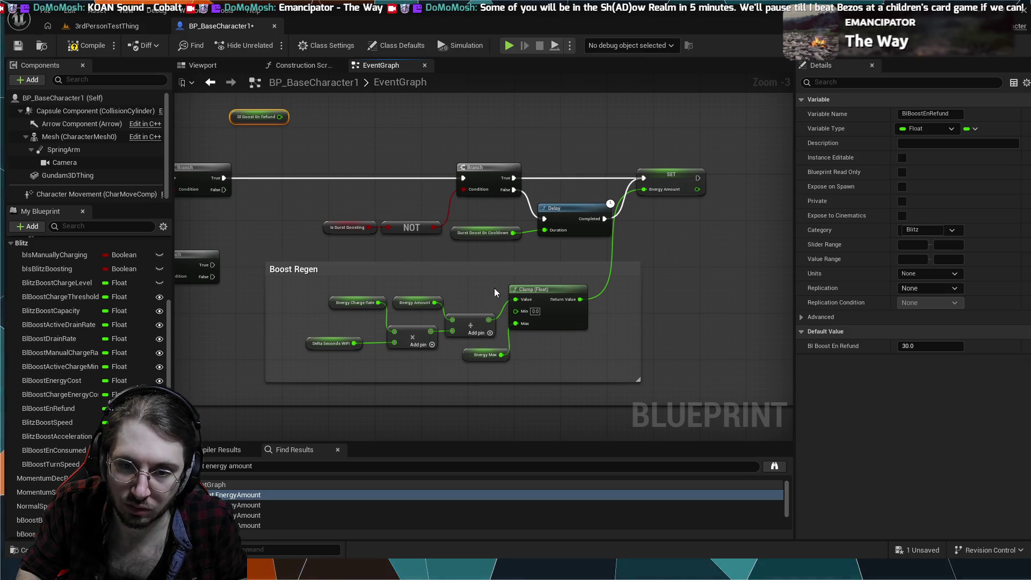
{"action": "mouse_move", "coordinate": [549, 372]}
{"action": "left_mouse_down"}
{"action": "mouse_move", "coordinate": [437, 339]}
{"action": "mouse_move", "coordinate": [353, 291]}
{"action": "mouse_move", "coordinate": [337, 248]}
{"action": "mouse_move", "coordinate": [417, 313]}
{"action": "mouse_move", "coordinate": [658, 414]}
{"action": "left_mouse_up"}
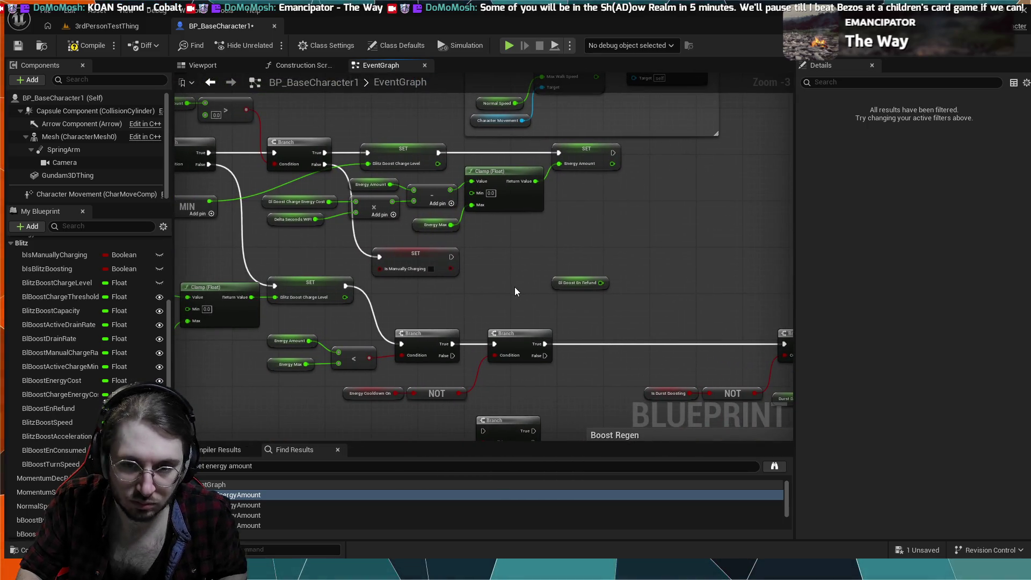
{"action": "key", "text": "ctrl+v"}
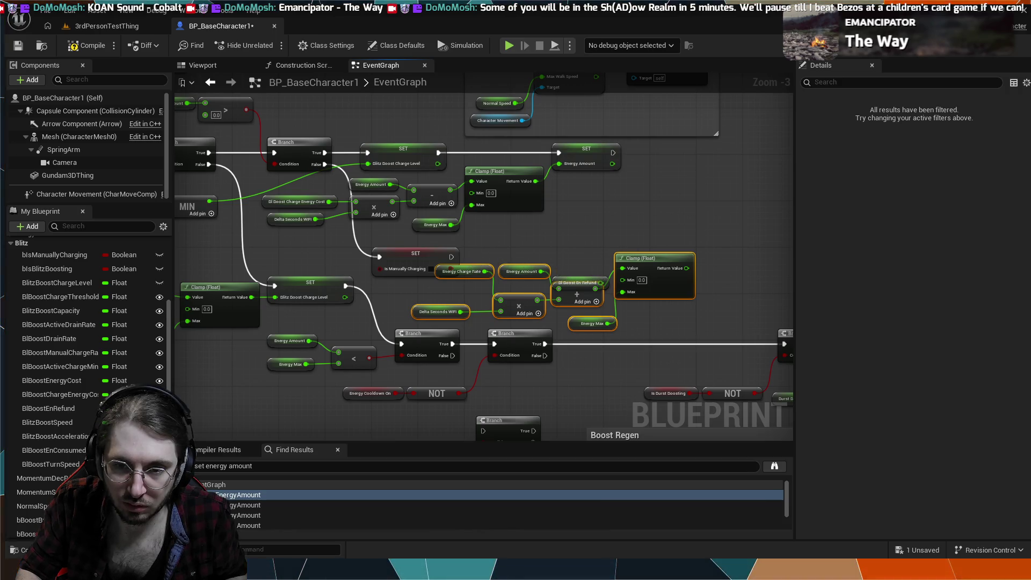
- Wire Bl Boost En Refund into the pasted clamp's Min and delete the copied Delta Seconds getter
{"action": "left_click_drag", "start_coordinate": [608, 262], "coordinate": [602, 265]}
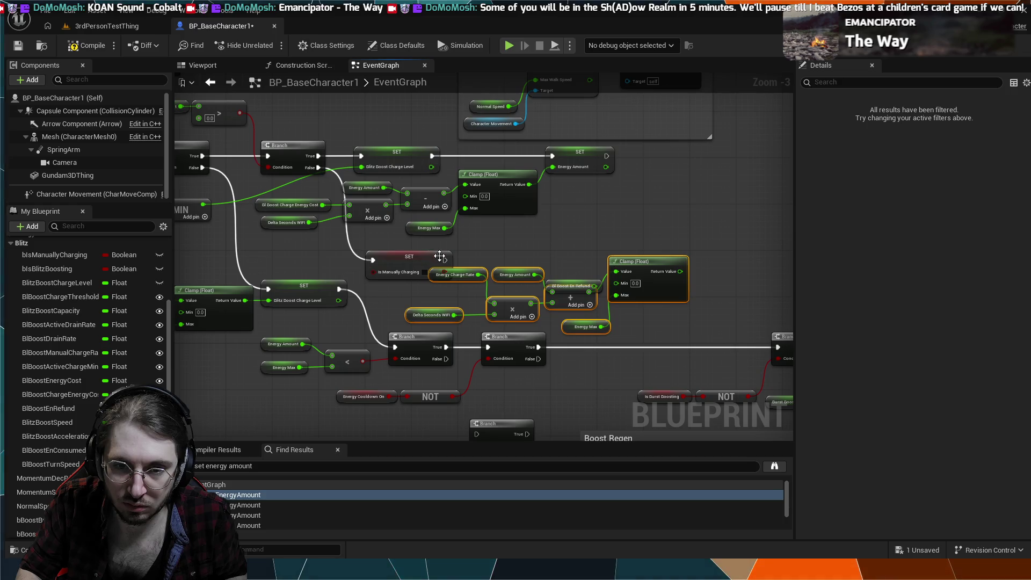
{"action": "scroll", "coordinate": [537, 275], "scroll_direction": "up", "scroll_amount": 3}
{"action": "mouse_move", "coordinate": [569, 283]}
{"action": "left_mouse_down"}
{"action": "mouse_move", "coordinate": [567, 246]}
{"action": "mouse_move", "coordinate": [697, 347]}
{"action": "left_mouse_up"}
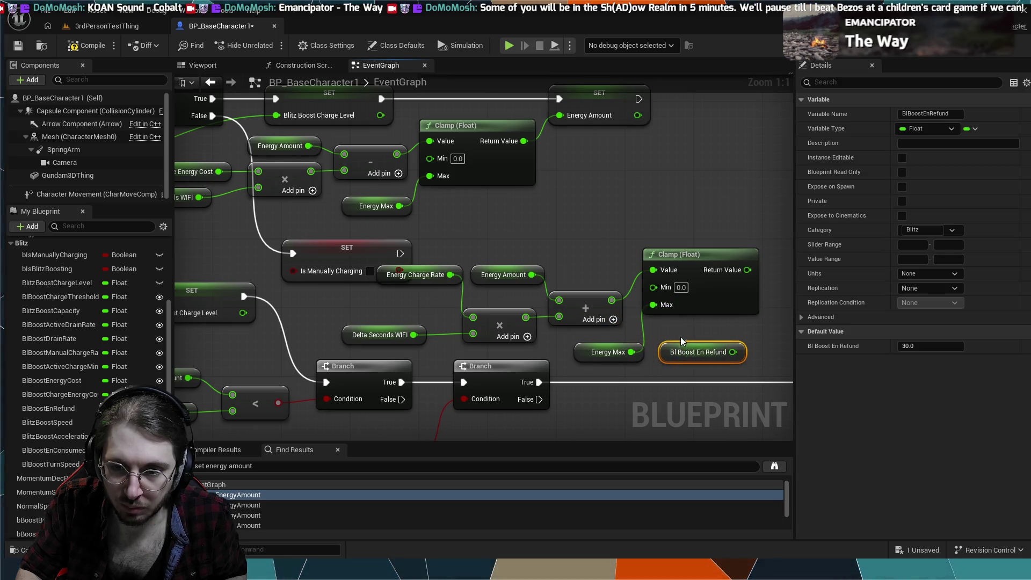
{"action": "key", "text": "ctrl+z"}
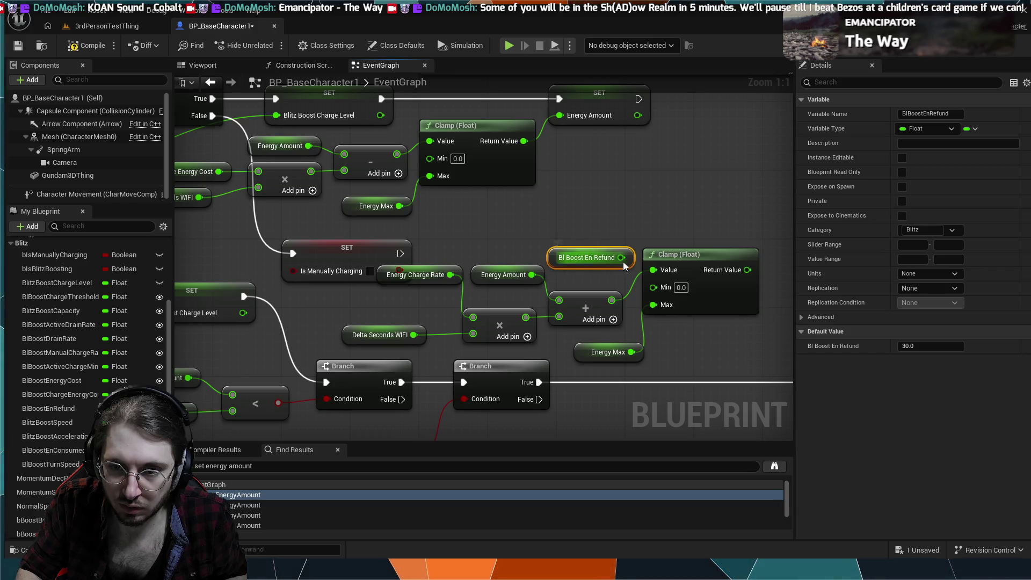
{"action": "left_click_drag", "start_coordinate": [622, 258], "coordinate": [653, 287]}
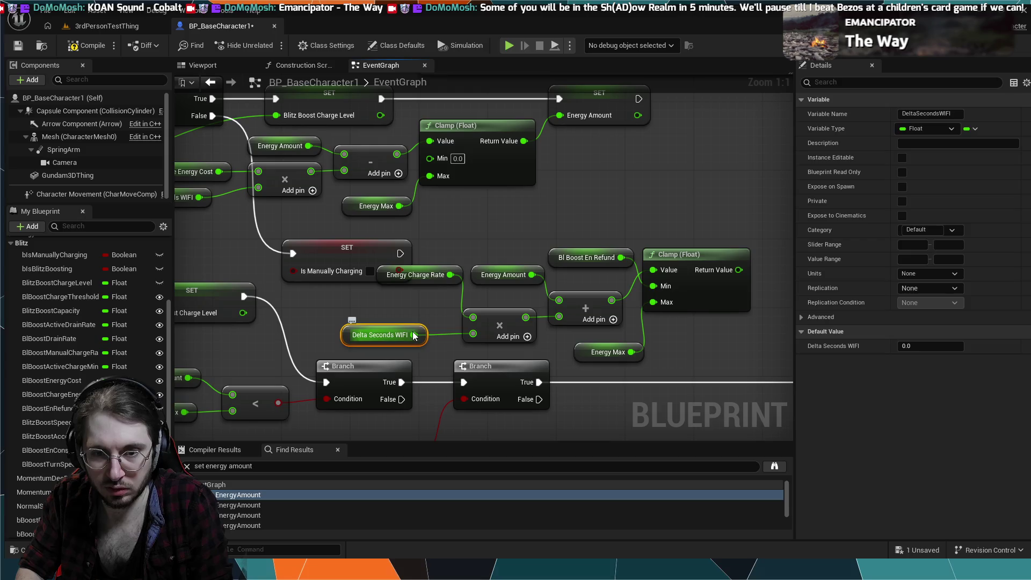
{"action": "key", "text": "Delete"}
- Set the pasted multiplier constant to 5.0 and reposition the Energy Charge Rate getter
{"action": "left_click", "coordinate": [484, 333]}
{"action": "type", "text": "50"}
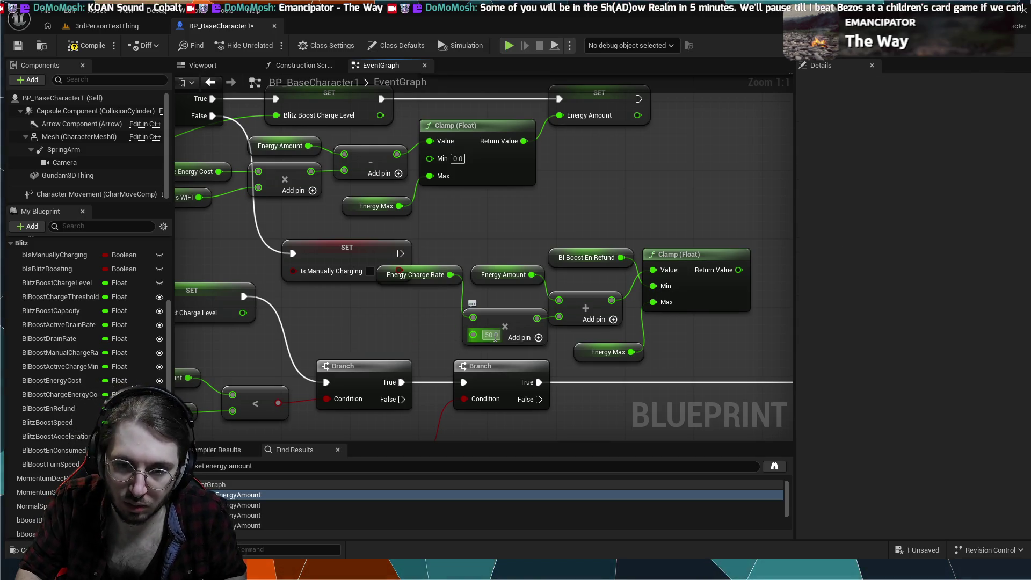
{"action": "left_click", "coordinate": [491, 335]}
{"action": "type", "text": "65"}
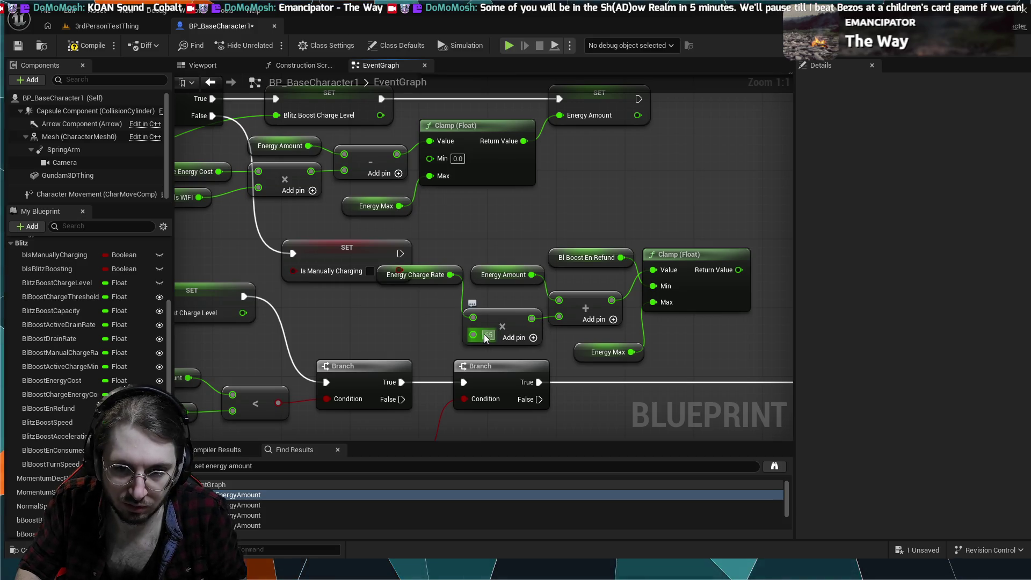
{"action": "type", "text": "5"}
{"action": "key", "text": "Return"}
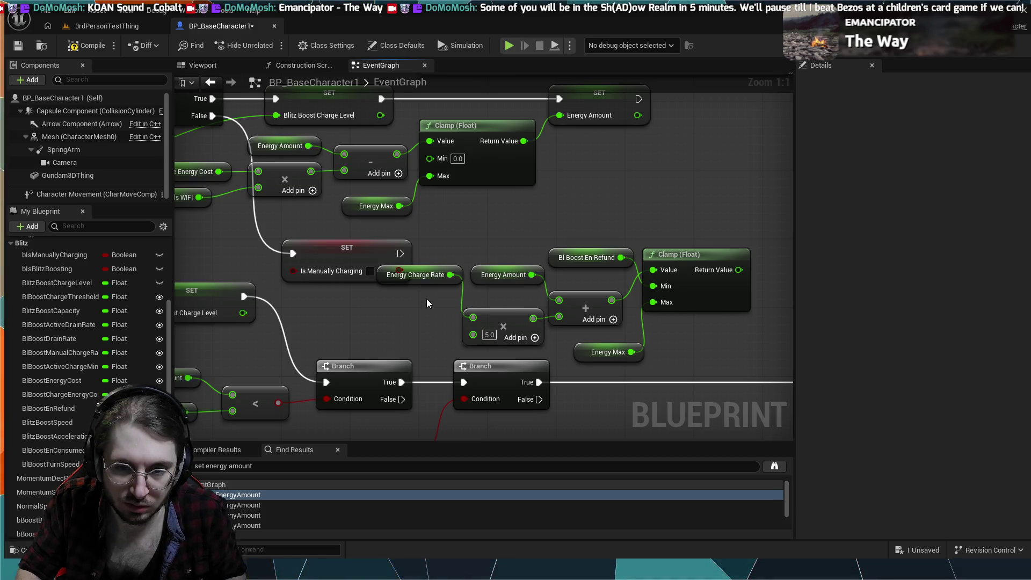
{"action": "left_click_drag", "start_coordinate": [428, 273], "coordinate": [414, 310]}
- Chain a SET Energy Amount after SET Is Manually Charging, fed by the clamped result
{"action": "left_click", "coordinate": [549, 316], "text": "alt"}
{"action": "mouse_move", "coordinate": [400, 253]}
{"action": "left_mouse_down"}
{"action": "mouse_move", "coordinate": [468, 221]}
{"action": "mouse_move", "coordinate": [473, 236]}
{"action": "mouse_move", "coordinate": [656, 203]}
{"action": "mouse_move", "coordinate": [763, 206]}
{"action": "left_mouse_up"}
{"action": "key", "text": "ctrl+v"}
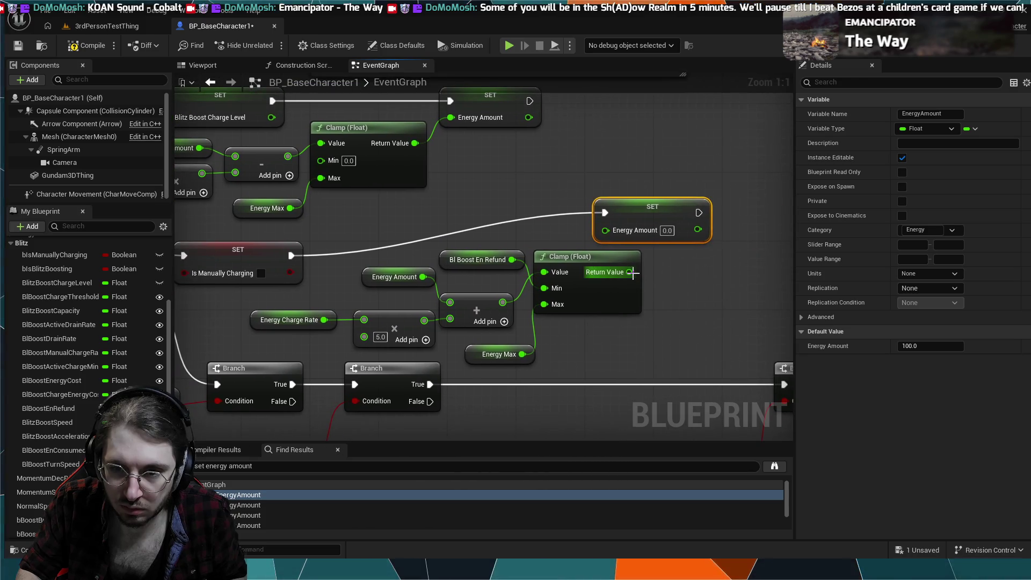
{"action": "left_click_drag", "start_coordinate": [638, 215], "coordinate": [689, 214]}
{"action": "left_click_drag", "start_coordinate": [629, 272], "coordinate": [656, 230]}
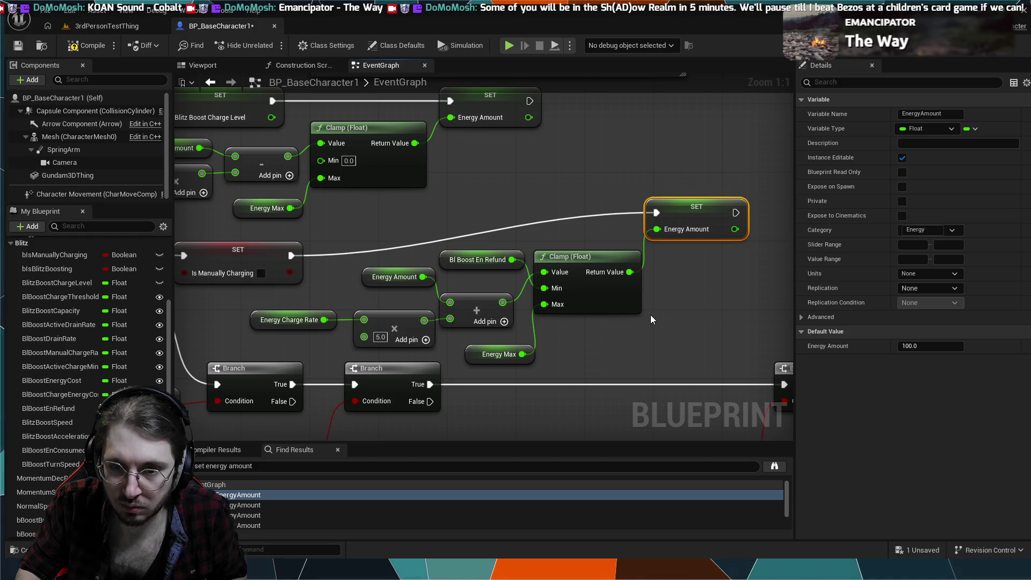
{"action": "left_click", "coordinate": [578, 347]}
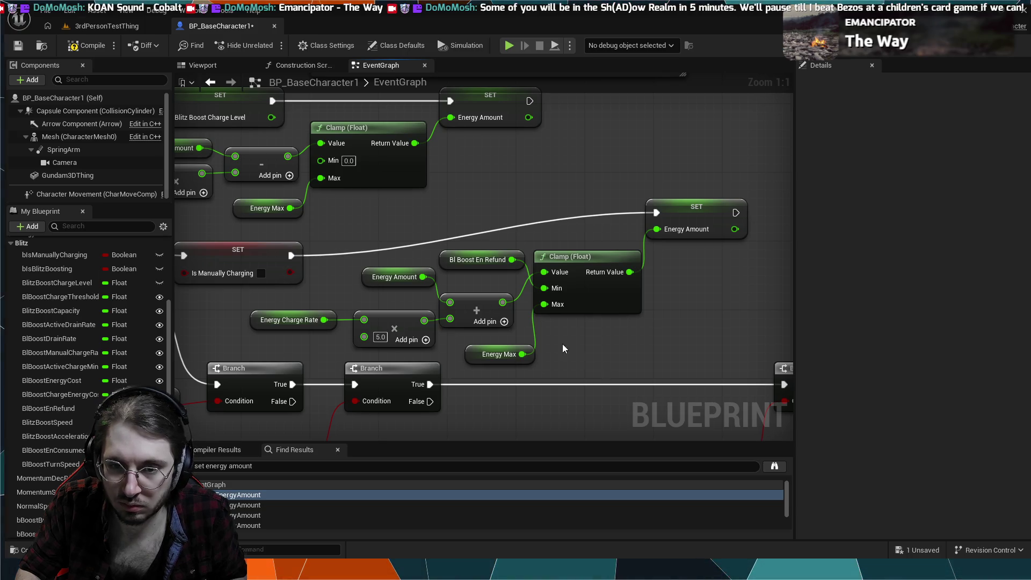
- Replace the Energy Max and Min refund getters with Bl Boost En Refund wired into the clamp's Max
{"action": "left_click", "coordinate": [505, 349]}
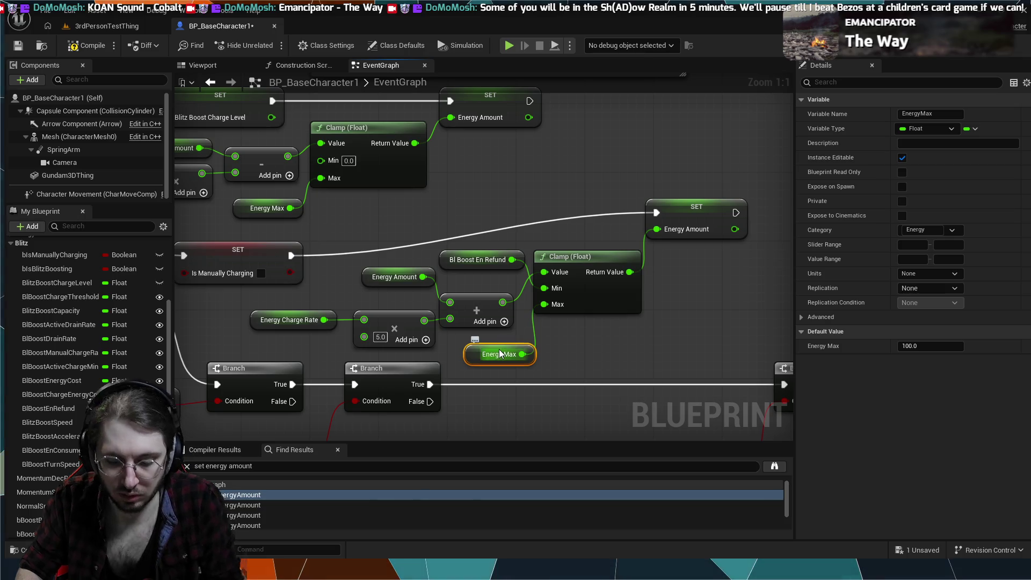
{"action": "key", "text": "Delete"}
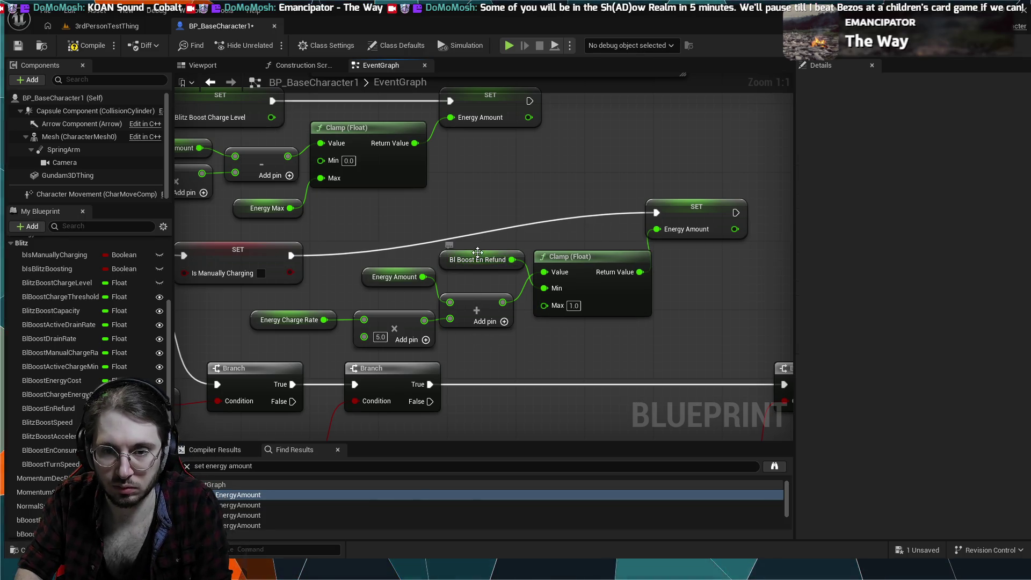
{"action": "left_click", "coordinate": [477, 253]}
{"action": "key", "text": "Delete"}
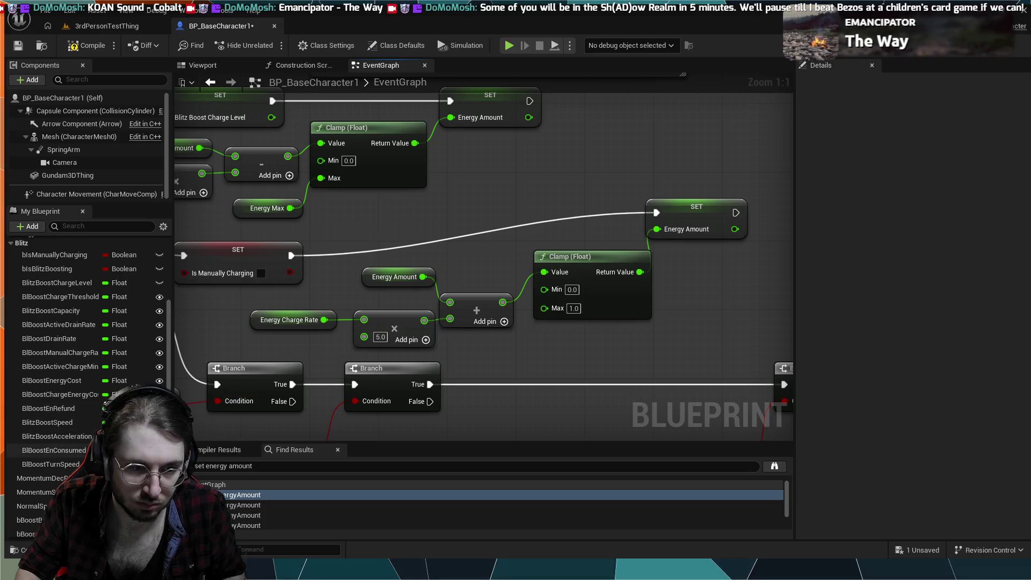
{"action": "left_click", "coordinate": [49, 408]}
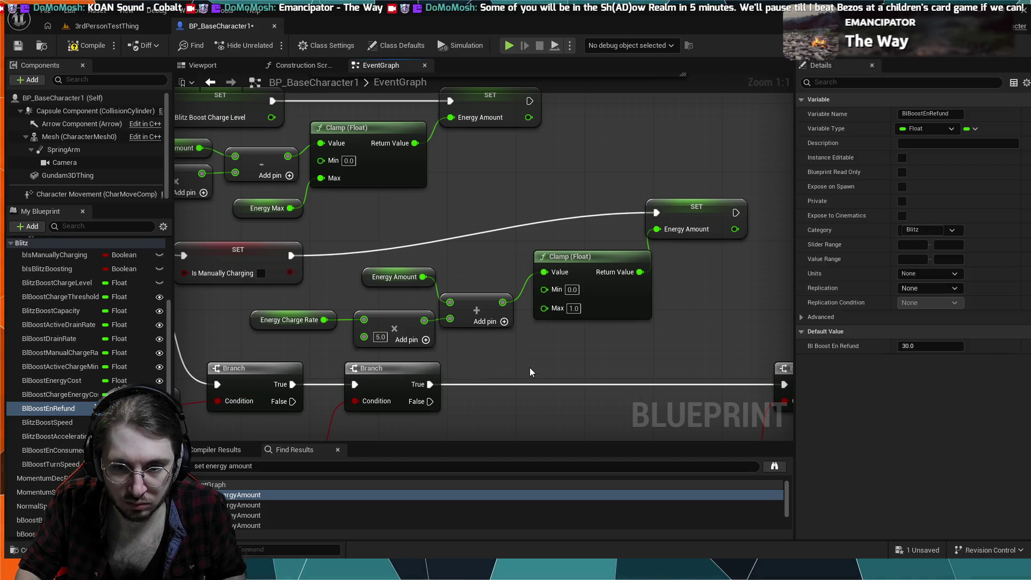
{"action": "key", "text": "ctrl+v"}
{"action": "left_click_drag", "start_coordinate": [546, 363], "coordinate": [544, 309]}
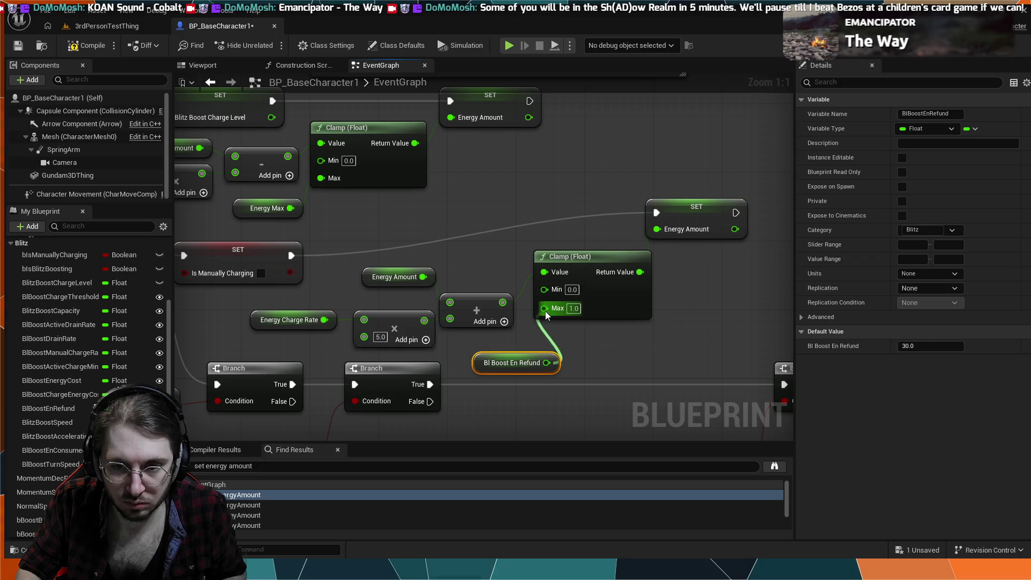
{"action": "left_click_drag", "start_coordinate": [514, 361], "coordinate": [489, 344]}
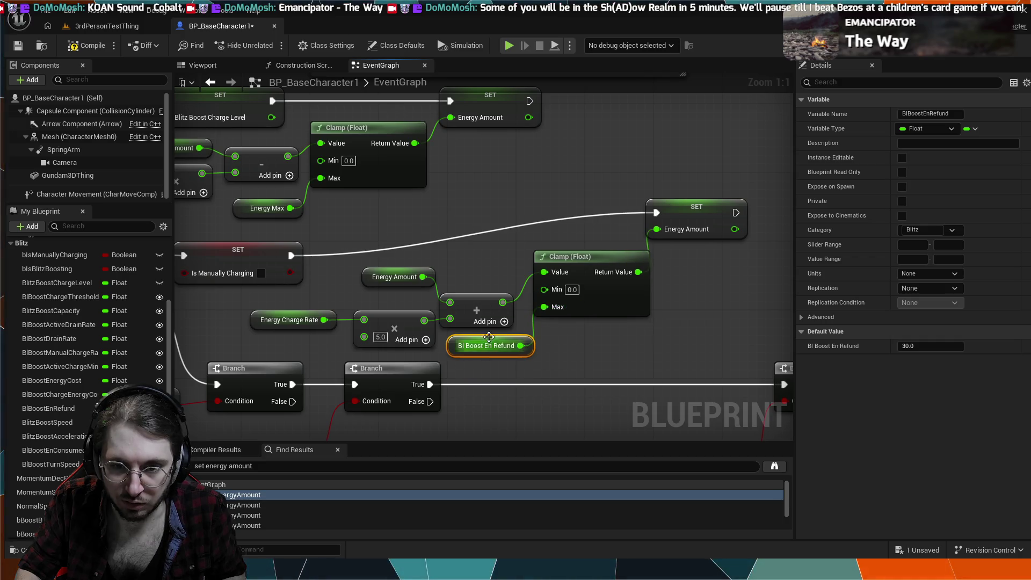
{"action": "left_click", "coordinate": [562, 346]}
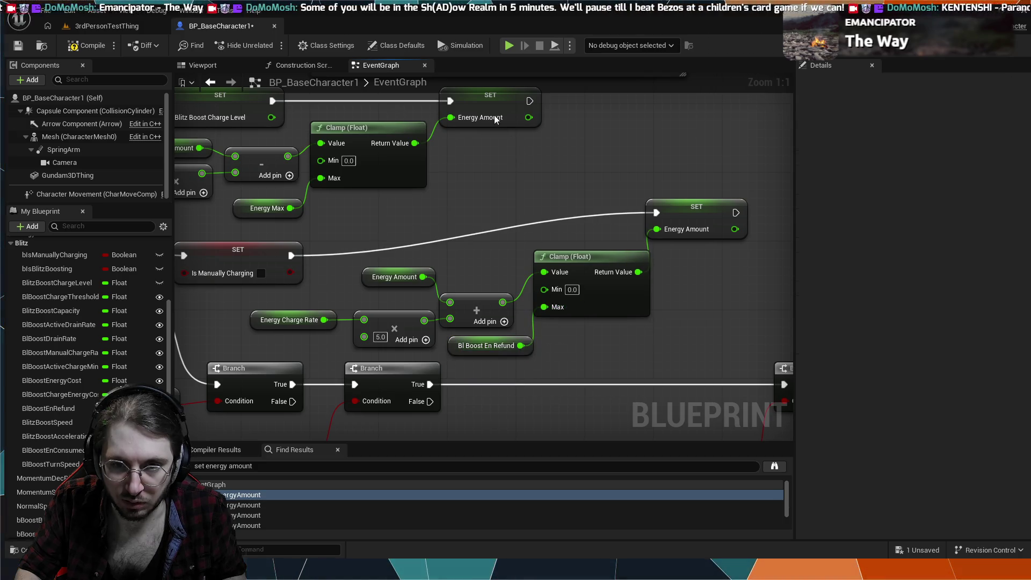
{"action": "left_click", "coordinate": [127, 29]}
{"action": "left_click", "coordinate": [273, 47]}
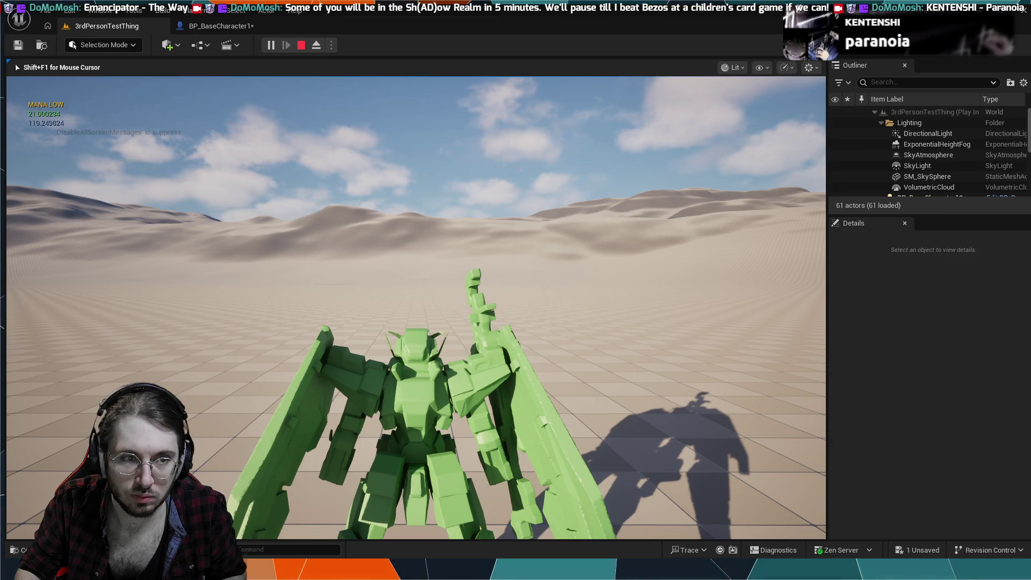
{"action": "key", "text": "Escape"}
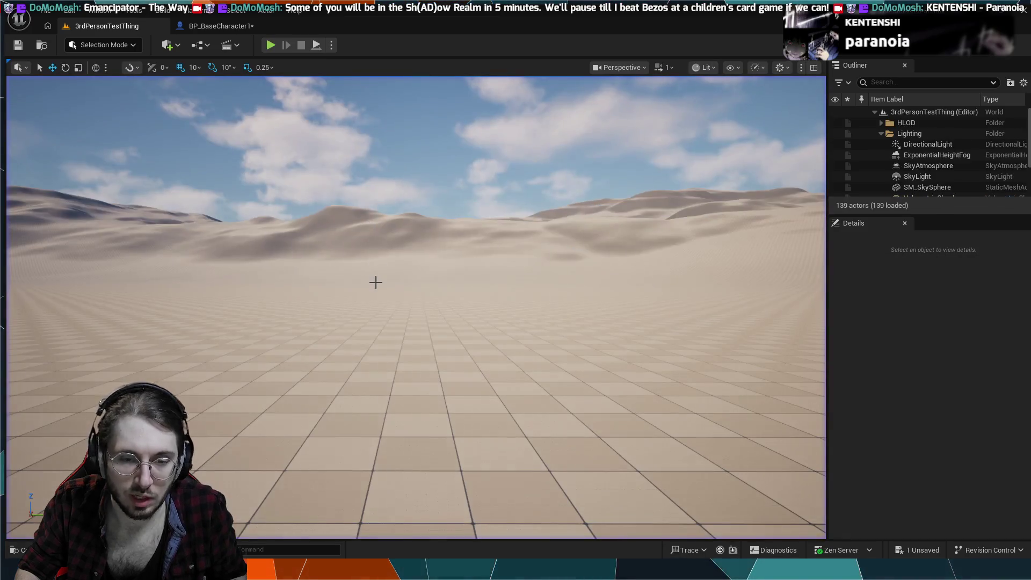
{"action": "left_click", "coordinate": [220, 25]}
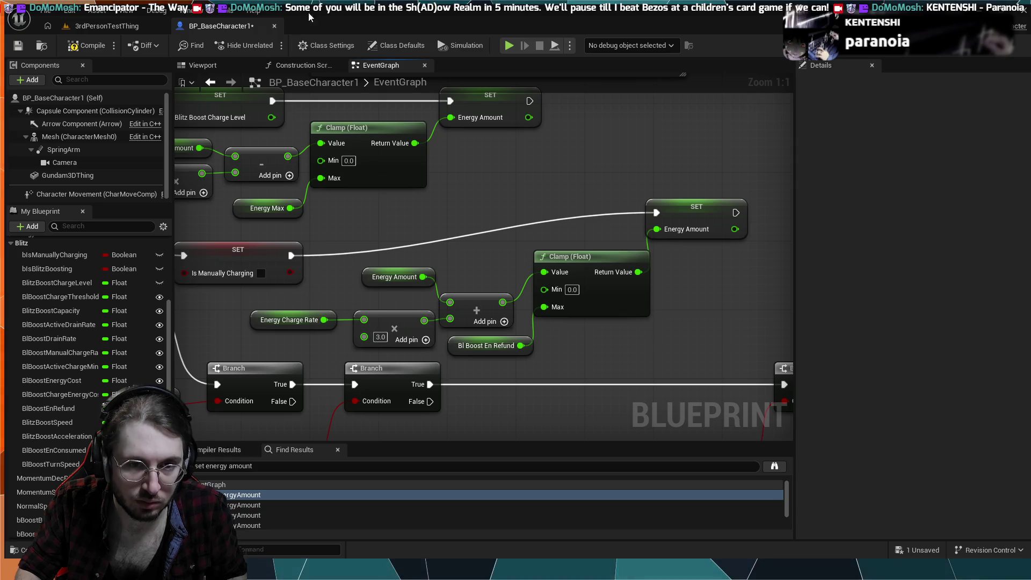
- Test-simulate, then undo/redo so SET Energy Amount takes Bl Boost En Refund directly, with no Clamp
{"action": "left_click", "coordinate": [505, 46]}
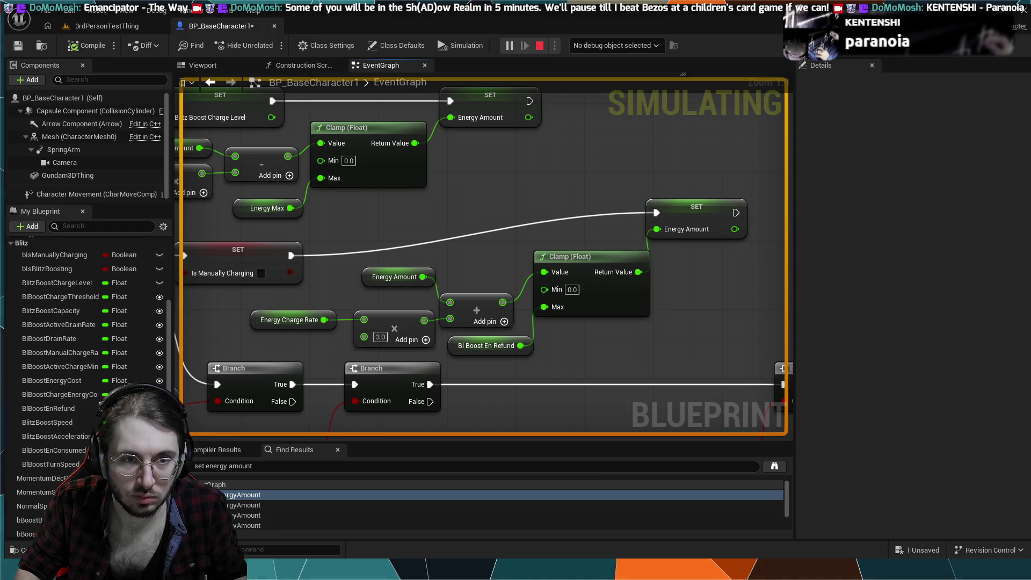
{"action": "key", "text": "Escape"}
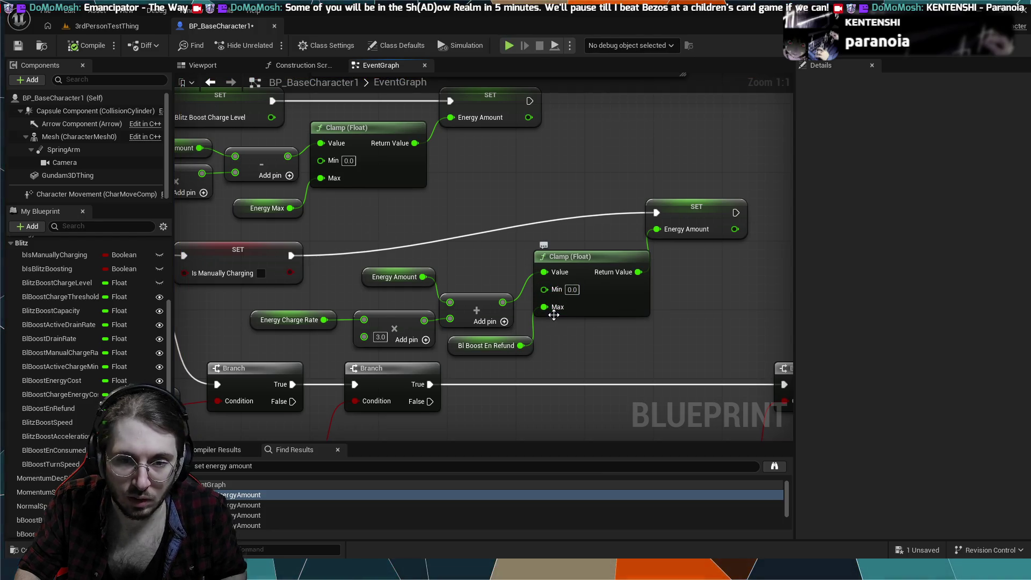
{"action": "key", "text": "ctrl+z"}
{"action": "key", "text": "ctrl+z"}
{"action": "key", "text": "ctrl+z"}
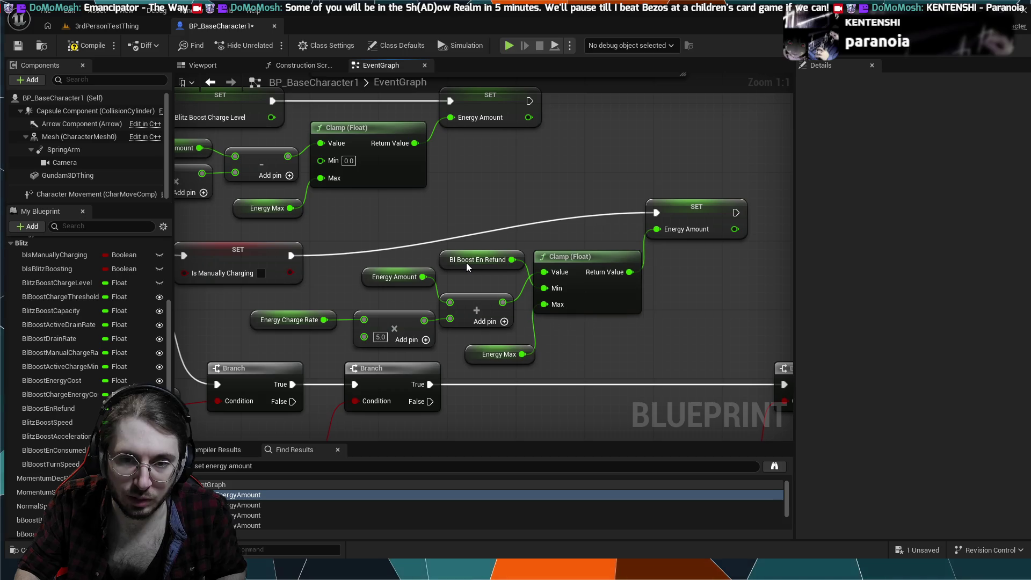
{"action": "key", "text": "ctrl+y"}
{"action": "key", "text": "ctrl+y"}
{"action": "key", "text": "ctrl+y"}
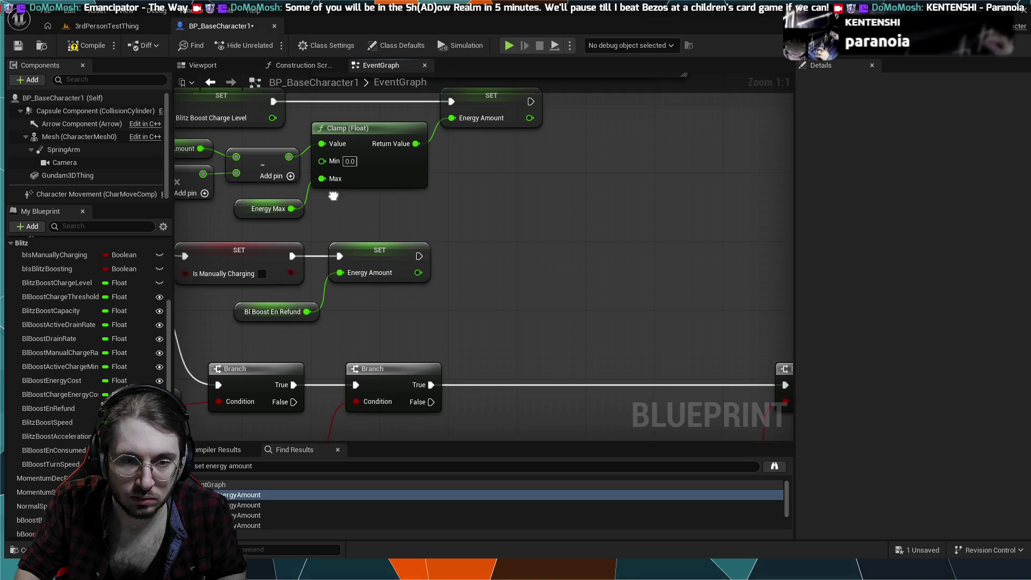
{"action": "left_click_drag", "start_coordinate": [362, 188], "coordinate": [453, 201]}
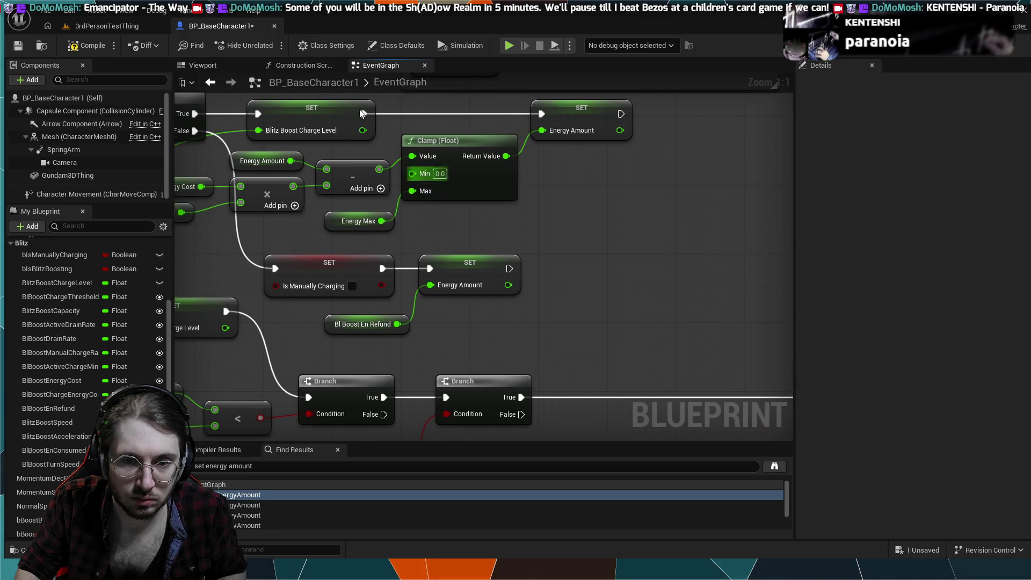
{"action": "left_click", "coordinate": [93, 25]}
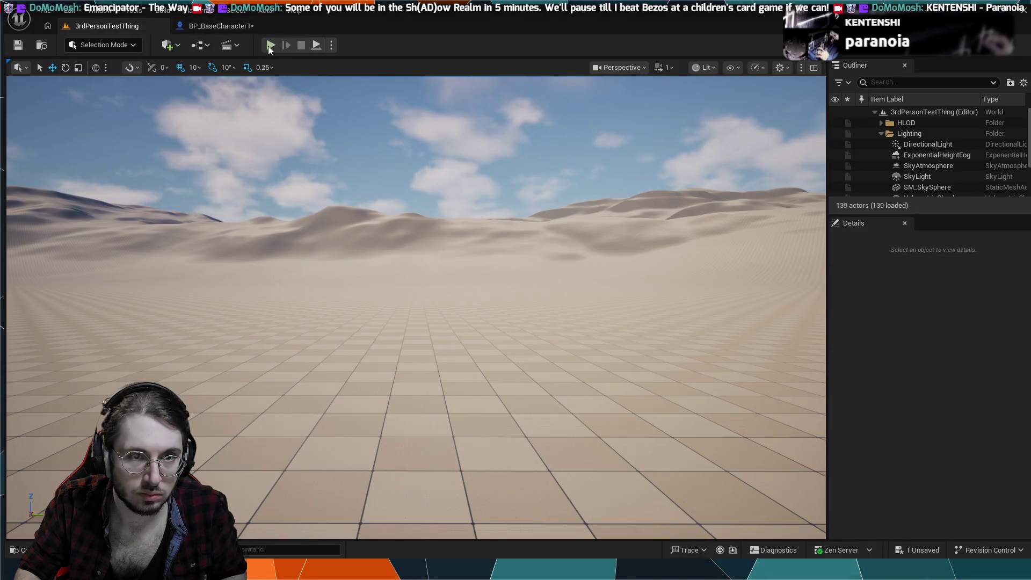
{"action": "key", "text": "alt+p"}
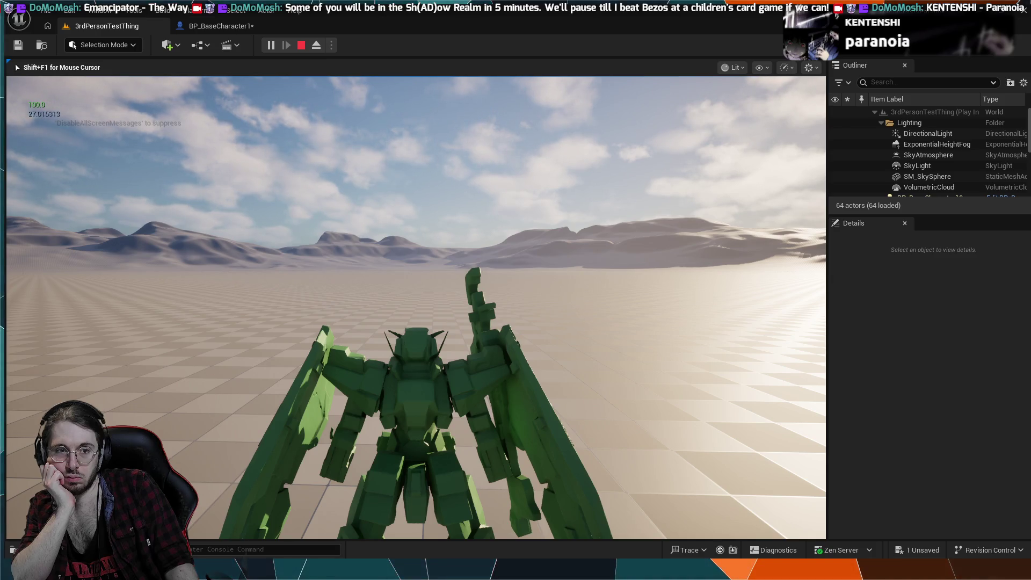
{"action": "key", "text": "Escape"}
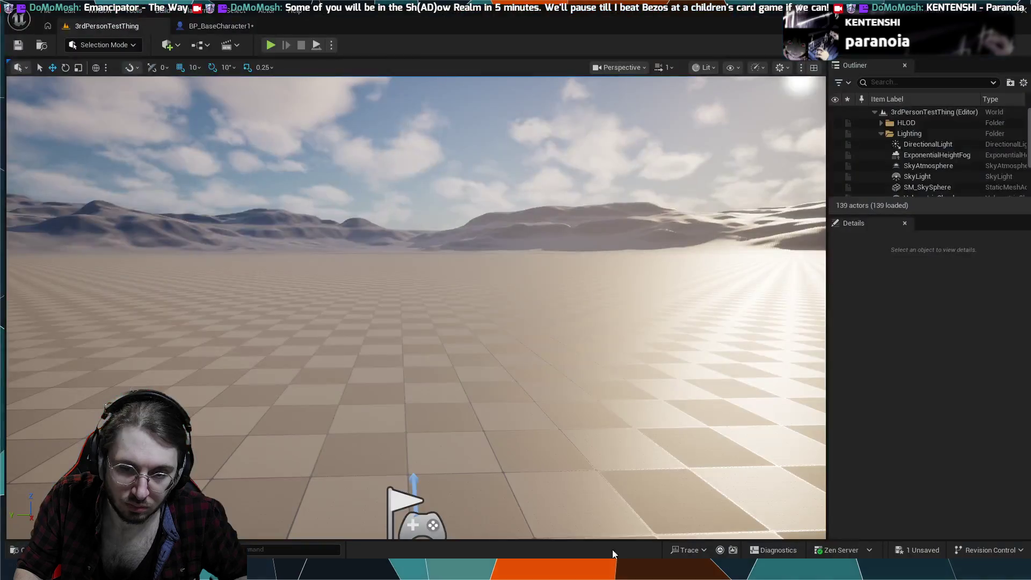
{"action": "left_click", "coordinate": [206, 25]}
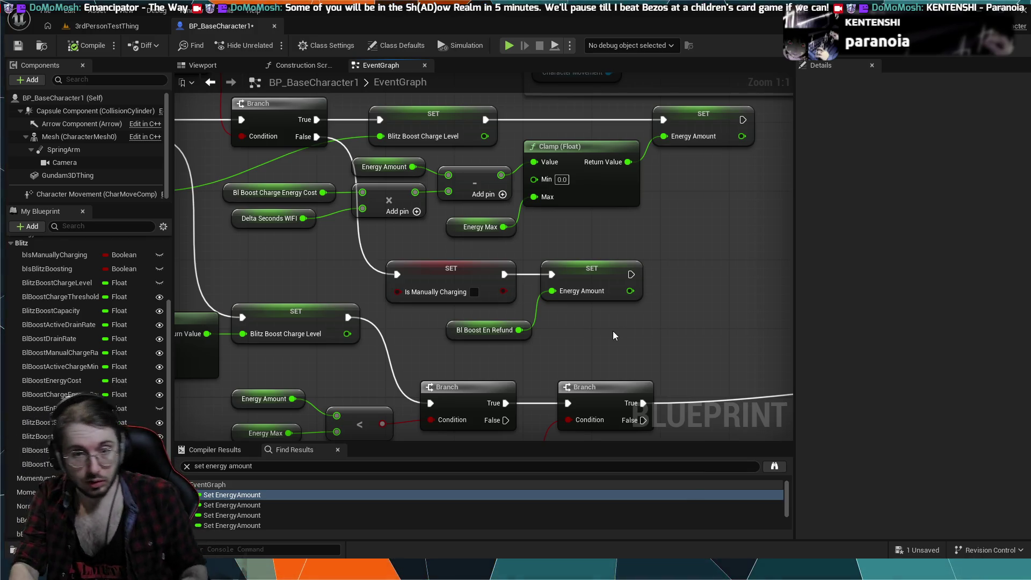
- Move the refund SET Energy Amount and its Bl Boost En Refund getter to the right
{"action": "left_click_drag", "start_coordinate": [506, 236], "coordinate": [497, 252]}
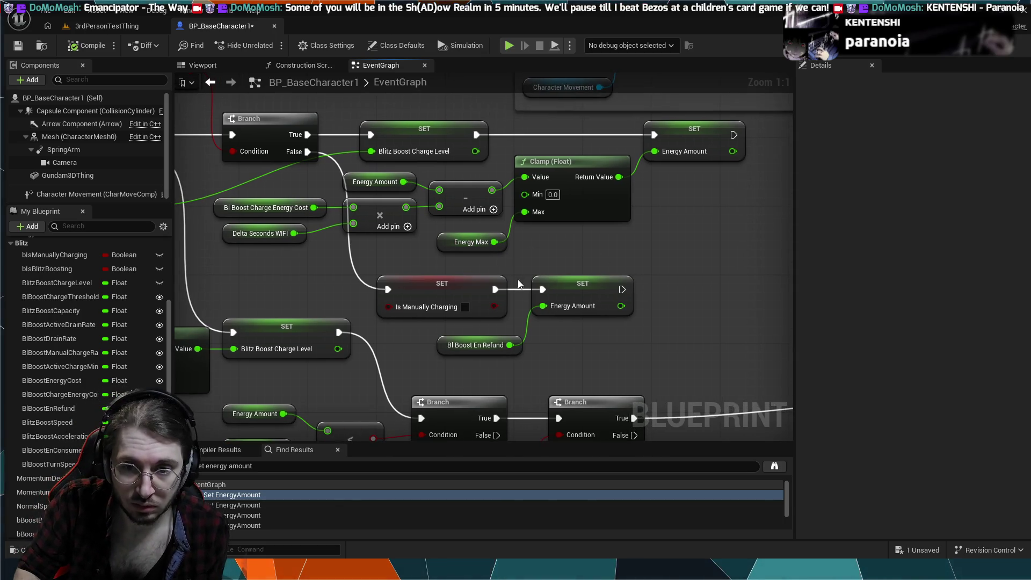
{"action": "mouse_move", "coordinate": [570, 286]}
{"action": "left_mouse_down"}
{"action": "mouse_move", "coordinate": [640, 285]}
{"action": "mouse_move", "coordinate": [588, 285]}
{"action": "left_mouse_up"}
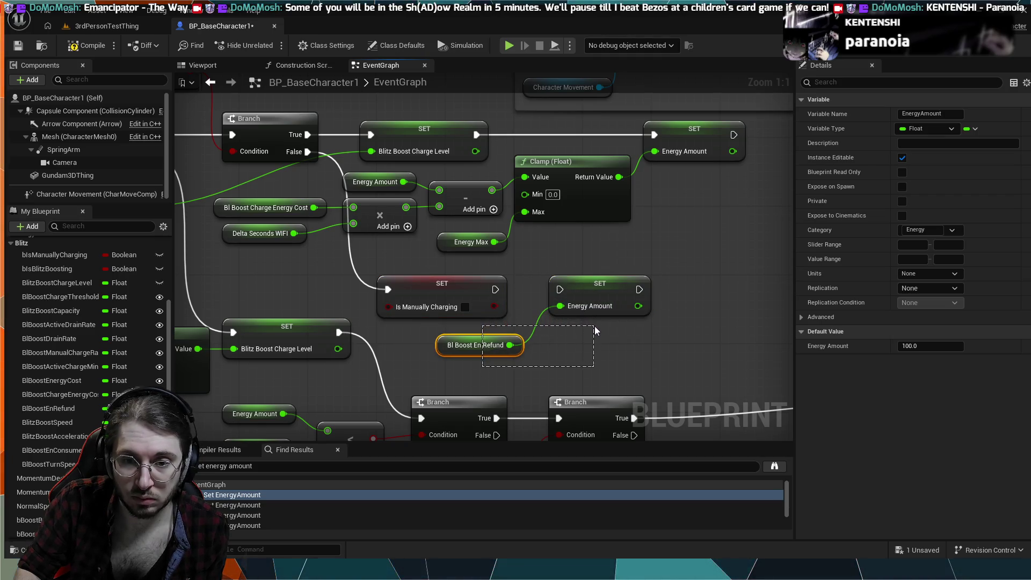
{"action": "left_click_drag", "start_coordinate": [595, 330], "coordinate": [569, 324]}
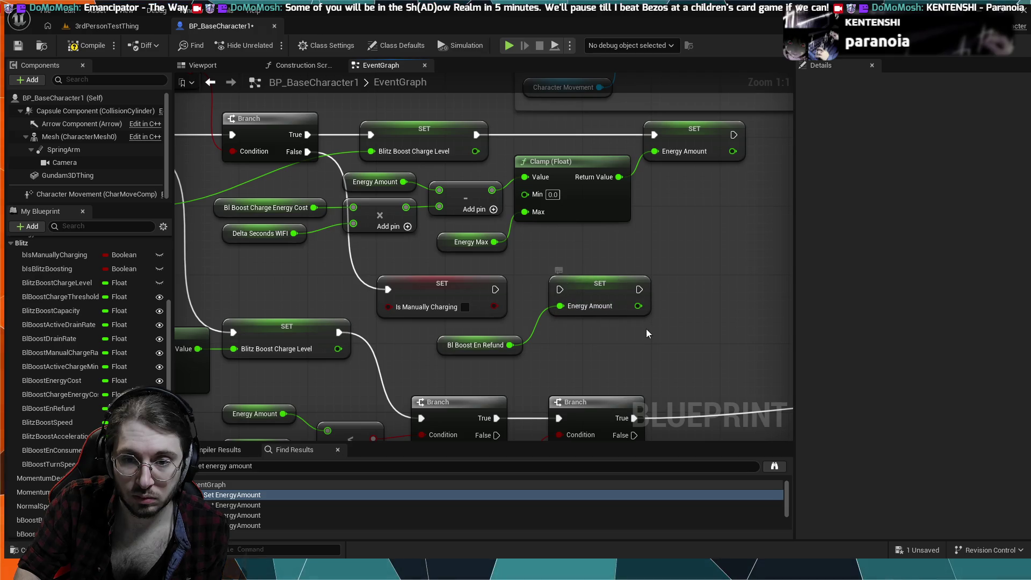
{"action": "left_click_drag", "start_coordinate": [571, 318], "coordinate": [625, 288]}
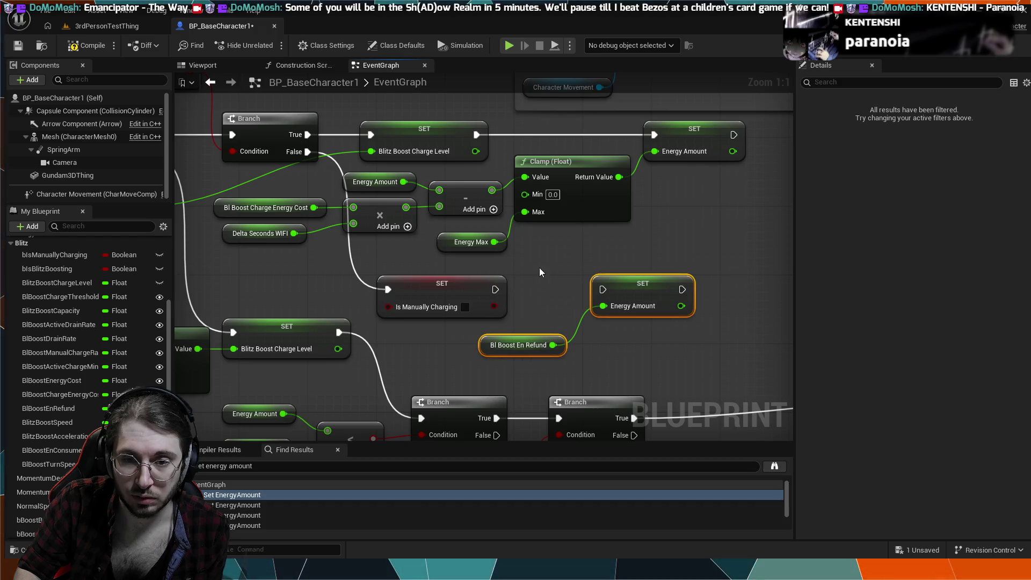
{"action": "left_click_drag", "start_coordinate": [539, 268], "coordinate": [512, 323]}
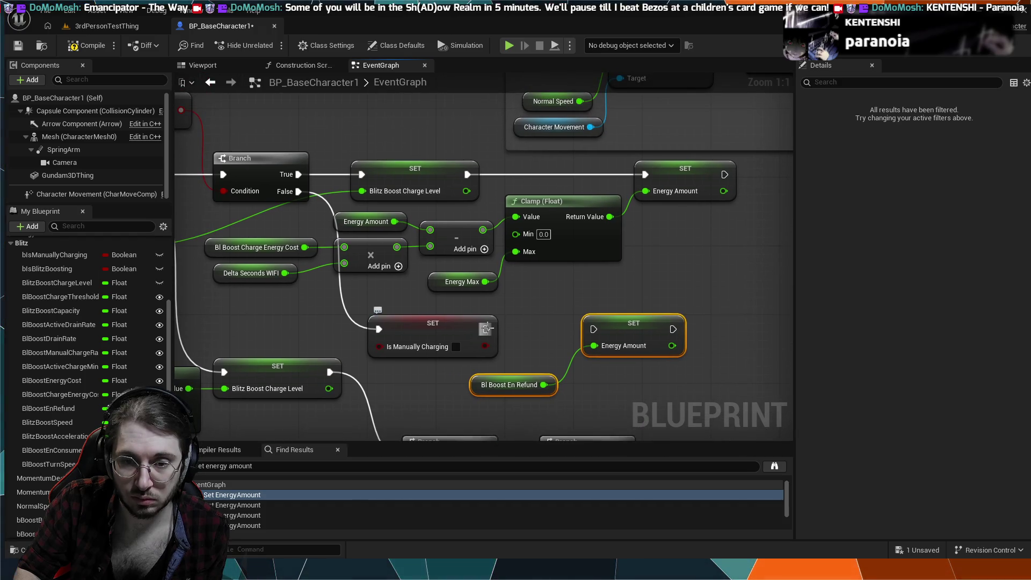
- Add a Branch after SET Is Manually Charging, with the refund SET pushed further right
{"action": "mouse_move", "coordinate": [517, 314]}
{"action": "left_mouse_down"}
{"action": "mouse_move", "coordinate": [503, 388]}
{"action": "mouse_move", "coordinate": [486, 354]}
{"action": "left_mouse_up"}
{"action": "left_click", "coordinate": [517, 329]}
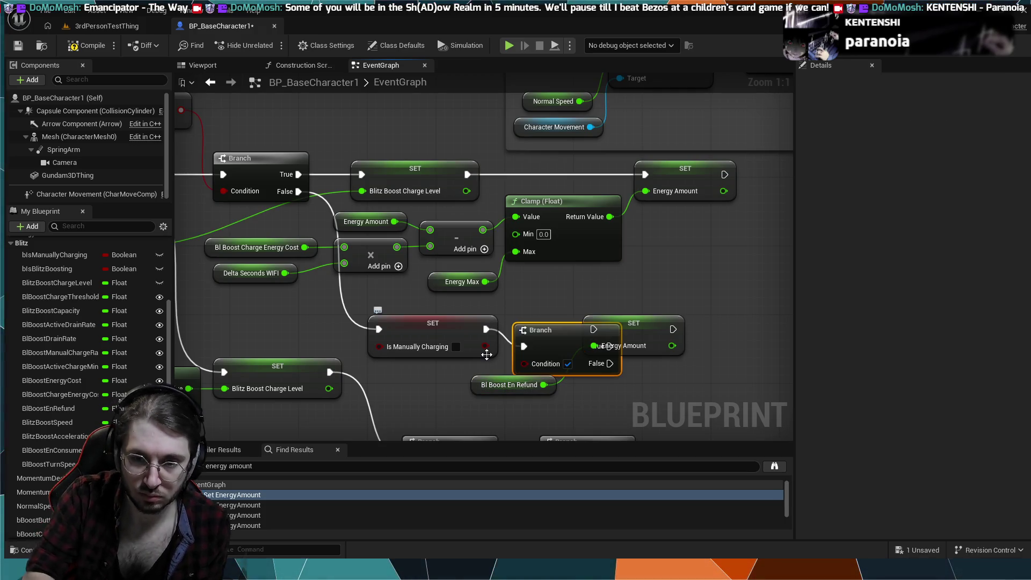
{"action": "left_click_drag", "start_coordinate": [650, 330], "coordinate": [786, 336]}
{"action": "left_click_drag", "start_coordinate": [506, 383], "coordinate": [659, 383]}
{"action": "mouse_move", "coordinate": [562, 335]}
{"action": "left_mouse_down"}
{"action": "mouse_move", "coordinate": [562, 318]}
{"action": "mouse_move", "coordinate": [486, 338]}
{"action": "left_mouse_up"}
{"action": "left_click_drag", "start_coordinate": [363, 394], "coordinate": [465, 358]}
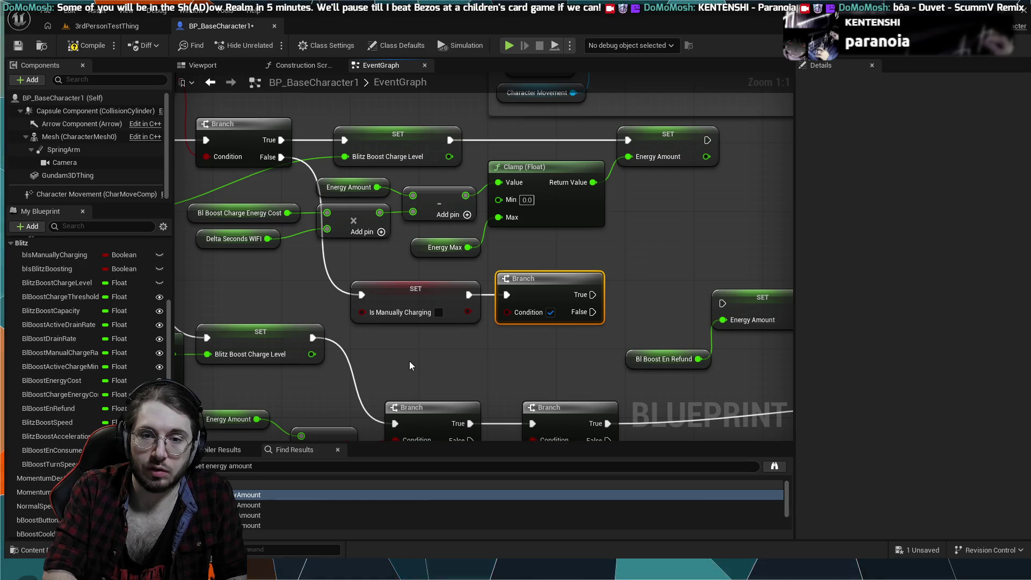
{"action": "left_click", "coordinate": [79, 282]}
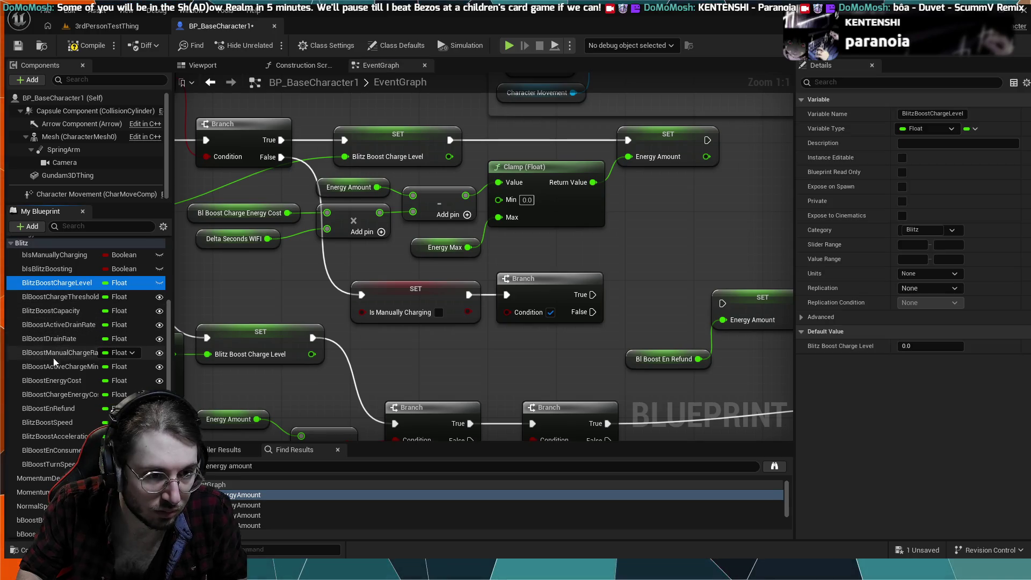
- Place a Blitz Boost Charge Level getter feeding a >= comparison node
{"action": "mouse_move", "coordinate": [63, 288]}
{"action": "left_mouse_down"}
{"action": "mouse_move", "coordinate": [423, 362]}
{"action": "mouse_move", "coordinate": [418, 375]}
{"action": "mouse_move", "coordinate": [479, 363]}
{"action": "mouse_move", "coordinate": [527, 224]}
{"action": "left_mouse_up"}
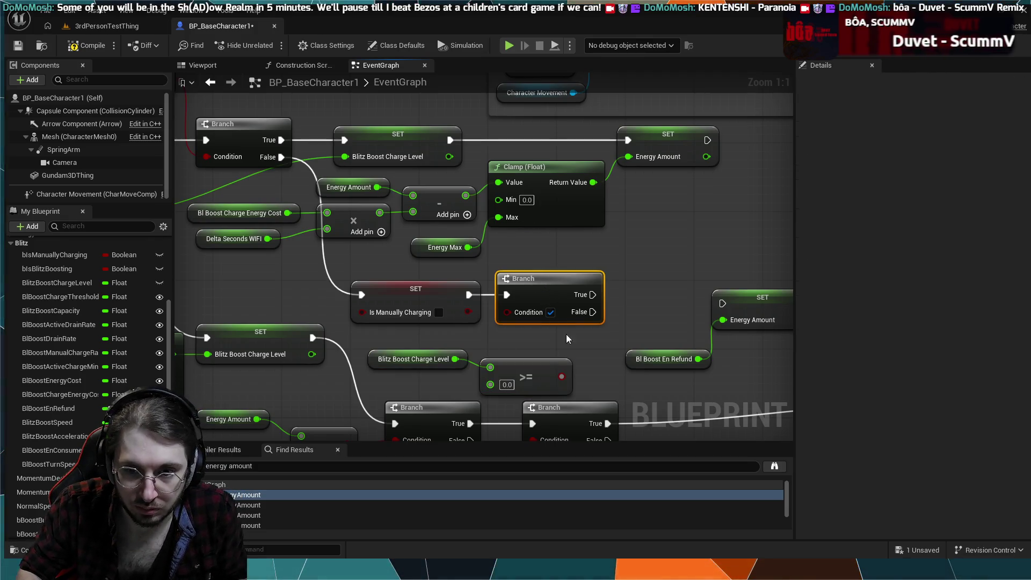
{"action": "left_click_drag", "start_coordinate": [535, 363], "coordinate": [532, 354]}
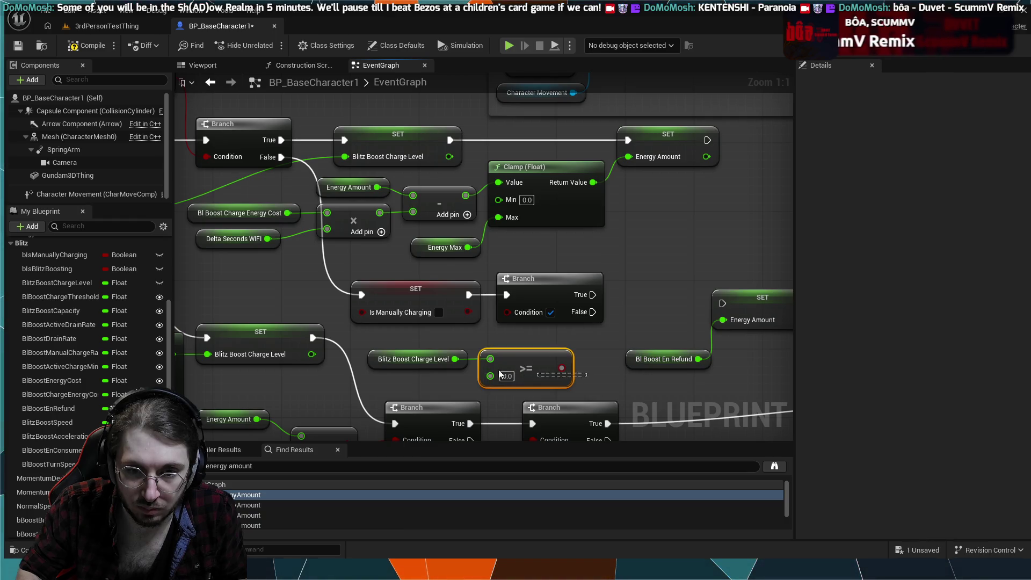
{"action": "left_click", "coordinate": [414, 359], "text": "ctrl"}
{"action": "left_click_drag", "start_coordinate": [503, 352], "coordinate": [502, 343]}
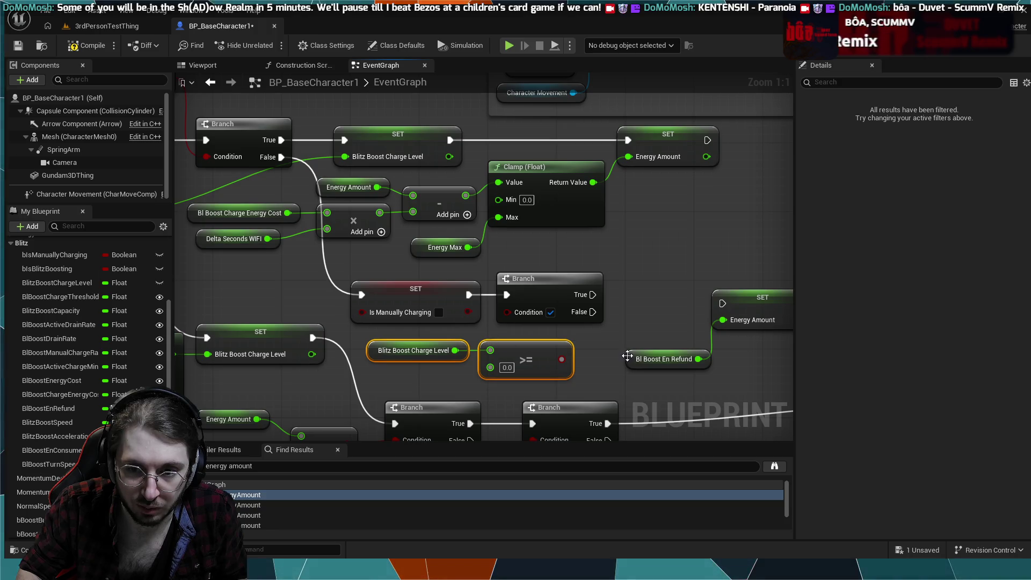
- Paste a copy of Bl Boost En Refund into the >= node's second input
{"action": "left_click", "coordinate": [650, 357]}
{"action": "key", "text": "ctrl+c"}
{"action": "key", "text": "ctrl+v"}
{"action": "mouse_move", "coordinate": [421, 374]}
{"action": "left_mouse_down"}
{"action": "mouse_move", "coordinate": [495, 366]}
{"action": "mouse_move", "coordinate": [517, 330]}
{"action": "mouse_move", "coordinate": [507, 312]}
{"action": "left_mouse_up"}
{"action": "left_click", "coordinate": [492, 395]}
- Run SET Energy Amount from the Branch's True path and start a play test
{"action": "left_click_drag", "start_coordinate": [607, 320], "coordinate": [562, 320]}
{"action": "mouse_move", "coordinate": [515, 292]}
{"action": "left_mouse_down"}
{"action": "mouse_move", "coordinate": [656, 302]}
{"action": "mouse_move", "coordinate": [619, 293]}
{"action": "left_mouse_up"}
{"action": "left_click_drag", "start_coordinate": [589, 348], "coordinate": [539, 344]}
{"action": "left_click", "coordinate": [556, 316]}
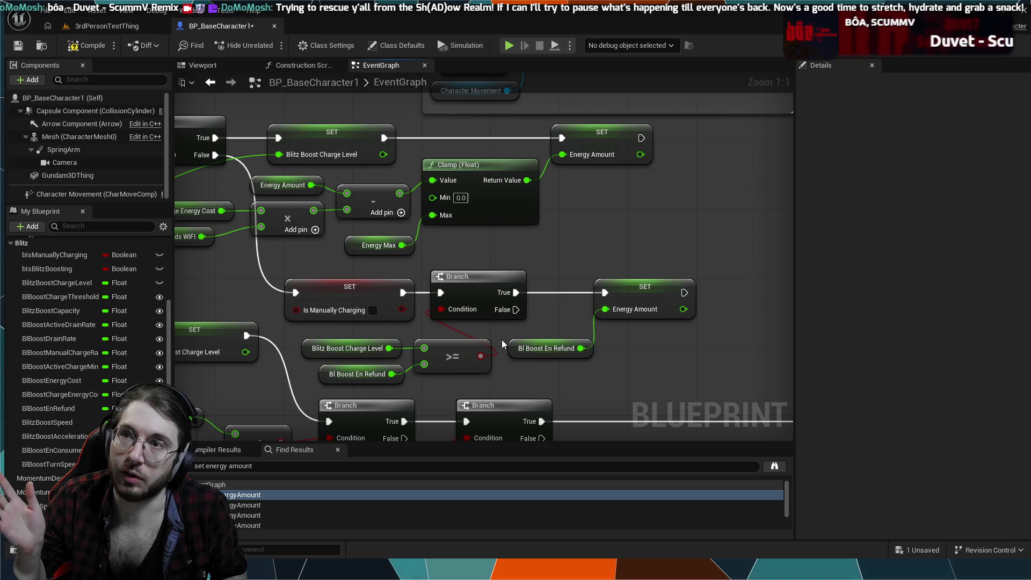
{"action": "key", "text": "alt+p"}
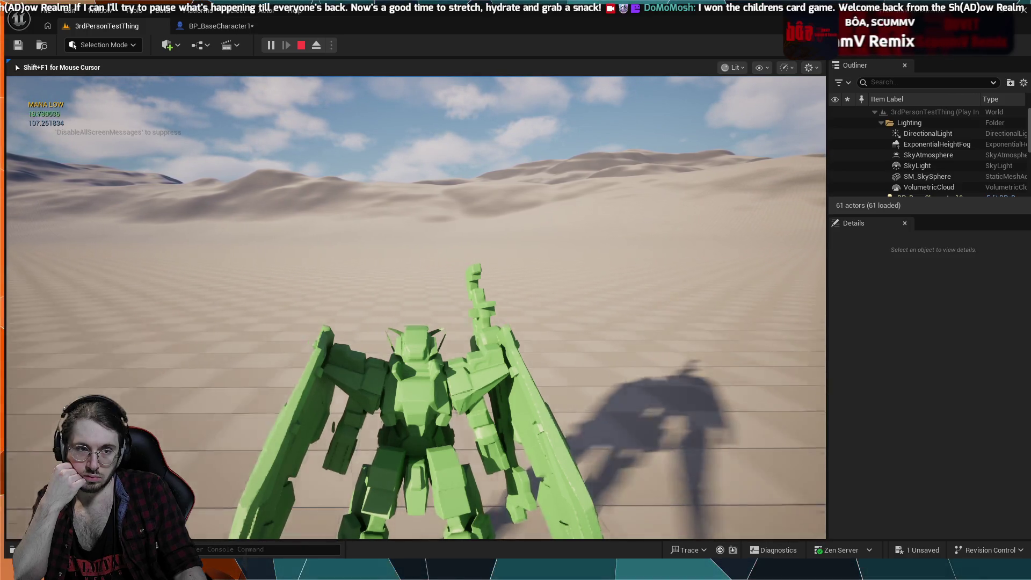
- End the play test and look over the edited refund logic in the EventGraph
{"action": "key", "text": "Escape"}
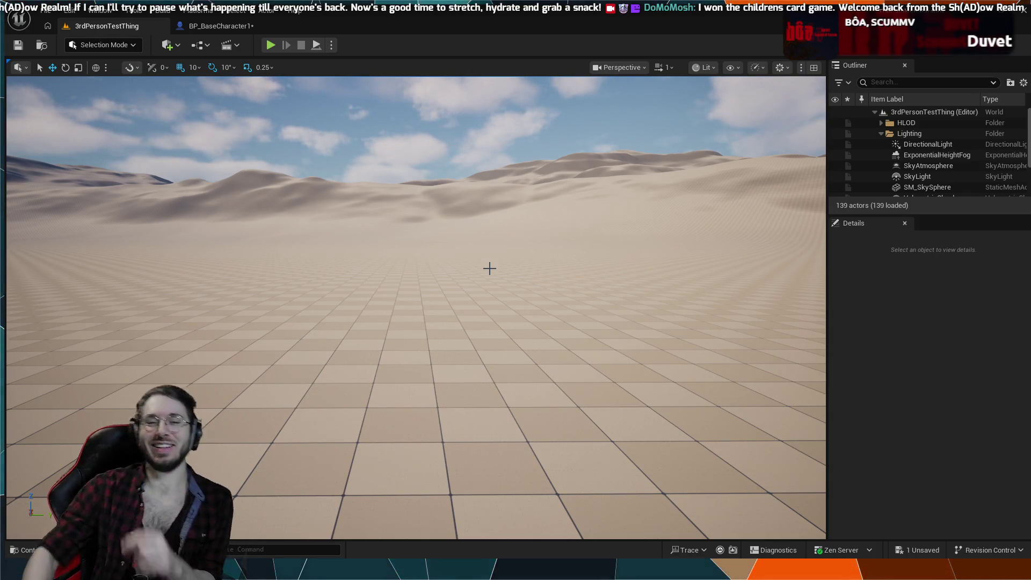
{"action": "left_click", "coordinate": [220, 25]}
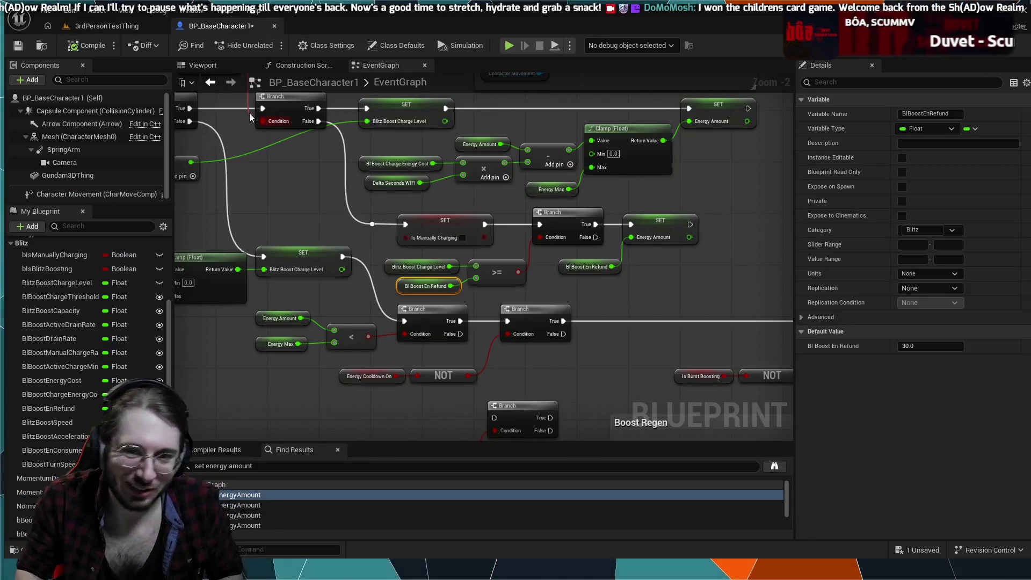
{"action": "scroll", "coordinate": [250, 233], "scroll_direction": "down", "scroll_amount": 3}
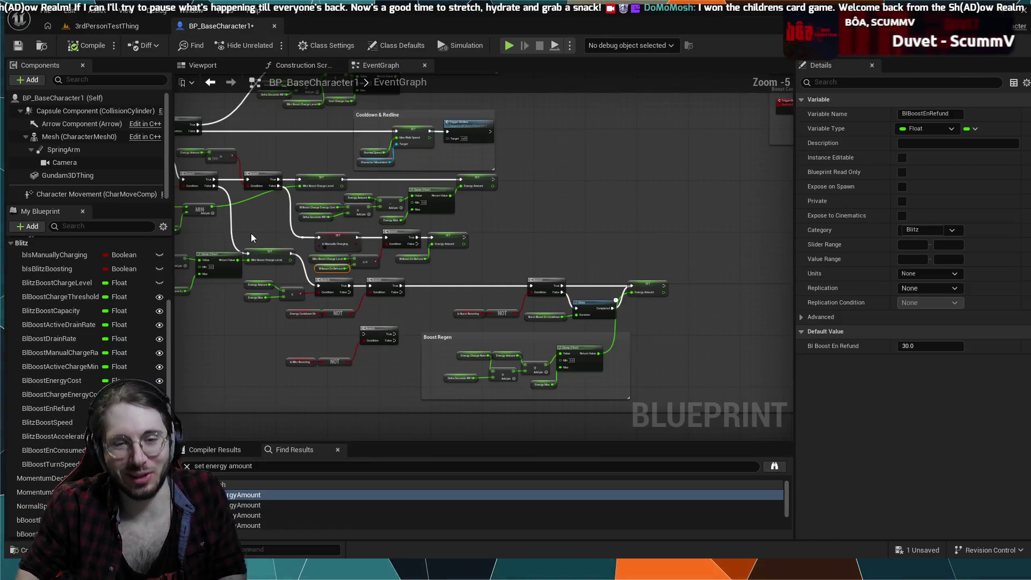
{"action": "left_click_drag", "start_coordinate": [357, 244], "coordinate": [460, 290]}
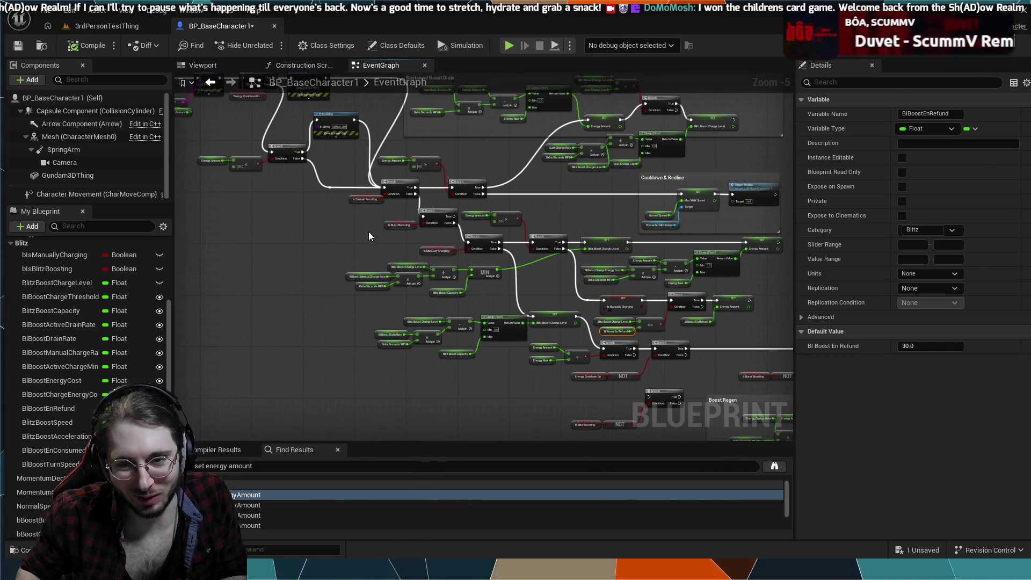
{"action": "scroll", "coordinate": [597, 440], "scroll_direction": "up", "scroll_amount": 2}
{"action": "mouse_move", "coordinate": [509, 291]}
{"action": "left_mouse_down"}
{"action": "mouse_move", "coordinate": [492, 246]}
{"action": "mouse_move", "coordinate": [368, 159]}
{"action": "left_mouse_up"}
{"action": "mouse_move", "coordinate": [746, 429]}
{"action": "left_mouse_down"}
{"action": "mouse_move", "coordinate": [597, 316]}
{"action": "mouse_move", "coordinate": [368, 266]}
{"action": "left_mouse_up"}
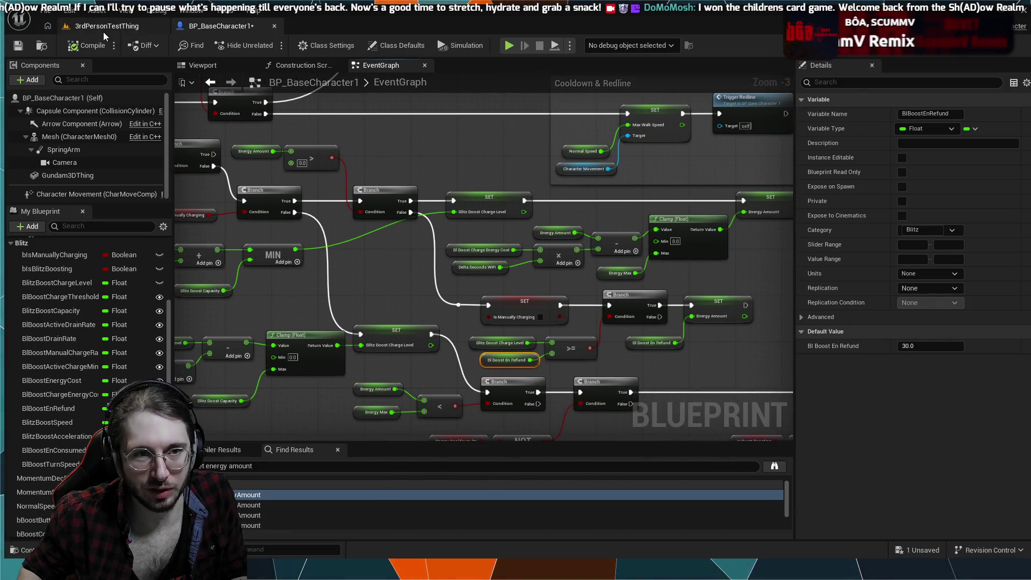
{"action": "left_click", "coordinate": [104, 29]}
{"action": "left_click", "coordinate": [215, 28]}
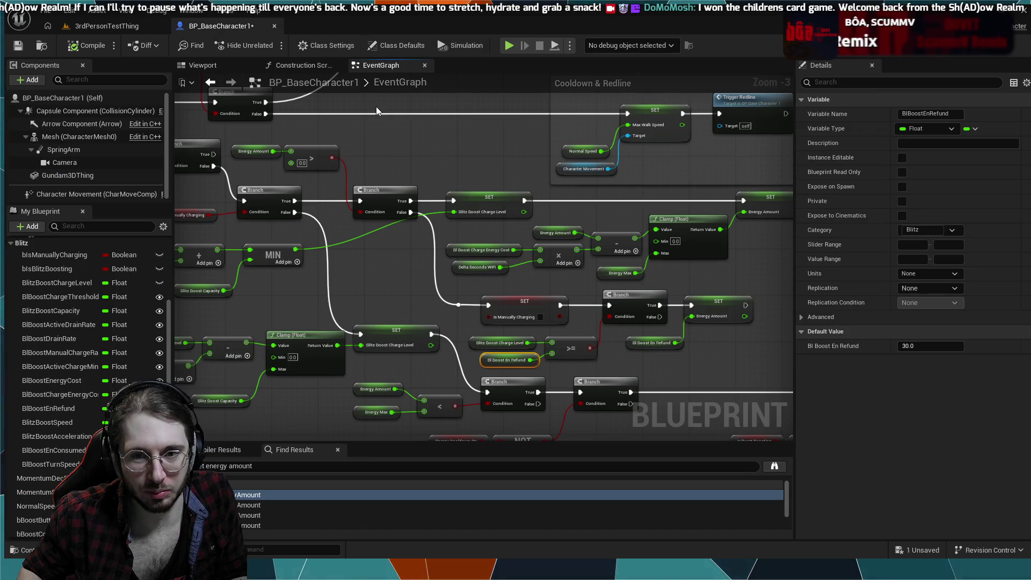
- Review the Sustained Boost Drain and ActivateBlitzBoost charge checks, then start simulating
{"action": "left_click_drag", "start_coordinate": [339, 134], "coordinate": [417, 218]}
{"action": "scroll", "coordinate": [417, 218], "scroll_direction": "down", "scroll_amount": 4}
{"action": "scroll", "coordinate": [496, 353], "scroll_direction": "up", "scroll_amount": 2}
{"action": "left_click_drag", "start_coordinate": [548, 305], "coordinate": [349, 212]}
{"action": "scroll", "coordinate": [462, 222], "scroll_direction": "up", "scroll_amount": 2}
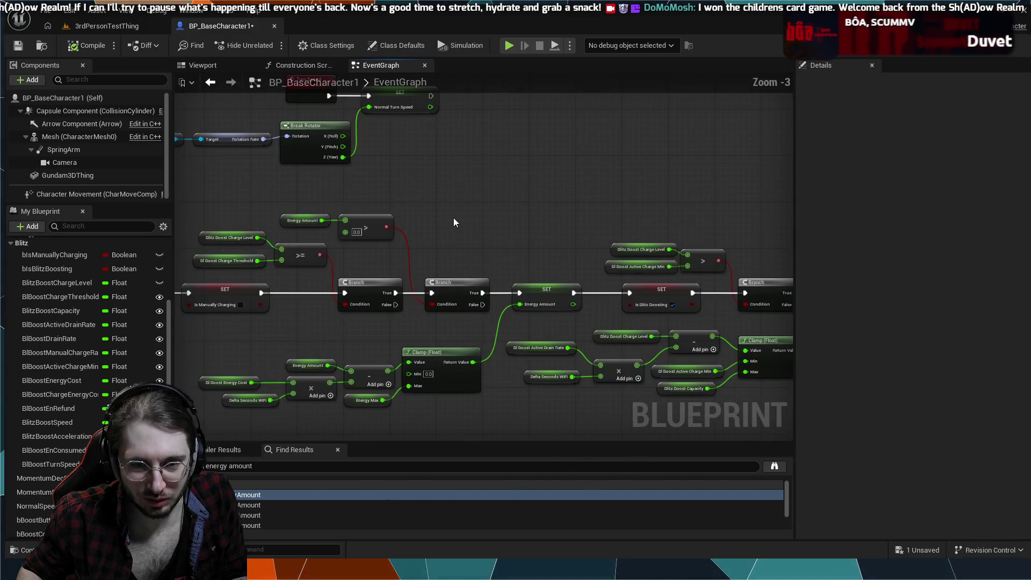
{"action": "scroll", "coordinate": [467, 204], "scroll_direction": "down", "scroll_amount": 2}
{"action": "scroll", "coordinate": [442, 190], "scroll_direction": "up", "scroll_amount": 1}
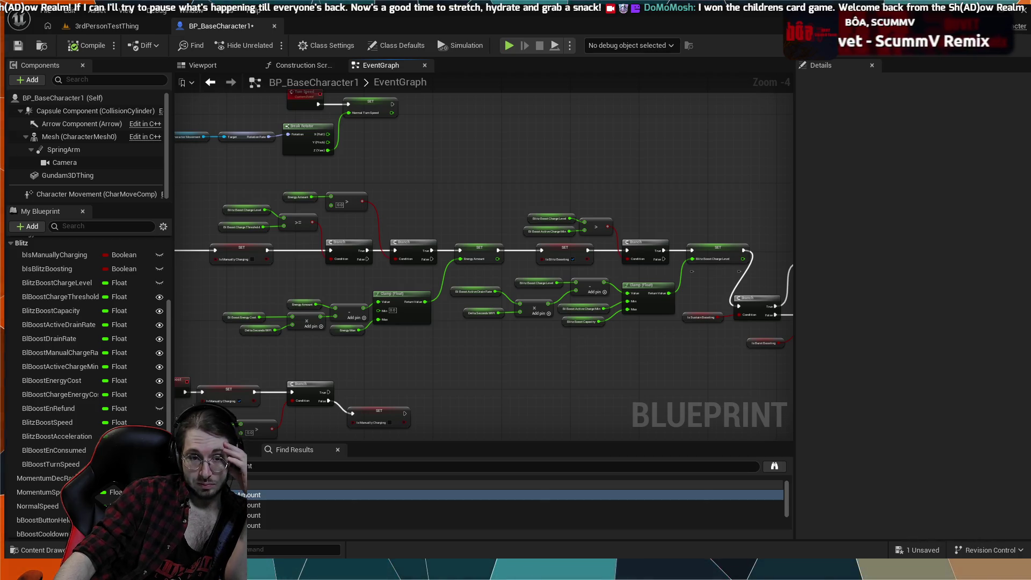
{"action": "scroll", "coordinate": [552, 372], "scroll_direction": "up", "scroll_amount": 3}
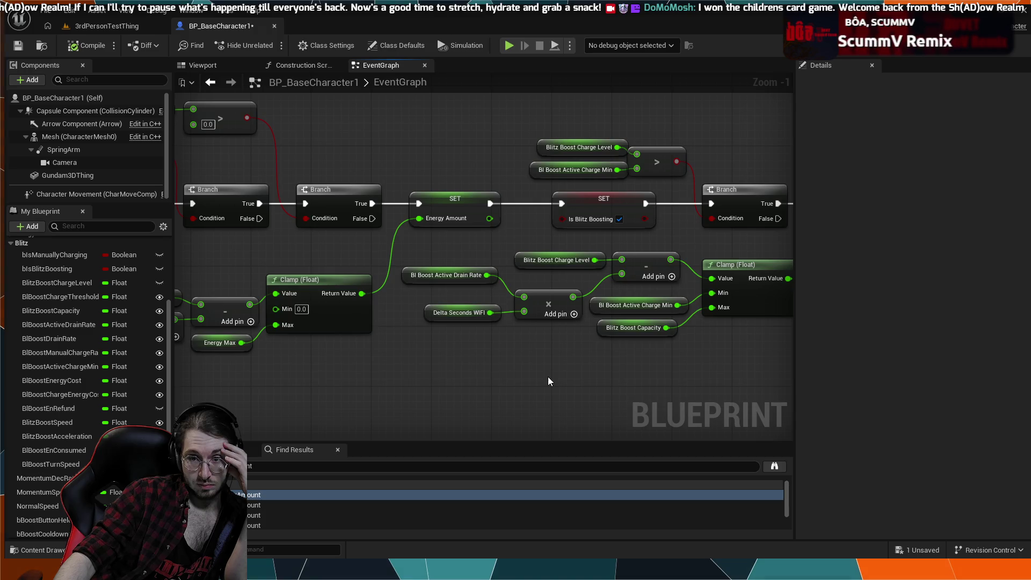
{"action": "mouse_move", "coordinate": [547, 376]}
{"action": "left_mouse_down"}
{"action": "mouse_move", "coordinate": [741, 375]}
{"action": "mouse_move", "coordinate": [567, 355]}
{"action": "left_mouse_up"}
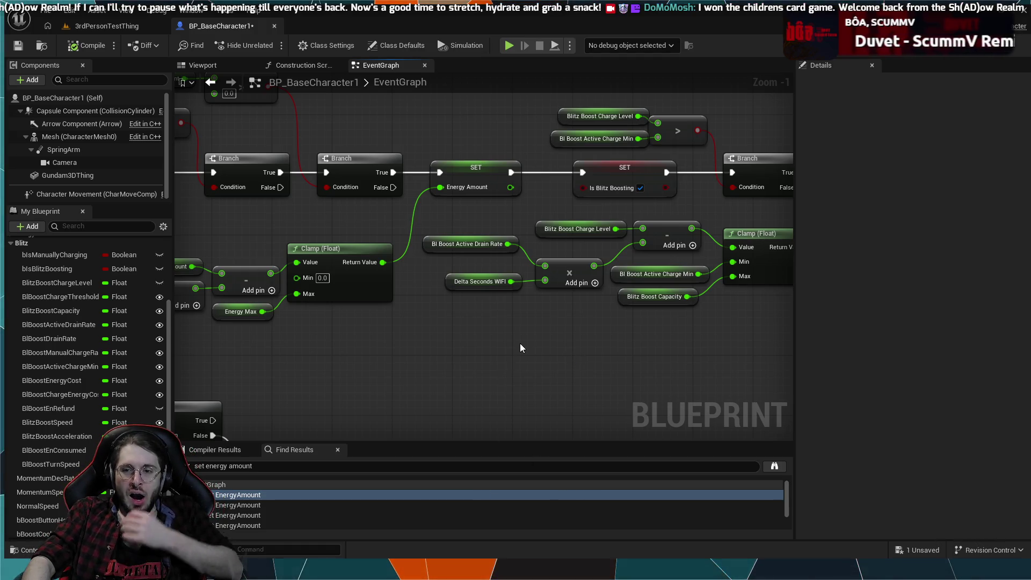
{"action": "scroll", "coordinate": [517, 346], "scroll_direction": "down", "scroll_amount": 3}
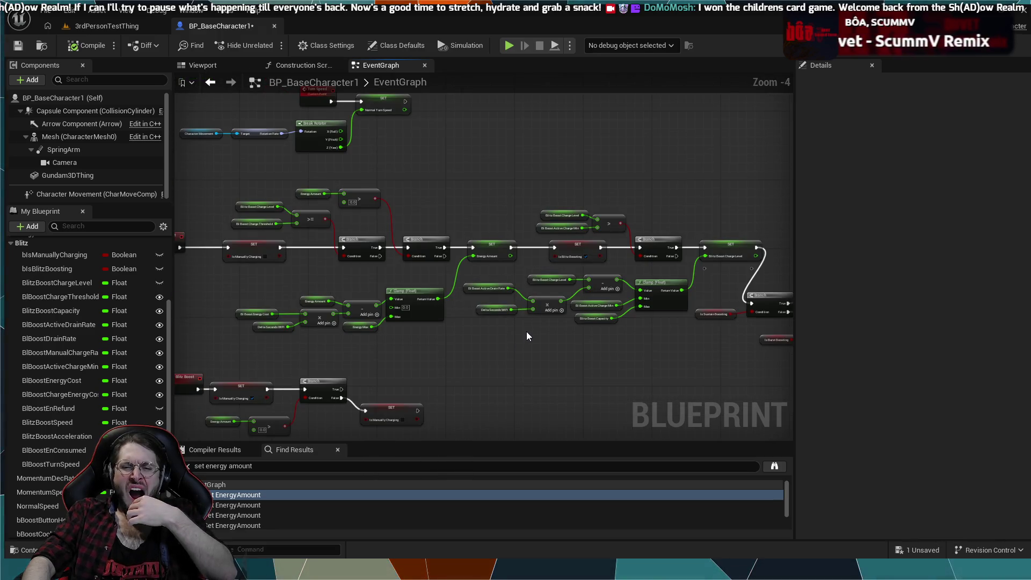
{"action": "left_click_drag", "start_coordinate": [374, 272], "coordinate": [467, 299]}
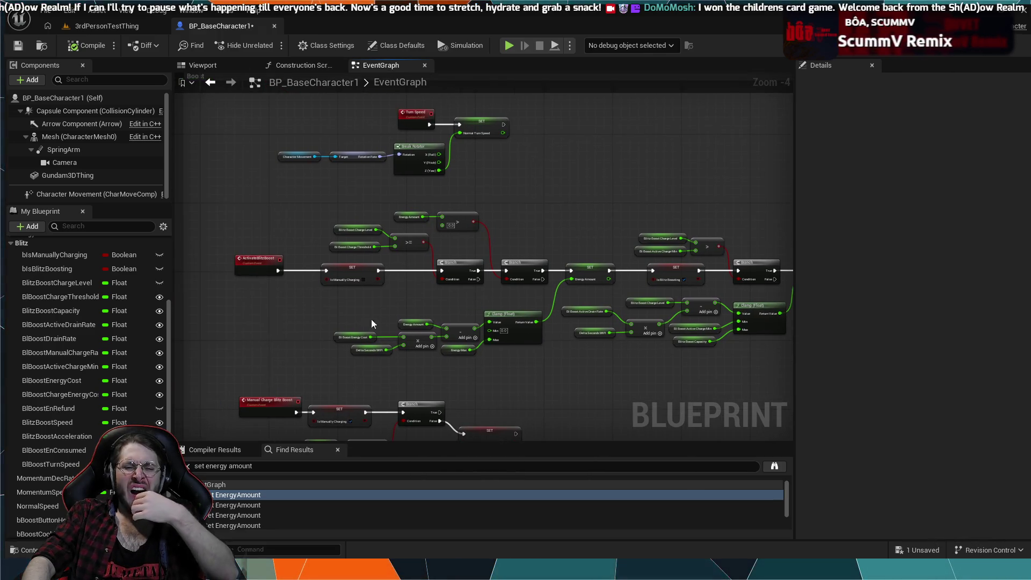
{"action": "scroll", "coordinate": [356, 317], "scroll_direction": "up", "scroll_amount": 2}
{"action": "scroll", "coordinate": [333, 295], "scroll_direction": "up", "scroll_amount": 2}
{"action": "mouse_move", "coordinate": [381, 315]}
{"action": "left_mouse_down"}
{"action": "mouse_move", "coordinate": [459, 318]}
{"action": "mouse_move", "coordinate": [369, 375]}
{"action": "left_mouse_up"}
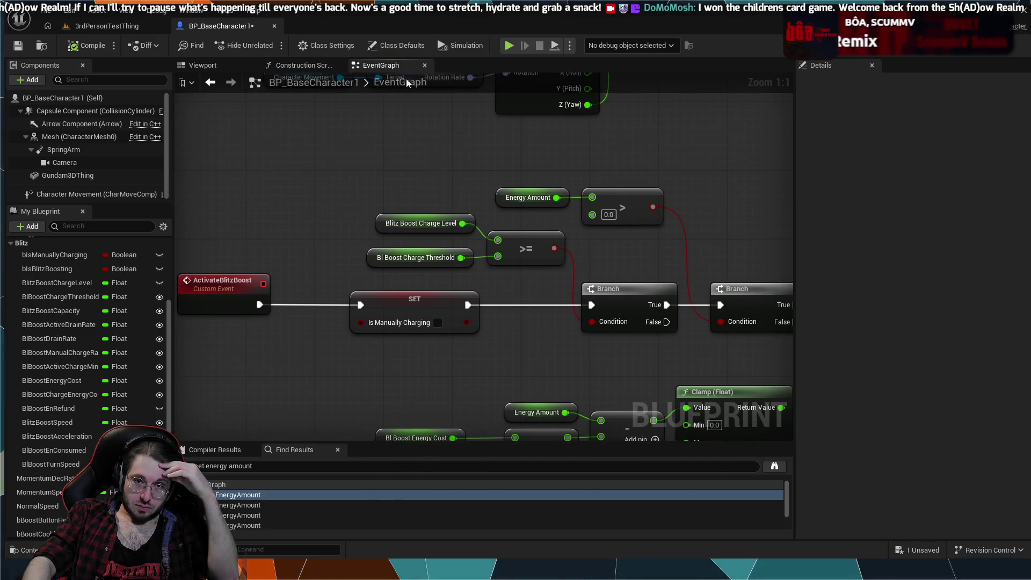
{"action": "left_click", "coordinate": [508, 45]}
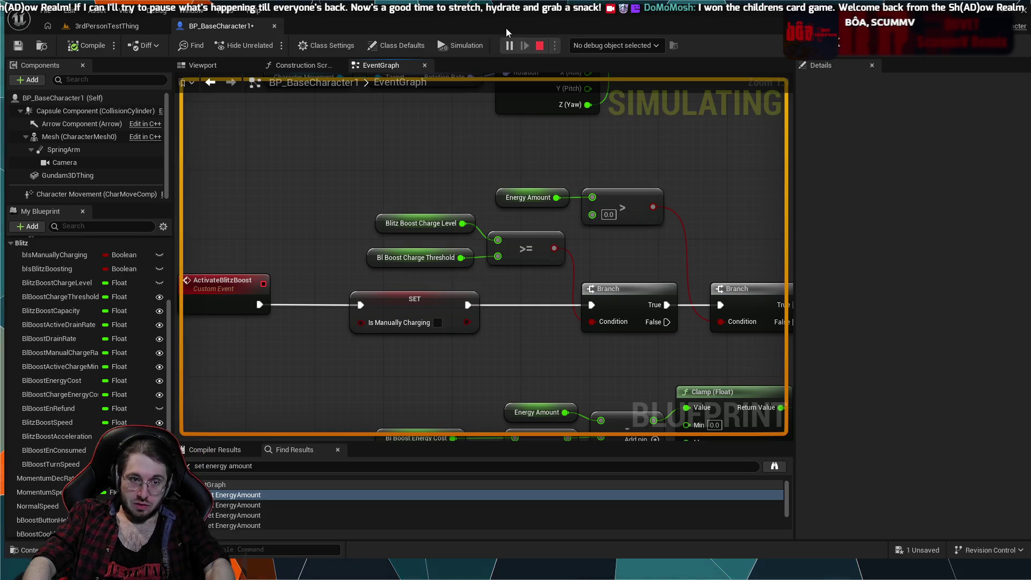
- Stop simulating, run a short Alt+P mech play test, and go back to BP_BaseCharacter1
{"action": "key", "text": "Escape"}
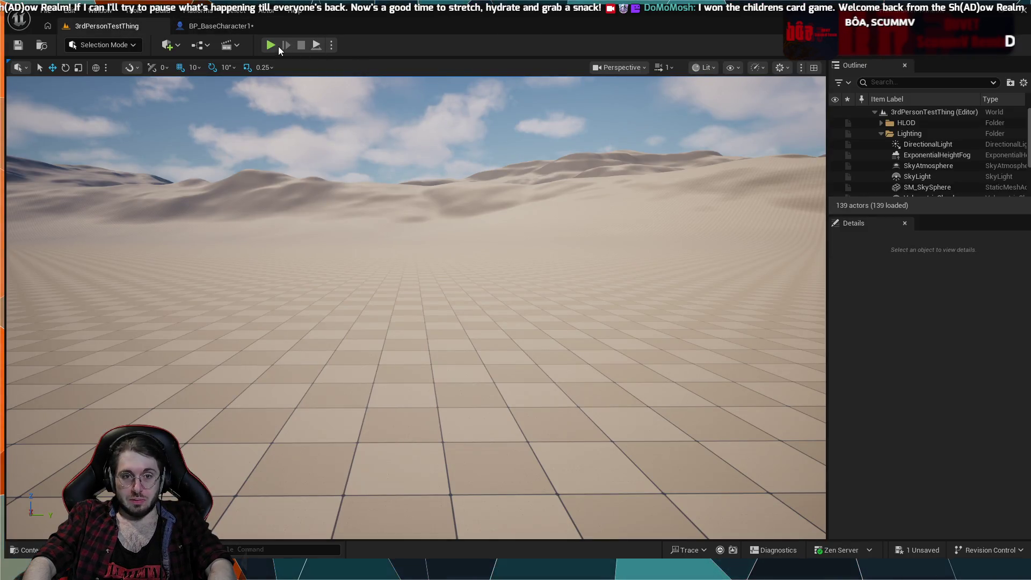
{"action": "key", "text": "alt+p"}
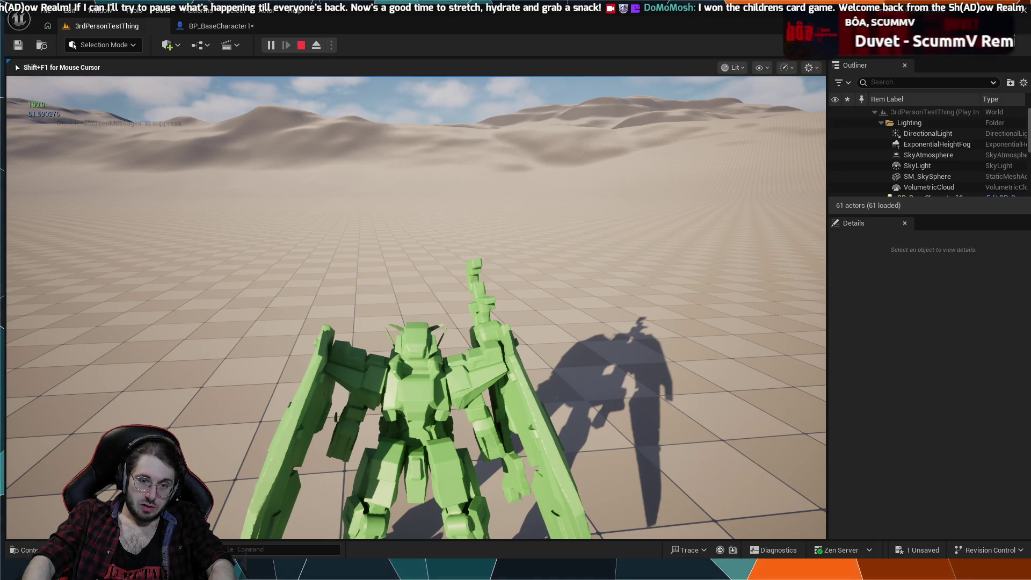
{"action": "key", "text": "Escape"}
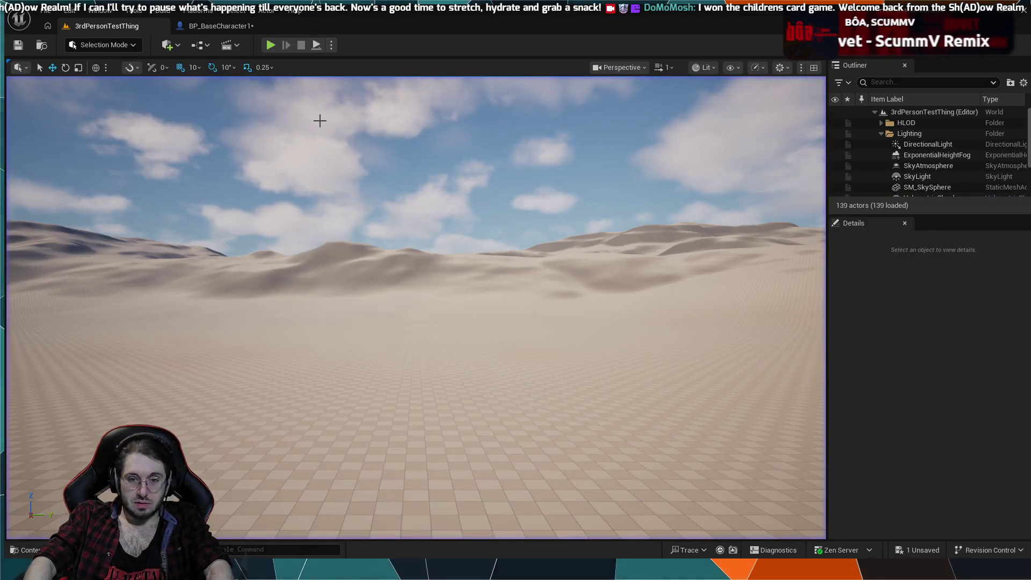
{"action": "left_click", "coordinate": [217, 26]}
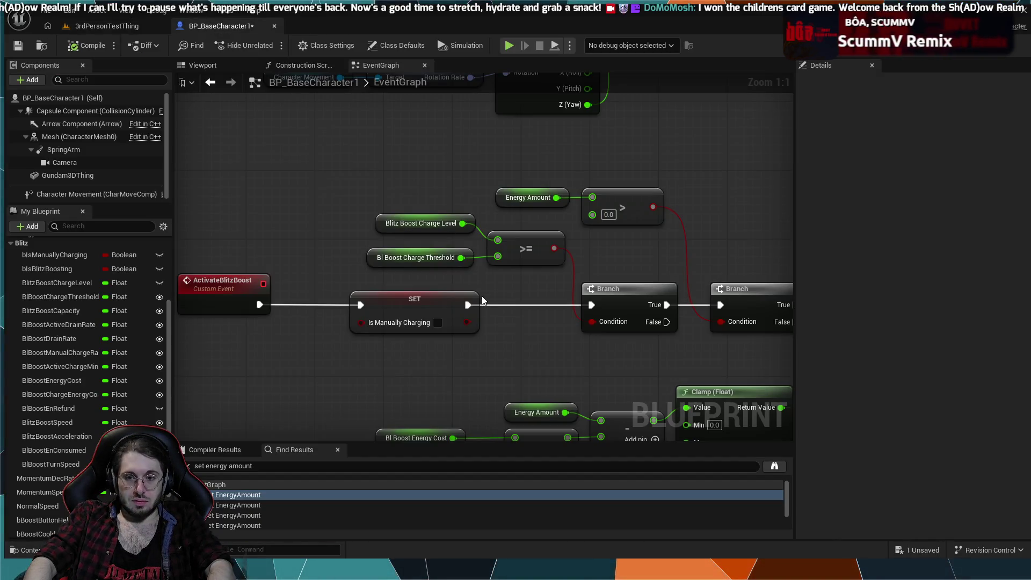
- Move SET Energy Amount right and chain Branch → SET Is Blitz Boosting → SET Energy Amount
{"action": "scroll", "coordinate": [509, 325], "scroll_direction": "down", "scroll_amount": 2}
{"action": "left_click_drag", "start_coordinate": [468, 322], "coordinate": [413, 324]}
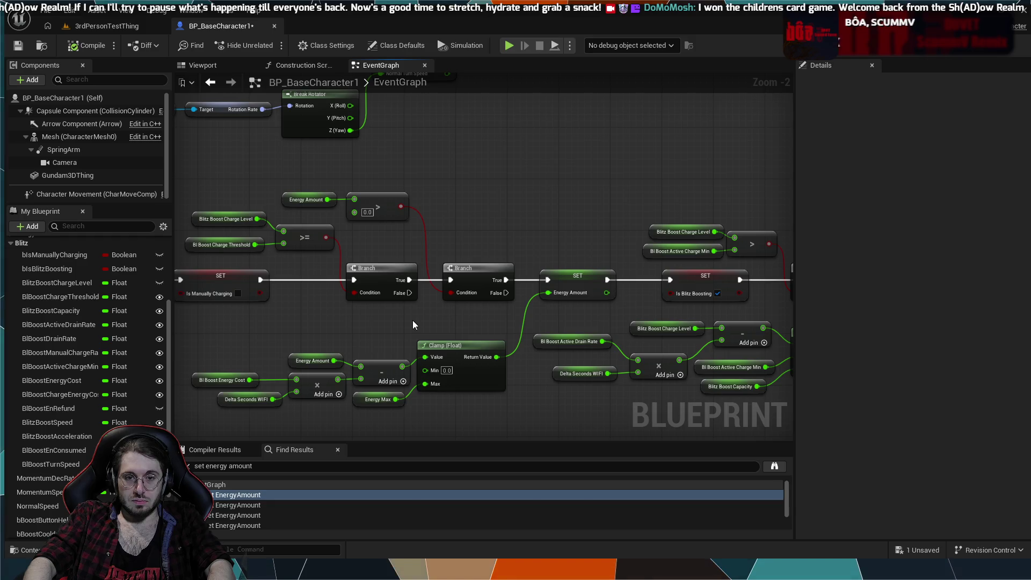
{"action": "left_click_drag", "start_coordinate": [327, 320], "coordinate": [509, 325]}
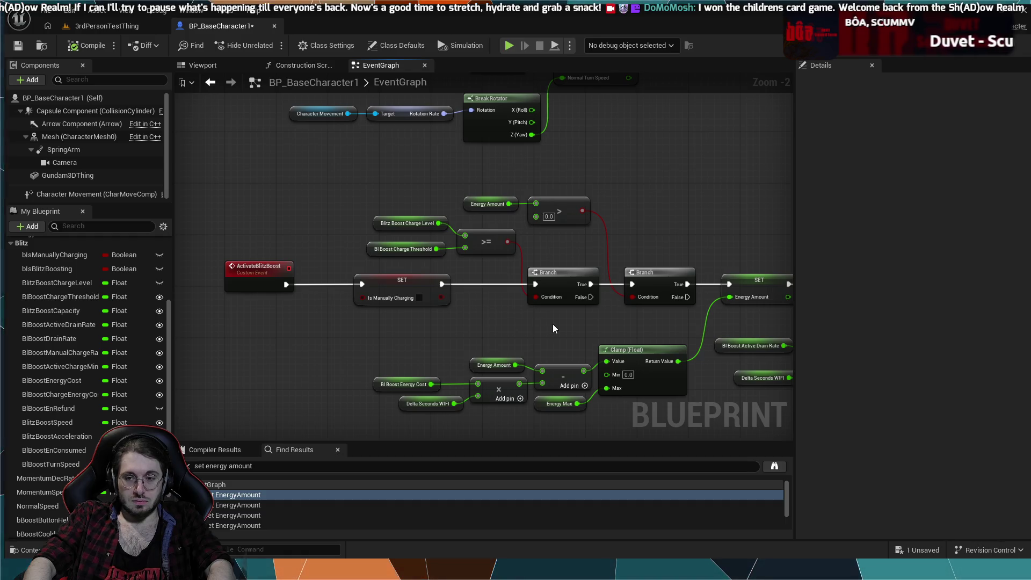
{"action": "left_click_drag", "start_coordinate": [548, 331], "coordinate": [403, 299]}
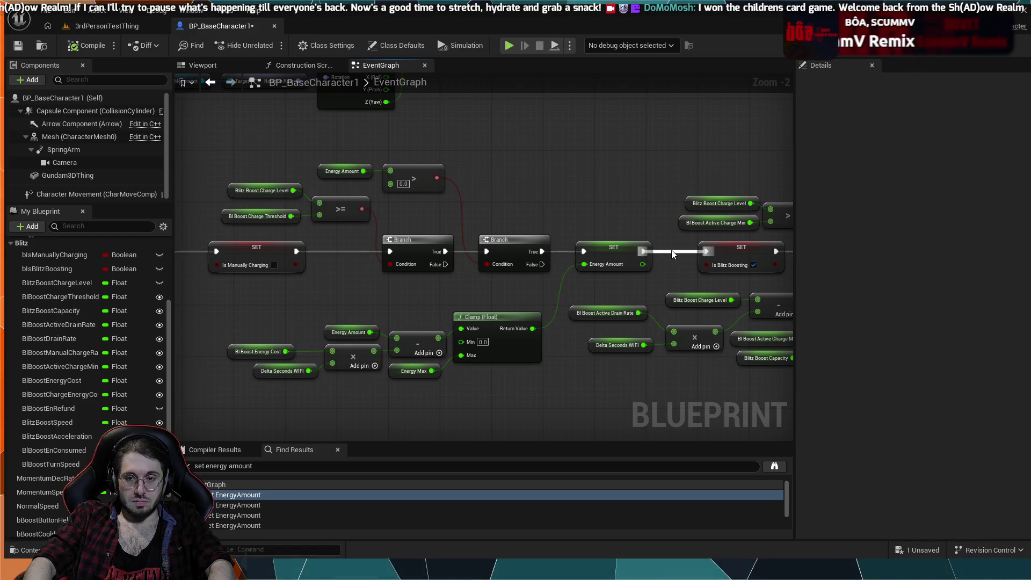
{"action": "left_click_drag", "start_coordinate": [671, 249], "coordinate": [462, 251]}
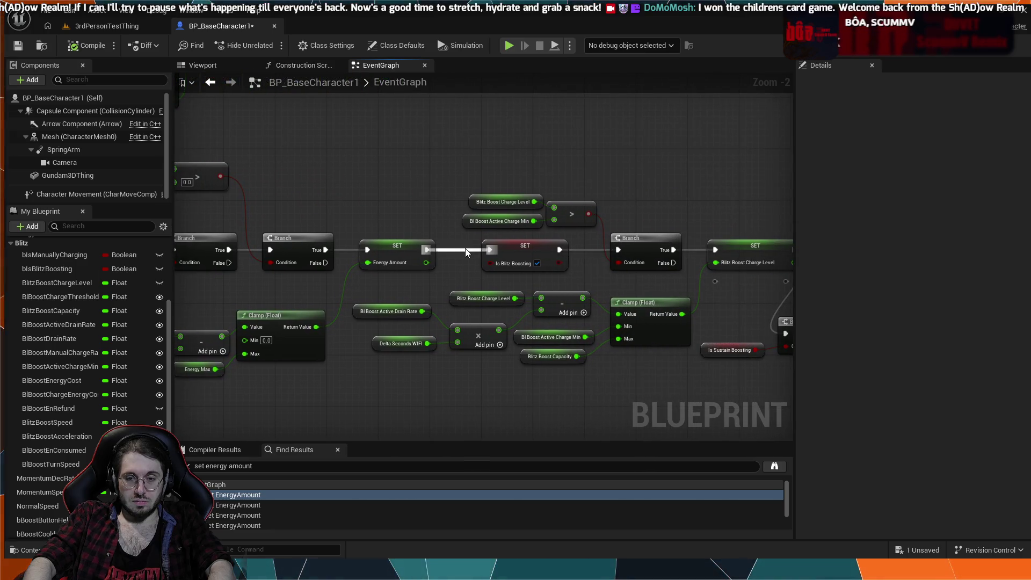
{"action": "mouse_move", "coordinate": [393, 245]}
{"action": "left_mouse_down"}
{"action": "mouse_move", "coordinate": [544, 247]}
{"action": "mouse_move", "coordinate": [361, 245]}
{"action": "left_mouse_up"}
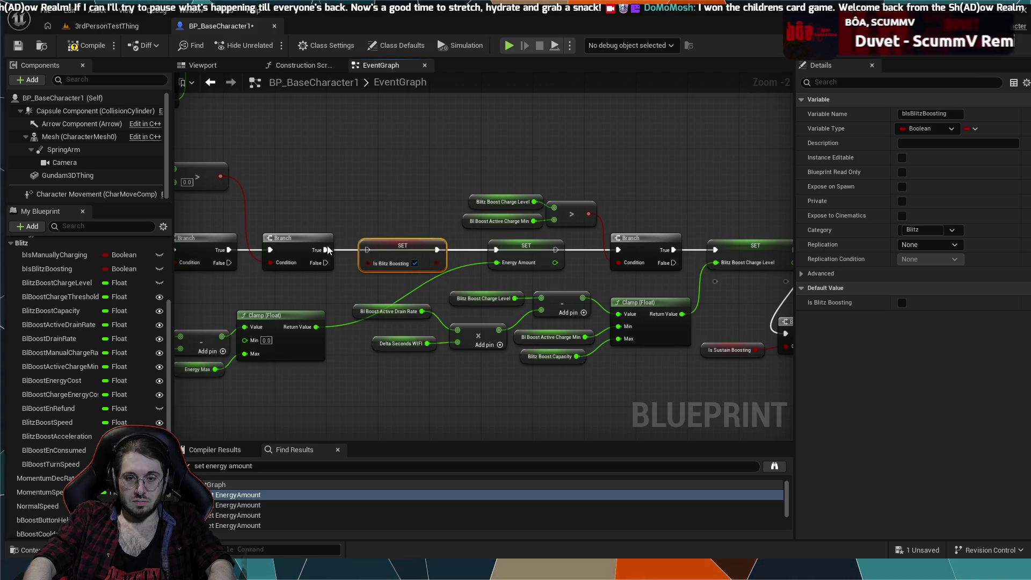
{"action": "left_click_drag", "start_coordinate": [436, 250], "coordinate": [496, 250]}
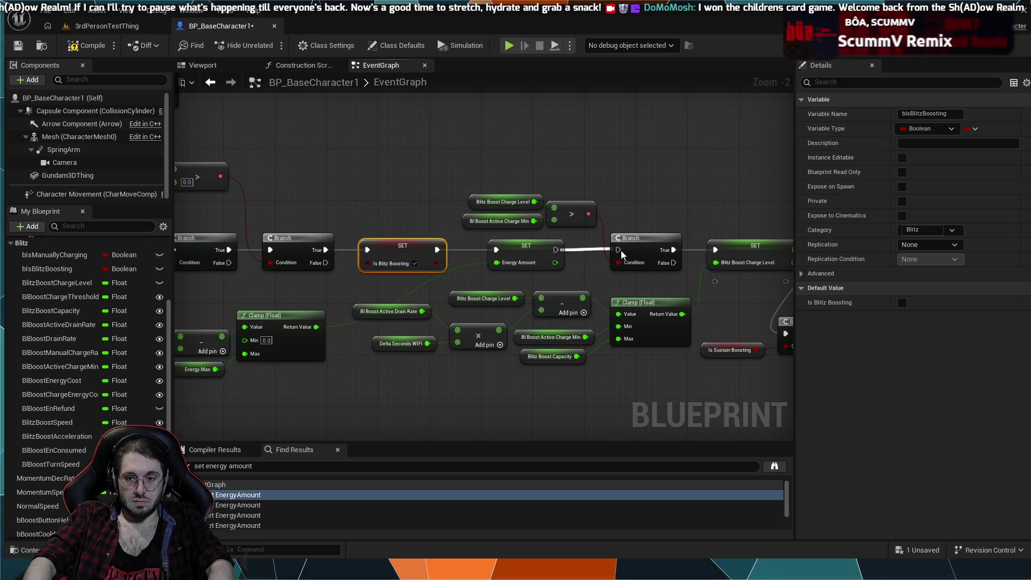
{"action": "left_click", "coordinate": [99, 27]}
{"action": "left_click", "coordinate": [270, 45]}
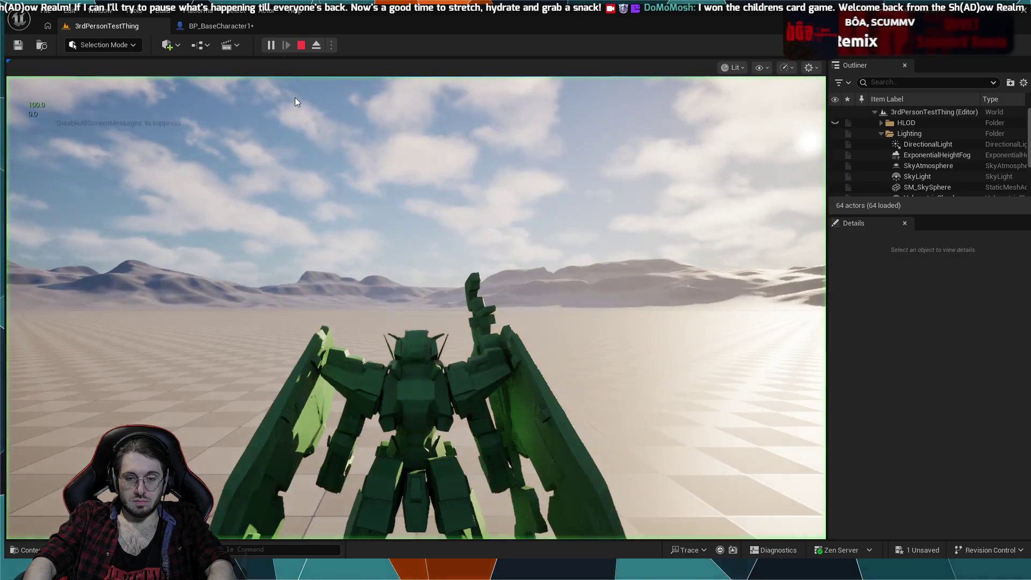
{"action": "key", "text": "space"}
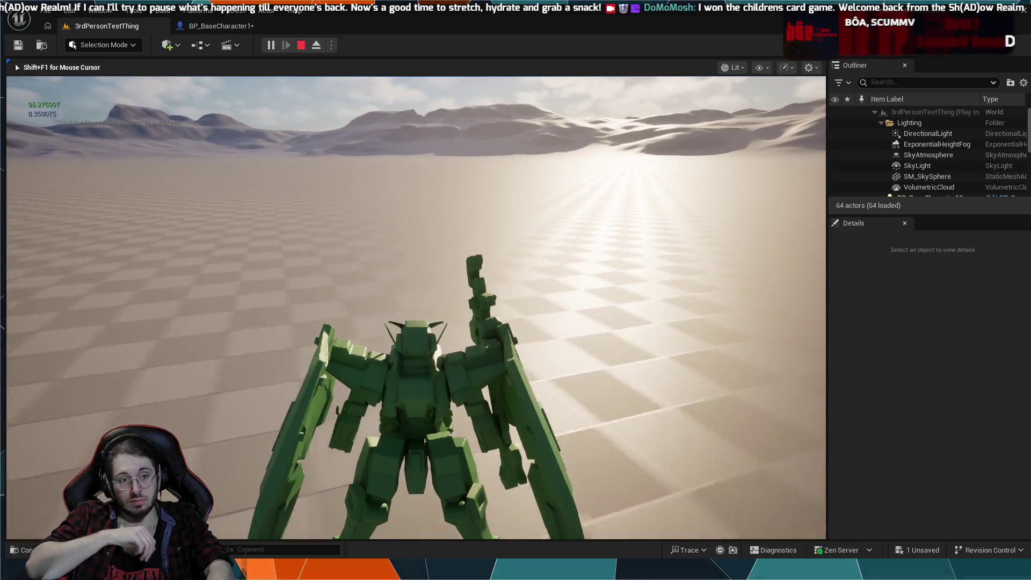
{"action": "key", "text": "space"}
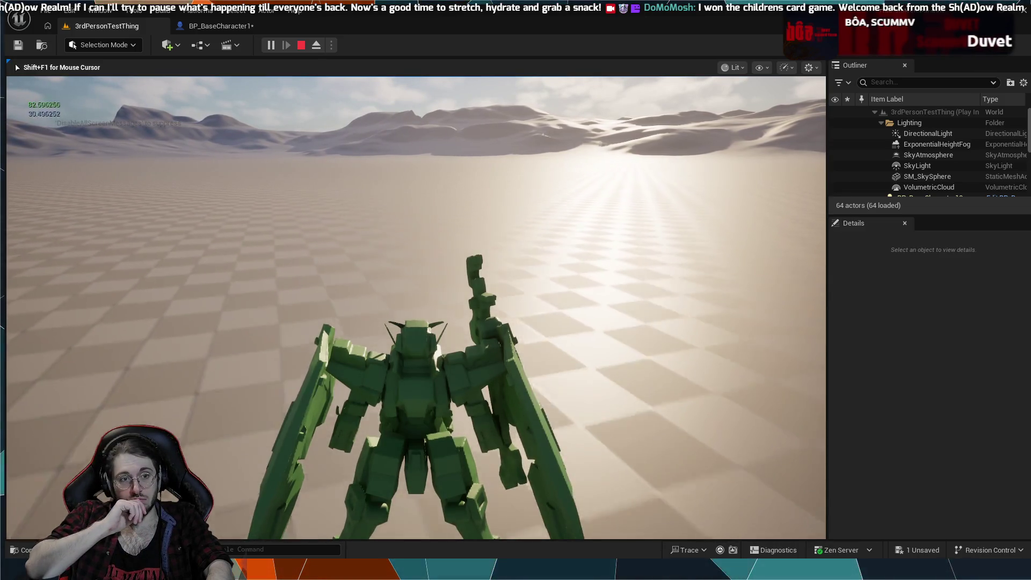
{"action": "key", "text": "space"}
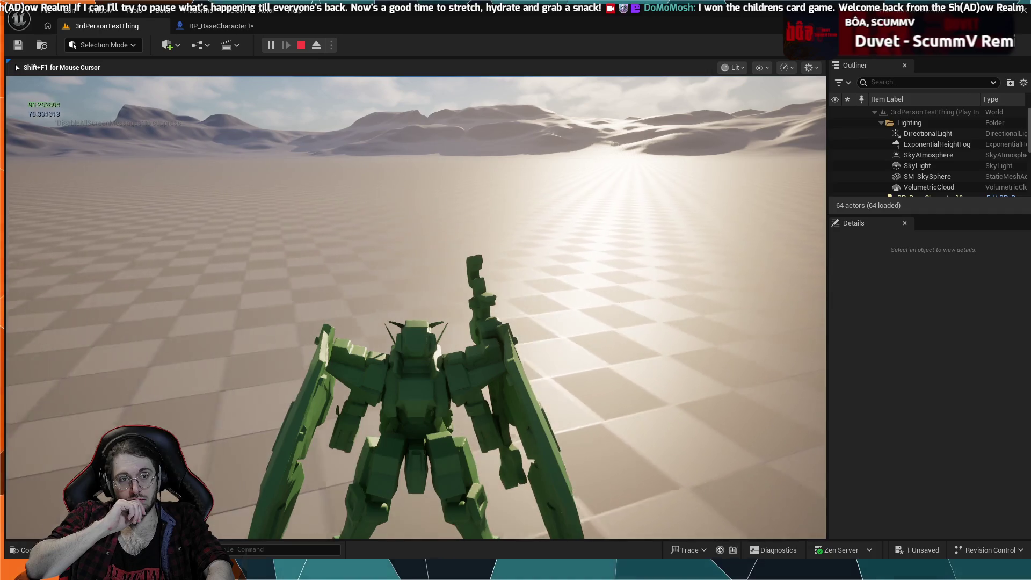
{"action": "key", "text": "Escape"}
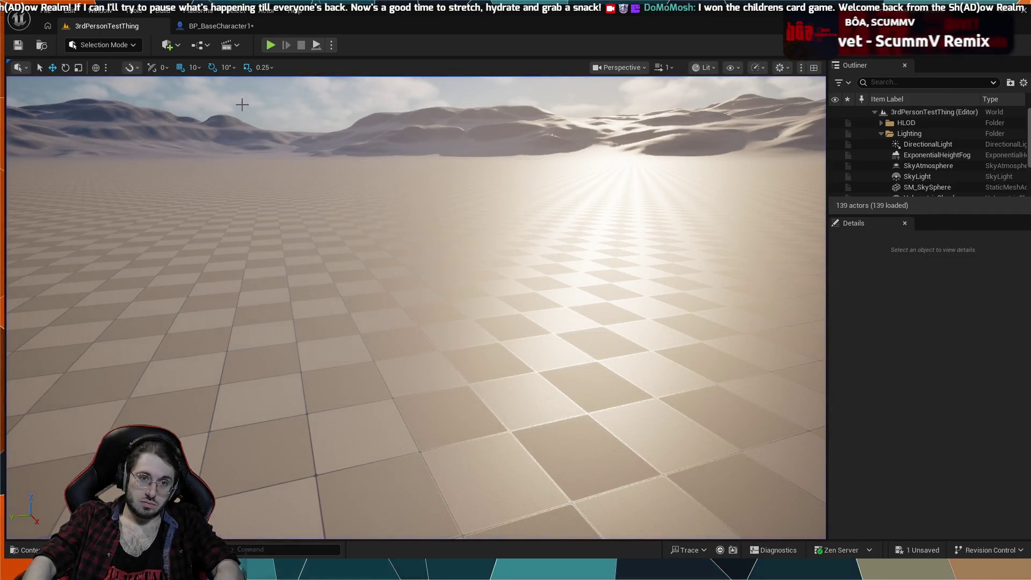
{"action": "left_click", "coordinate": [217, 25]}
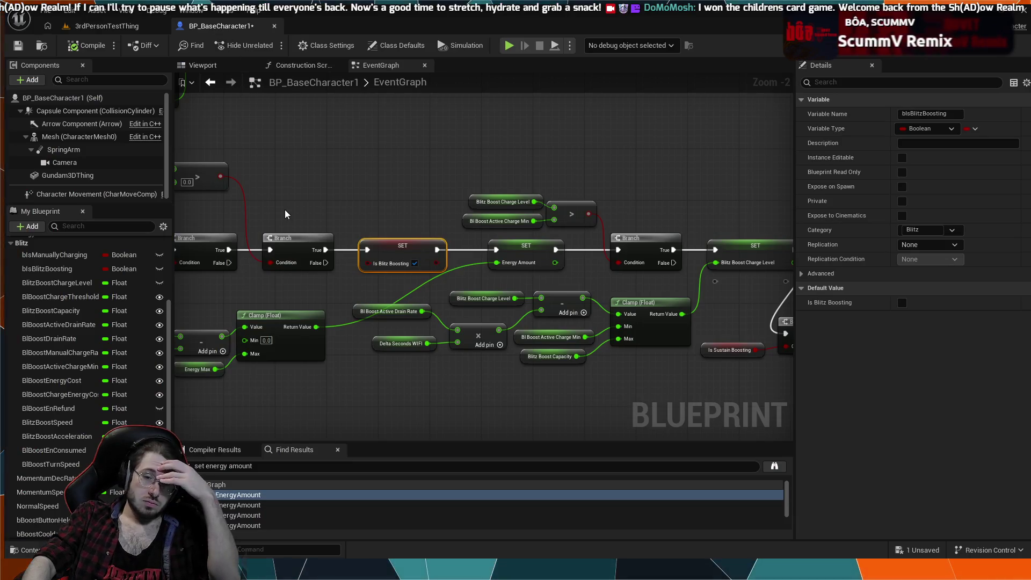
- Move the Is Blitz Boosting, NOT and Branch check nodes into the Boost Regen chain
{"action": "mouse_move", "coordinate": [356, 351]}
{"action": "left_mouse_down"}
{"action": "mouse_move", "coordinate": [493, 347]}
{"action": "mouse_move", "coordinate": [472, 368]}
{"action": "mouse_move", "coordinate": [506, 364]}
{"action": "mouse_move", "coordinate": [472, 311]}
{"action": "mouse_move", "coordinate": [444, 304]}
{"action": "mouse_move", "coordinate": [352, 235]}
{"action": "mouse_move", "coordinate": [588, 349]}
{"action": "mouse_move", "coordinate": [583, 299]}
{"action": "mouse_move", "coordinate": [391, 199]}
{"action": "left_mouse_up"}
{"action": "scroll", "coordinate": [517, 374], "scroll_direction": "down", "scroll_amount": 2}
{"action": "scroll", "coordinate": [591, 329], "scroll_direction": "down", "scroll_amount": 1}
{"action": "left_click_drag", "start_coordinate": [564, 367], "coordinate": [472, 277]}
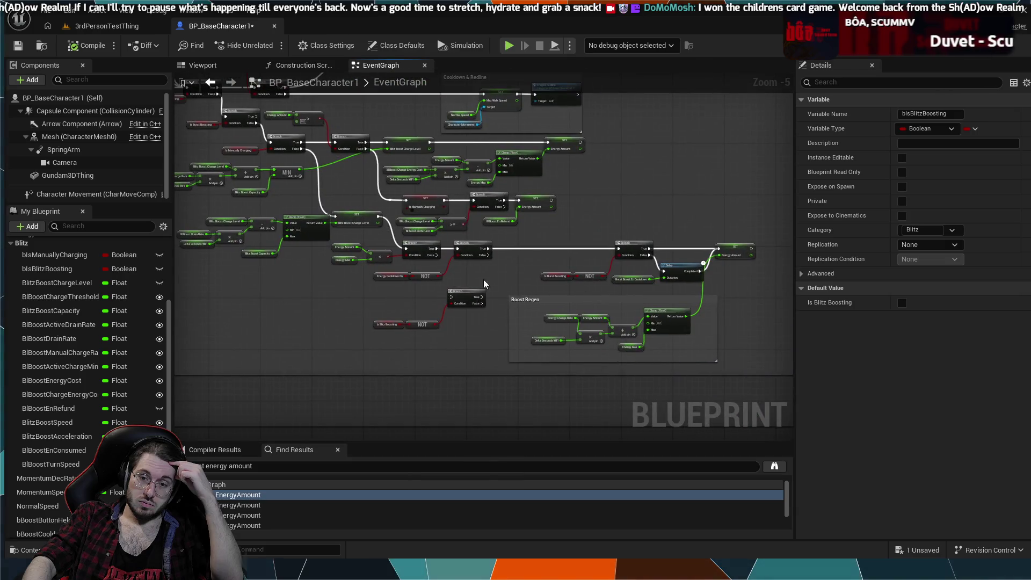
{"action": "left_click_drag", "start_coordinate": [521, 300], "coordinate": [475, 234]}
{"action": "scroll", "coordinate": [497, 273], "scroll_direction": "up", "scroll_amount": 2}
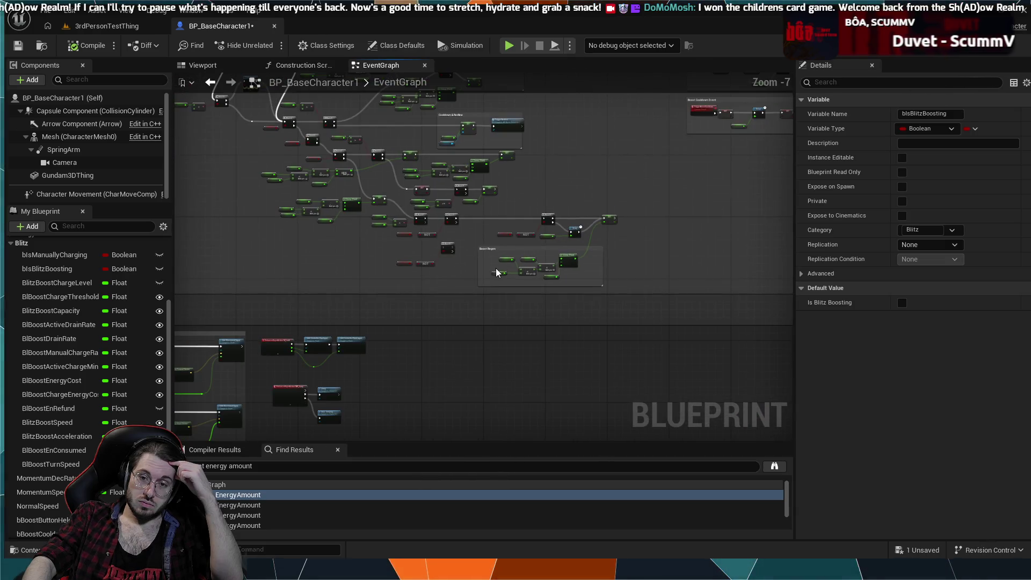
{"action": "mouse_move", "coordinate": [395, 243]}
{"action": "left_mouse_down"}
{"action": "mouse_move", "coordinate": [453, 381]}
{"action": "mouse_move", "coordinate": [493, 328]}
{"action": "mouse_move", "coordinate": [530, 338]}
{"action": "left_mouse_up"}
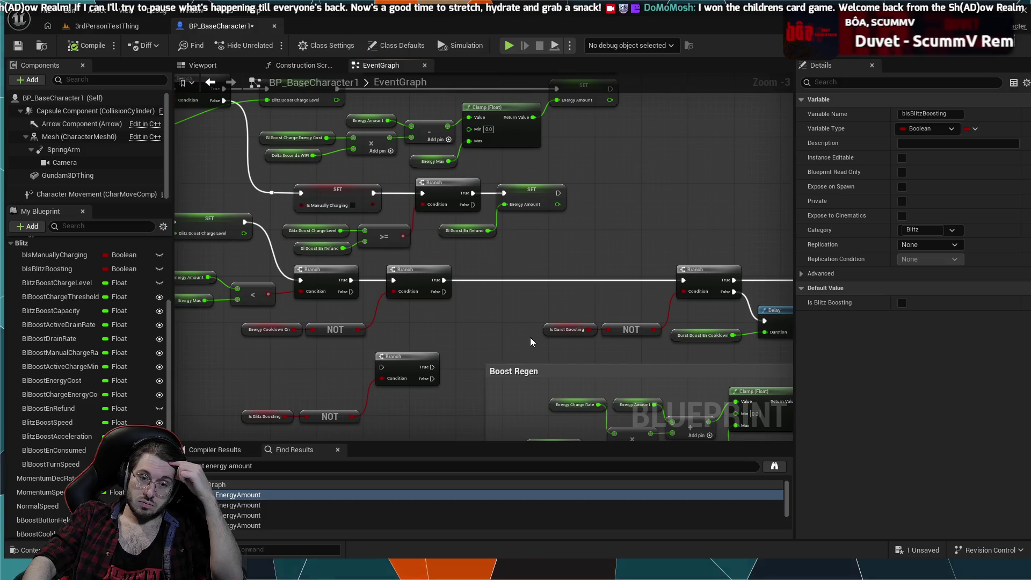
{"action": "left_click_drag", "start_coordinate": [381, 417], "coordinate": [282, 408]}
{"action": "mouse_move", "coordinate": [392, 356]}
{"action": "left_mouse_down"}
{"action": "mouse_move", "coordinate": [537, 286]}
{"action": "mouse_move", "coordinate": [536, 272]}
{"action": "left_mouse_up"}
- Connect the gate Branch's True output to the next Branch in the regen chain
{"action": "left_click_drag", "start_coordinate": [442, 279], "coordinate": [520, 280]}
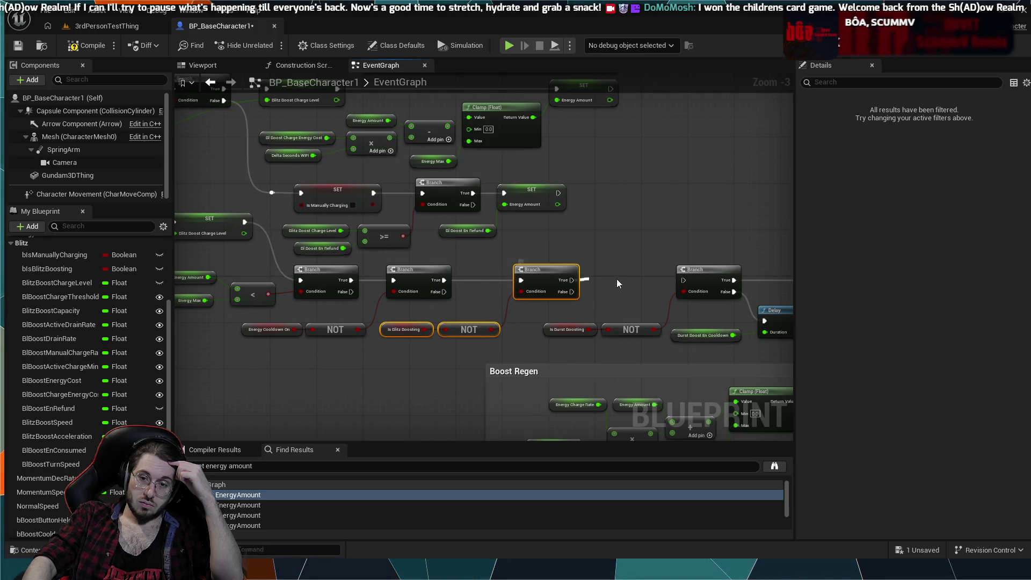
{"action": "left_click_drag", "start_coordinate": [688, 283], "coordinate": [687, 281]}
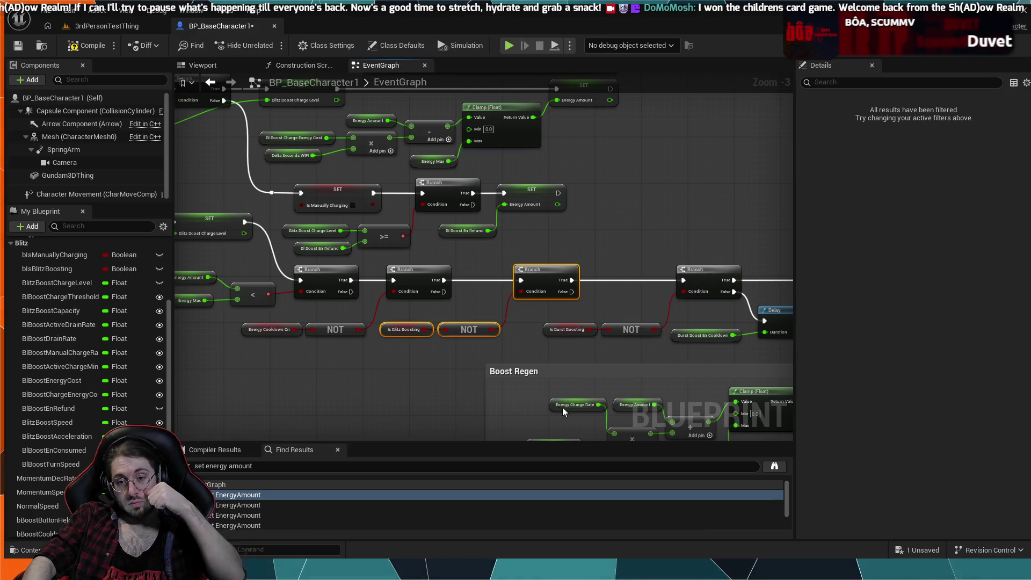
{"action": "mouse_move", "coordinate": [636, 378]}
{"action": "left_mouse_down"}
{"action": "mouse_move", "coordinate": [477, 382]}
{"action": "mouse_move", "coordinate": [396, 356]}
{"action": "left_mouse_up"}
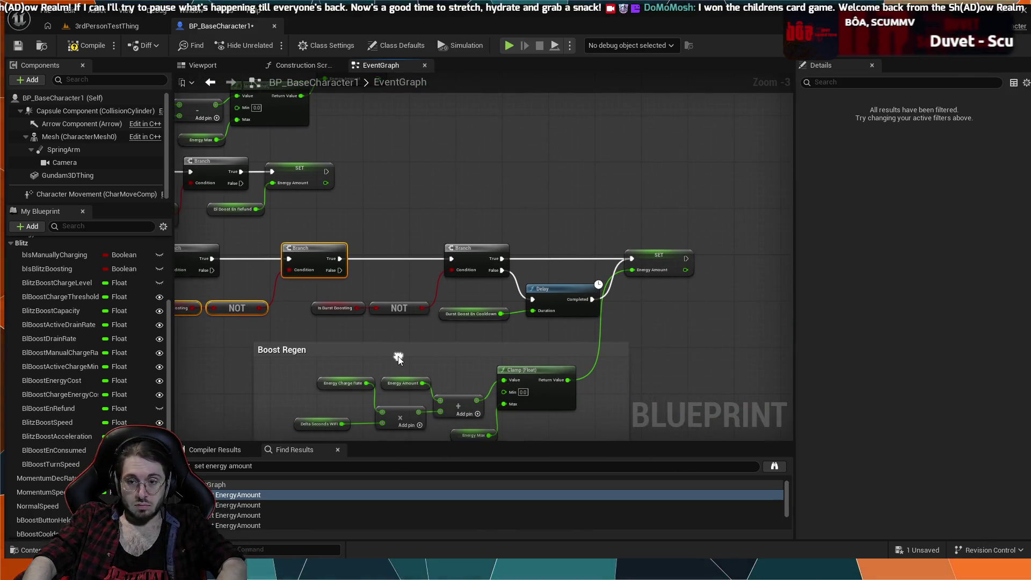
{"action": "left_click_drag", "start_coordinate": [397, 274], "coordinate": [469, 309]}
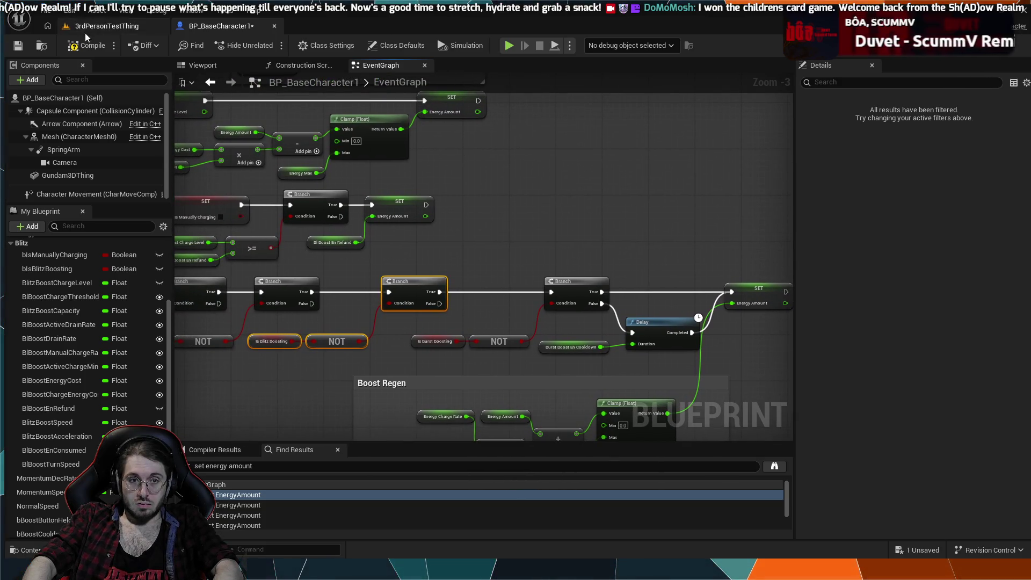
{"action": "left_click", "coordinate": [105, 25]}
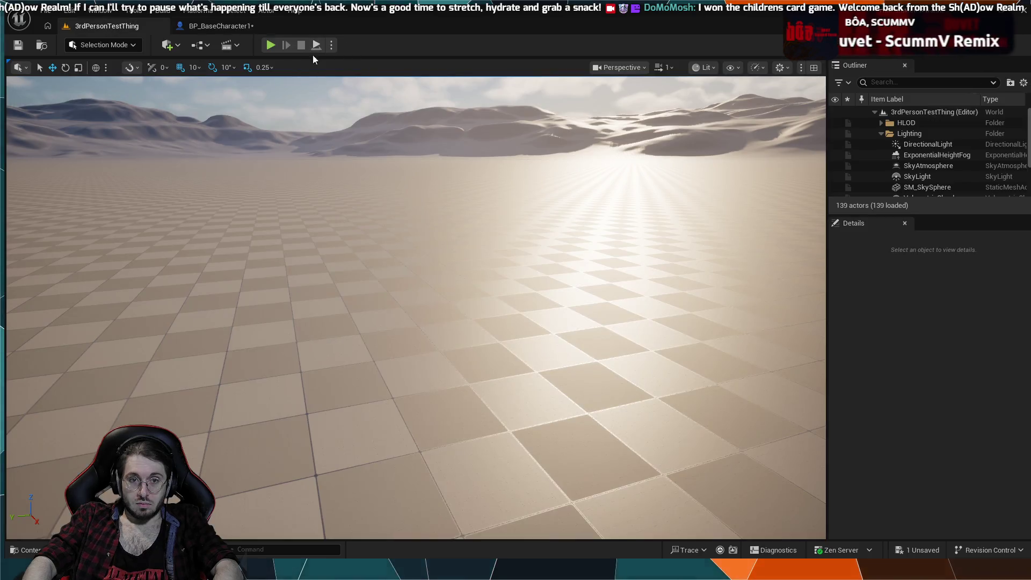
{"action": "left_click", "coordinate": [270, 45]}
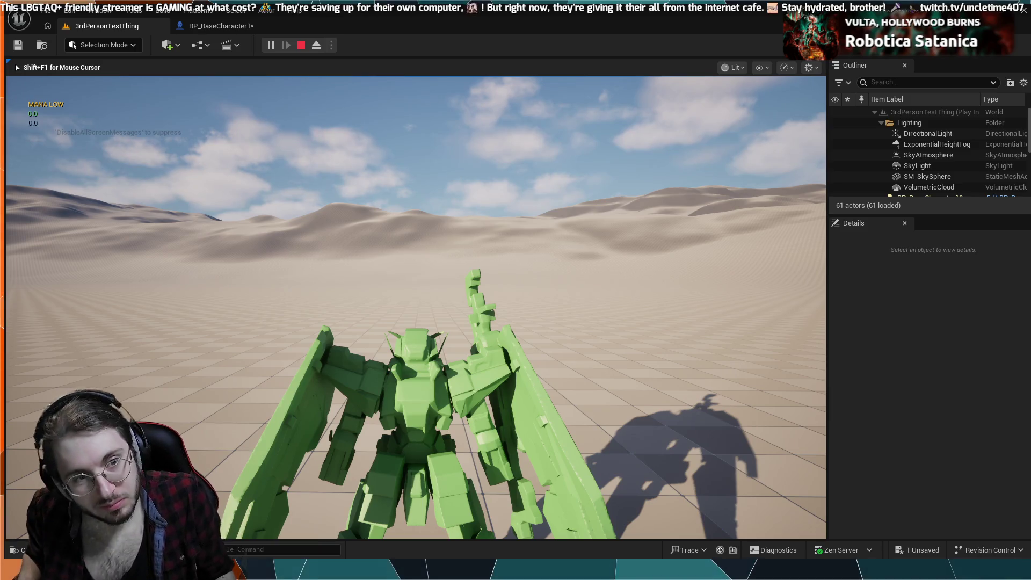
{"action": "key", "text": "Escape"}
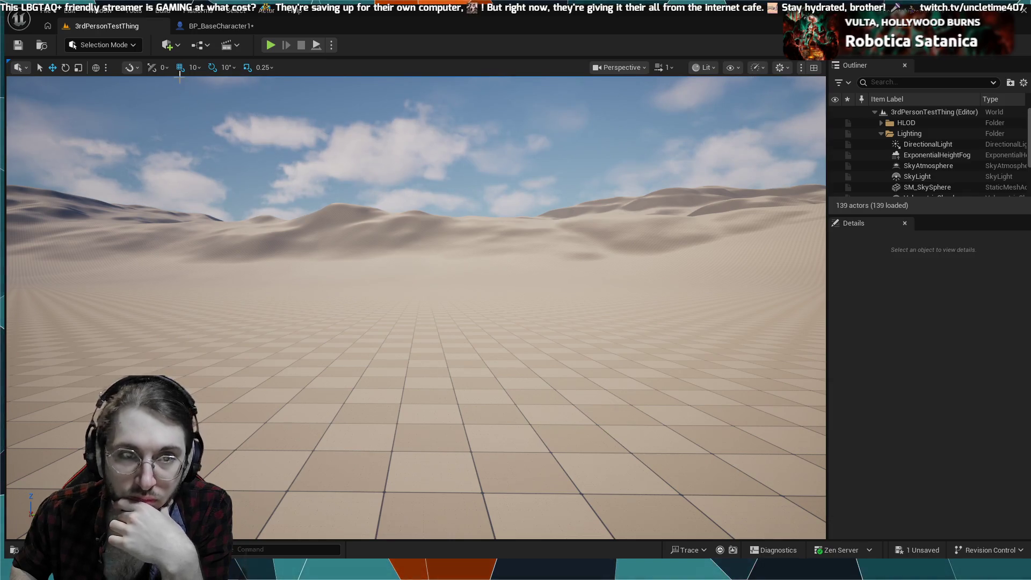
{"action": "left_click", "coordinate": [206, 28]}
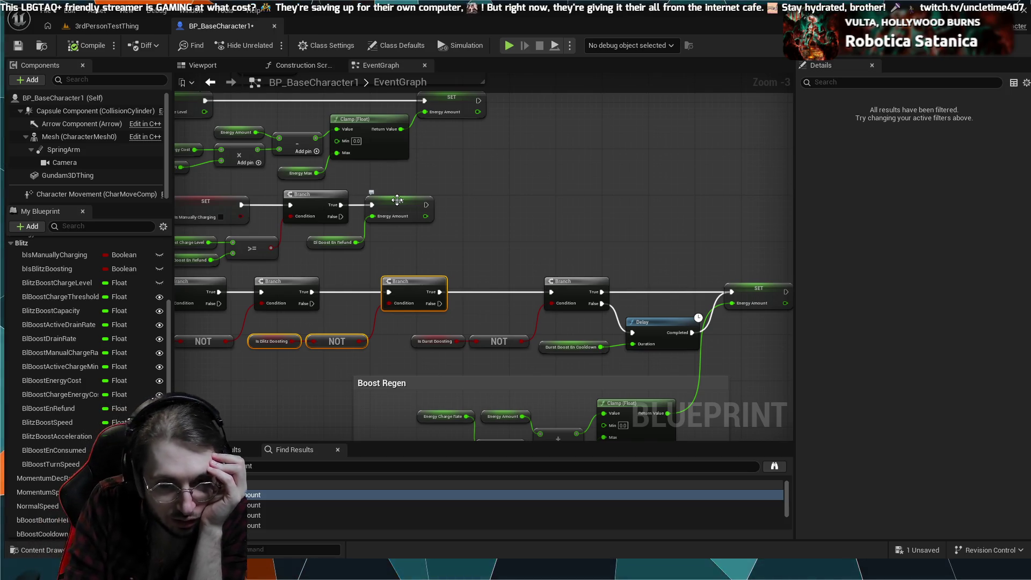
- Undo the Is Blitz Boosting gate placement, nudge SET Energy Amount right, and review the chain
{"action": "key", "text": "ctrl+z"}
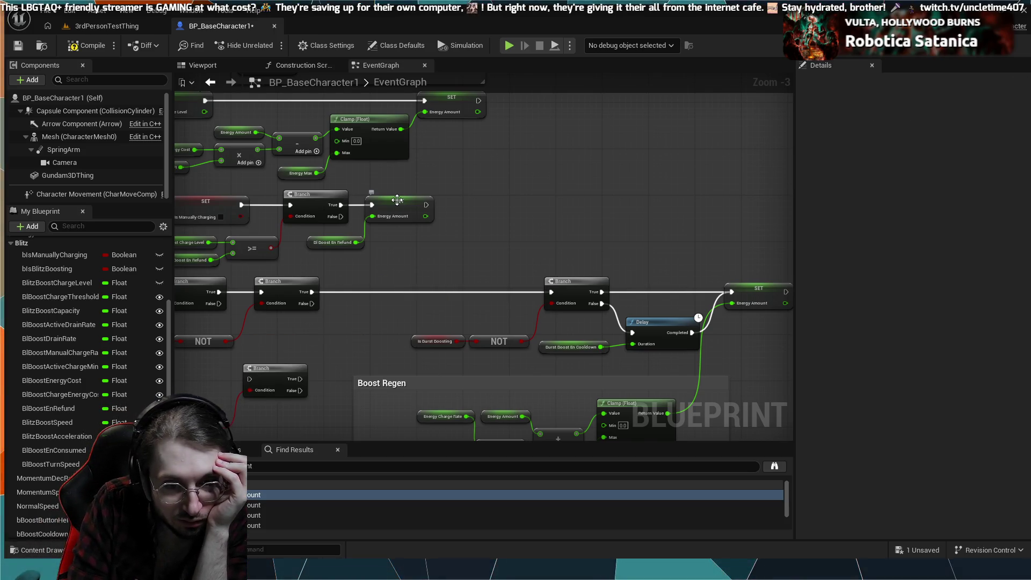
{"action": "left_click_drag", "start_coordinate": [424, 294], "coordinate": [333, 296]}
{"action": "left_click_drag", "start_coordinate": [567, 362], "coordinate": [529, 316]}
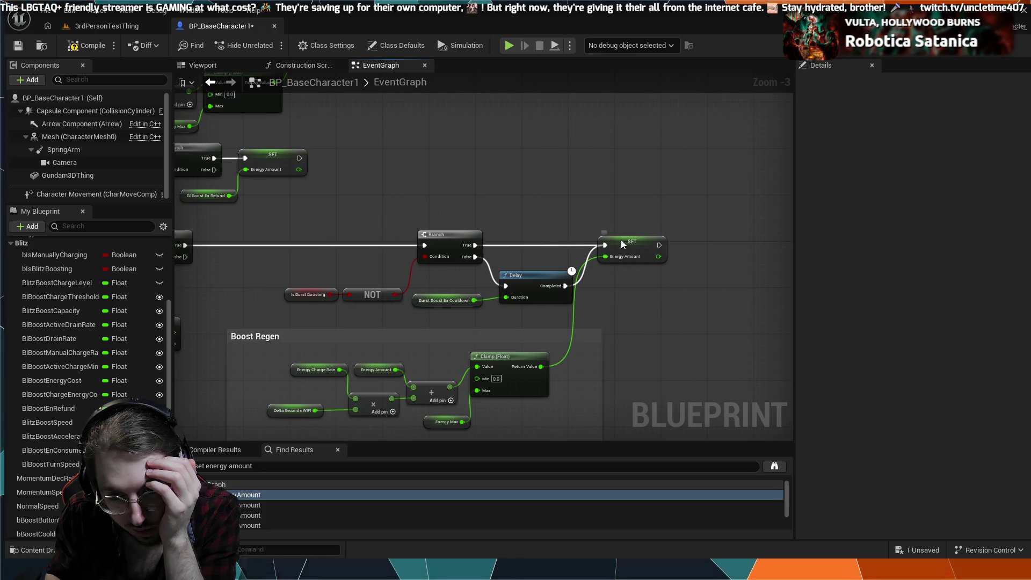
{"action": "left_click_drag", "start_coordinate": [621, 240], "coordinate": [640, 239]}
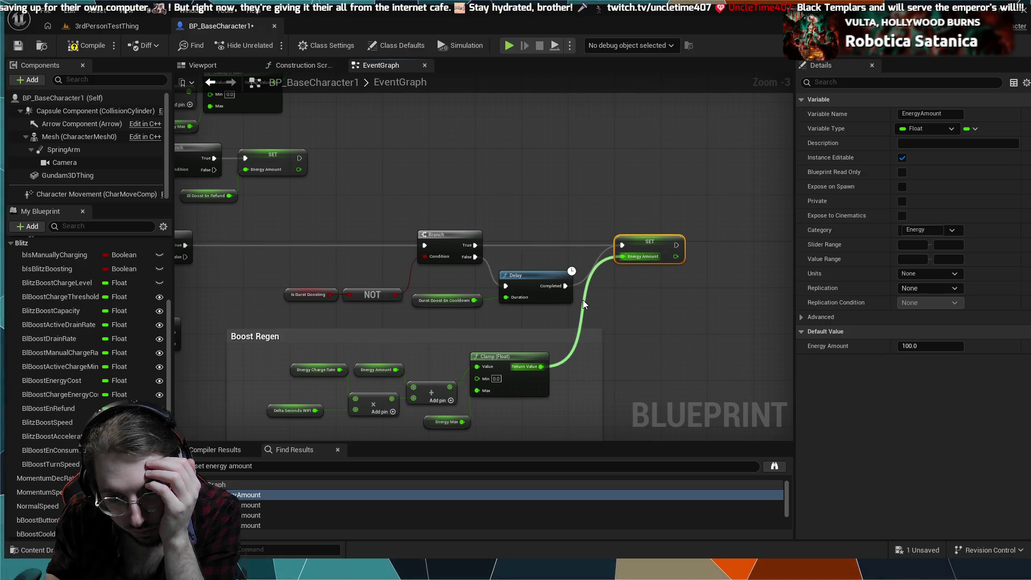
{"action": "mouse_move", "coordinate": [191, 314]}
{"action": "left_mouse_down"}
{"action": "mouse_move", "coordinate": [346, 313]}
{"action": "mouse_move", "coordinate": [428, 288]}
{"action": "mouse_move", "coordinate": [604, 342]}
{"action": "mouse_move", "coordinate": [523, 291]}
{"action": "left_mouse_up"}
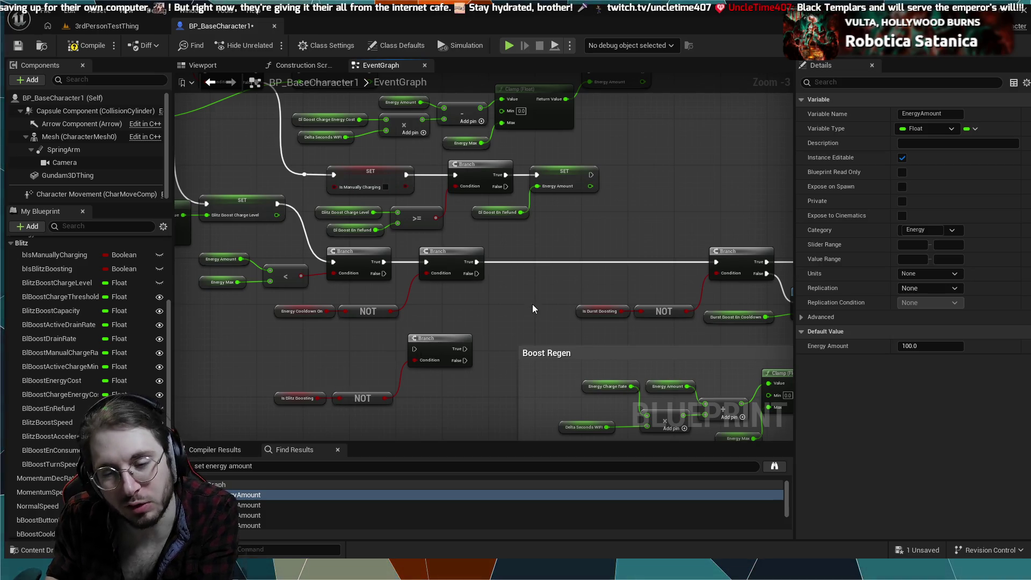
{"action": "left_click_drag", "start_coordinate": [526, 295], "coordinate": [324, 320]}
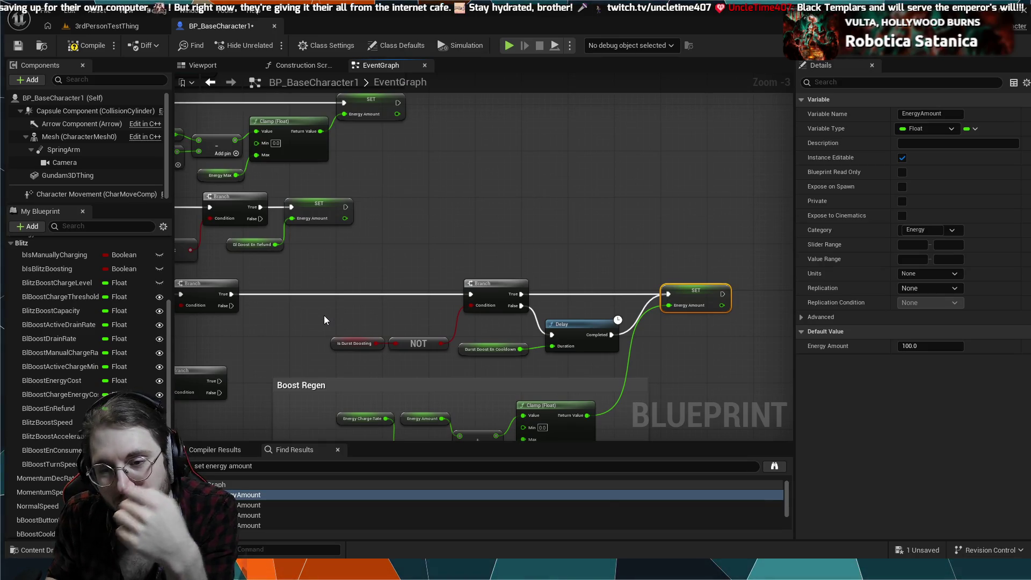
{"action": "left_click_drag", "start_coordinate": [549, 240], "coordinate": [530, 169]}
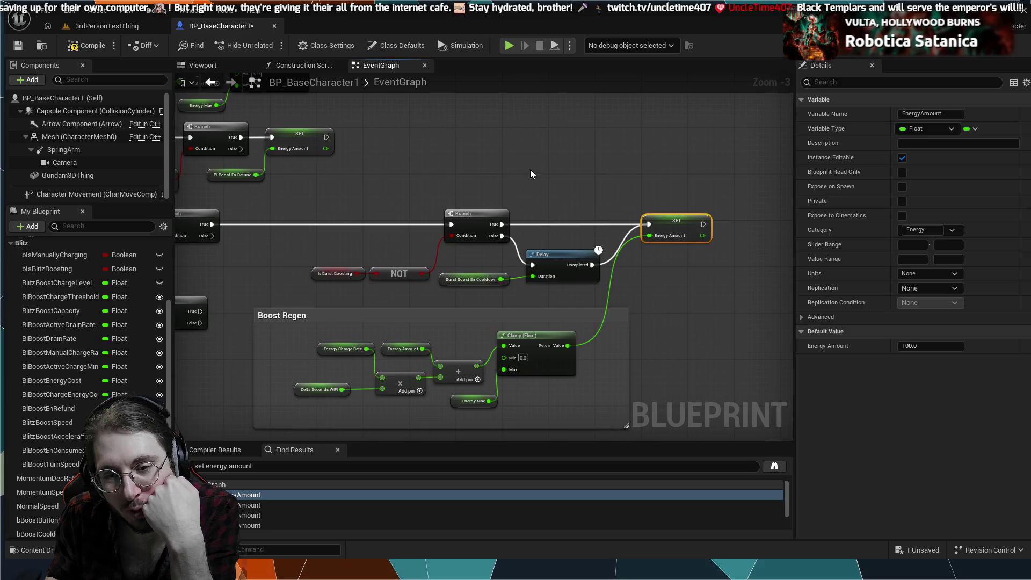
{"action": "left_click_drag", "start_coordinate": [398, 248], "coordinate": [503, 234]}
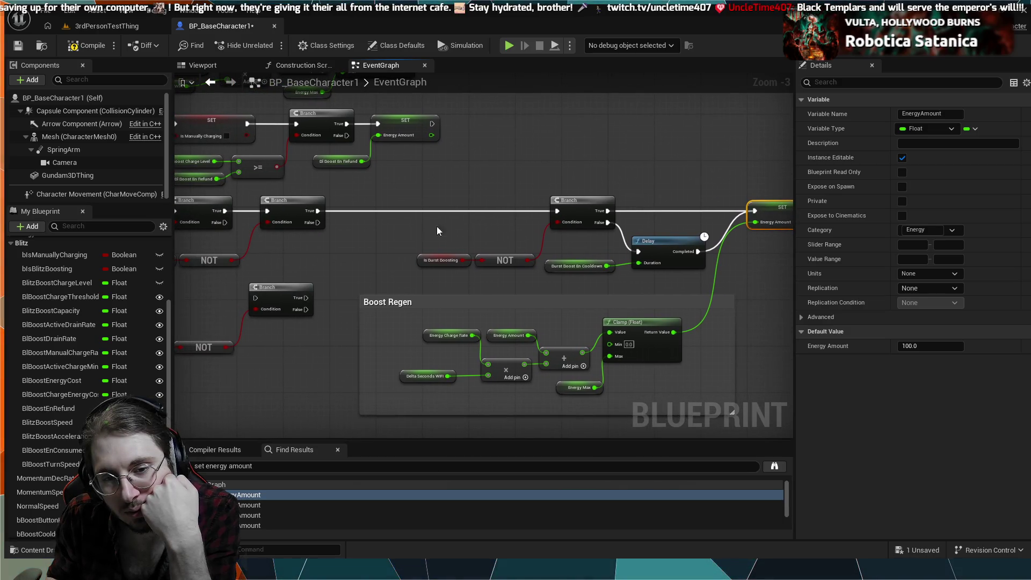
{"action": "mouse_move", "coordinate": [346, 255]}
{"action": "left_mouse_down"}
{"action": "mouse_move", "coordinate": [432, 307]}
{"action": "mouse_move", "coordinate": [440, 437]}
{"action": "left_mouse_up"}
{"action": "mouse_move", "coordinate": [278, 234]}
{"action": "left_mouse_down"}
{"action": "mouse_move", "coordinate": [485, 340]}
{"action": "mouse_move", "coordinate": [449, 269]}
{"action": "mouse_move", "coordinate": [412, 299]}
{"action": "mouse_move", "coordinate": [308, 185]}
{"action": "left_mouse_up"}
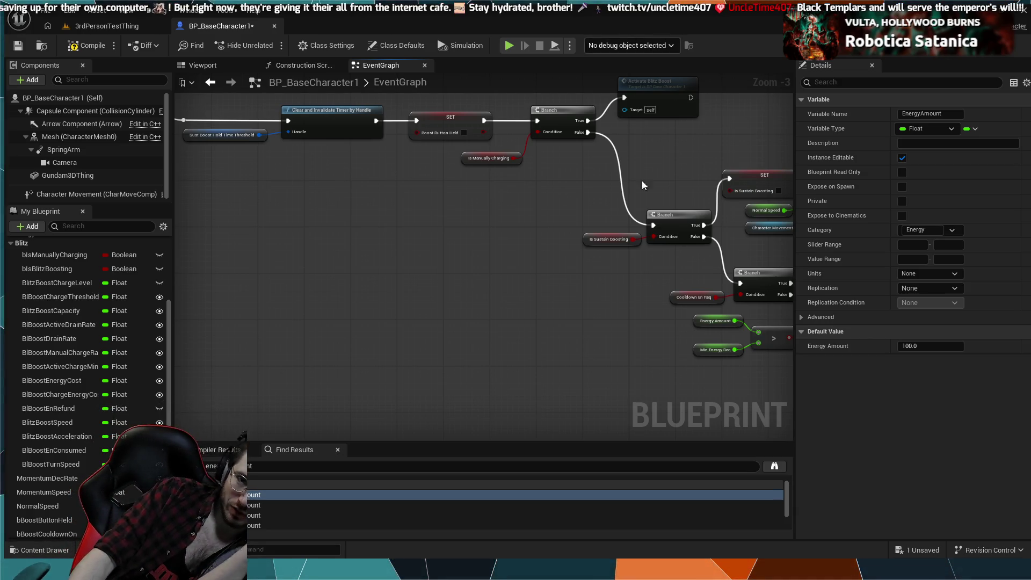
- Shift the burst Branch, NOT Is Burst Boosting and cooldown group to the left
{"action": "mouse_move", "coordinate": [610, 263]}
{"action": "left_mouse_down"}
{"action": "mouse_move", "coordinate": [539, 264]}
{"action": "mouse_move", "coordinate": [664, 311]}
{"action": "mouse_move", "coordinate": [446, 180]}
{"action": "left_mouse_up"}
{"action": "scroll", "coordinate": [666, 311], "scroll_direction": "down", "scroll_amount": 1}
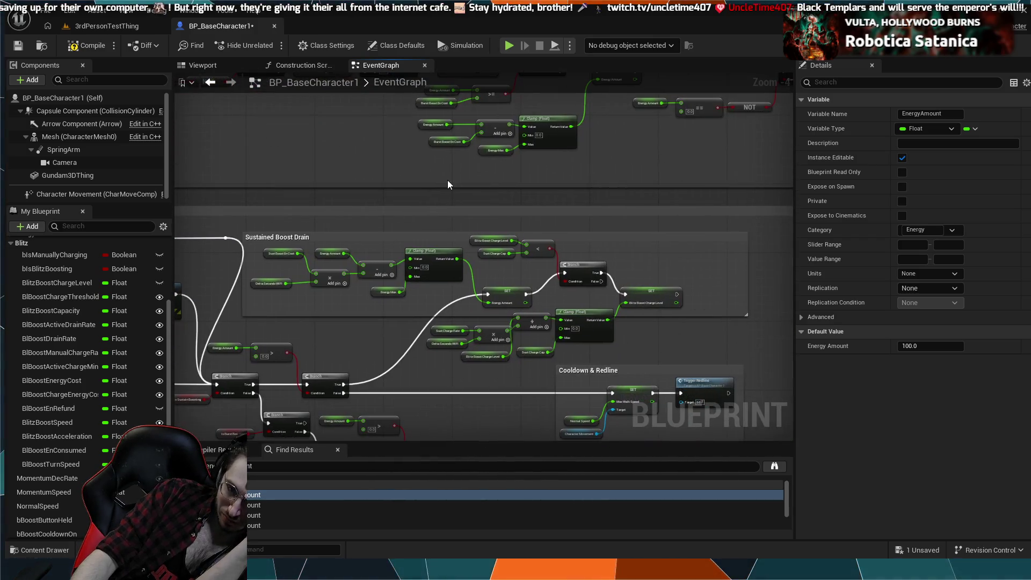
{"action": "mouse_move", "coordinate": [529, 236]}
{"action": "left_mouse_down"}
{"action": "mouse_move", "coordinate": [489, 208]}
{"action": "mouse_move", "coordinate": [453, 223]}
{"action": "left_mouse_up"}
{"action": "left_click_drag", "start_coordinate": [652, 410], "coordinate": [578, 268]}
{"action": "mouse_move", "coordinate": [681, 330]}
{"action": "left_mouse_down"}
{"action": "mouse_move", "coordinate": [530, 304]}
{"action": "mouse_move", "coordinate": [465, 278]}
{"action": "left_mouse_up"}
{"action": "mouse_move", "coordinate": [533, 260]}
{"action": "left_mouse_down"}
{"action": "mouse_move", "coordinate": [495, 259]}
{"action": "mouse_move", "coordinate": [517, 263]}
{"action": "mouse_move", "coordinate": [523, 248]}
{"action": "mouse_move", "coordinate": [526, 260]}
{"action": "mouse_move", "coordinate": [508, 265]}
{"action": "mouse_move", "coordinate": [524, 264]}
{"action": "mouse_move", "coordinate": [592, 244]}
{"action": "left_mouse_up"}
{"action": "scroll", "coordinate": [508, 265], "scroll_direction": "up", "scroll_amount": 3}
{"action": "scroll", "coordinate": [508, 266], "scroll_direction": "up", "scroll_amount": 1}
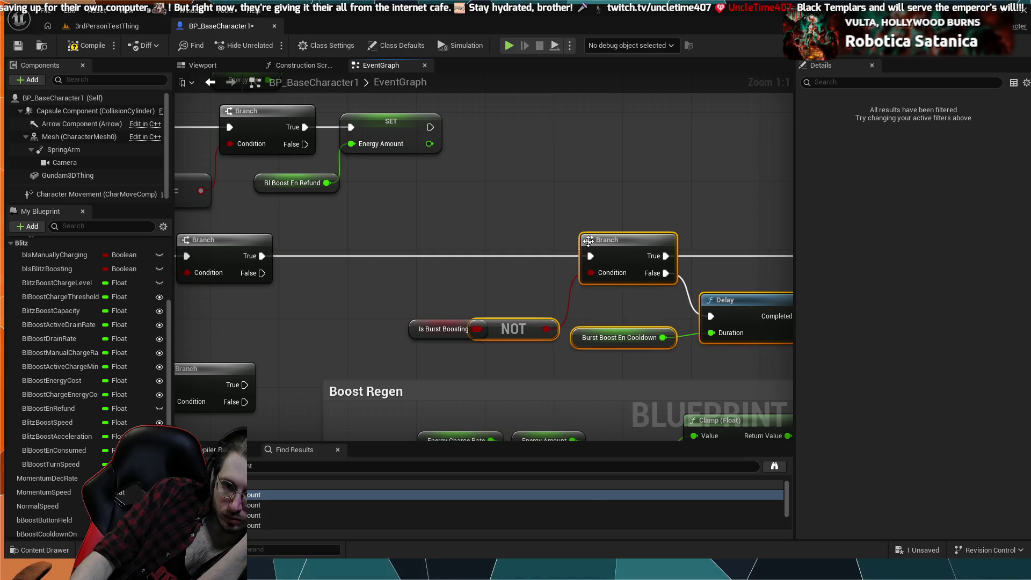
- Move the Is Burst Boosting getter left and align Burst Boost En Cooldown
{"action": "left_click_drag", "start_coordinate": [435, 329], "coordinate": [402, 329]}
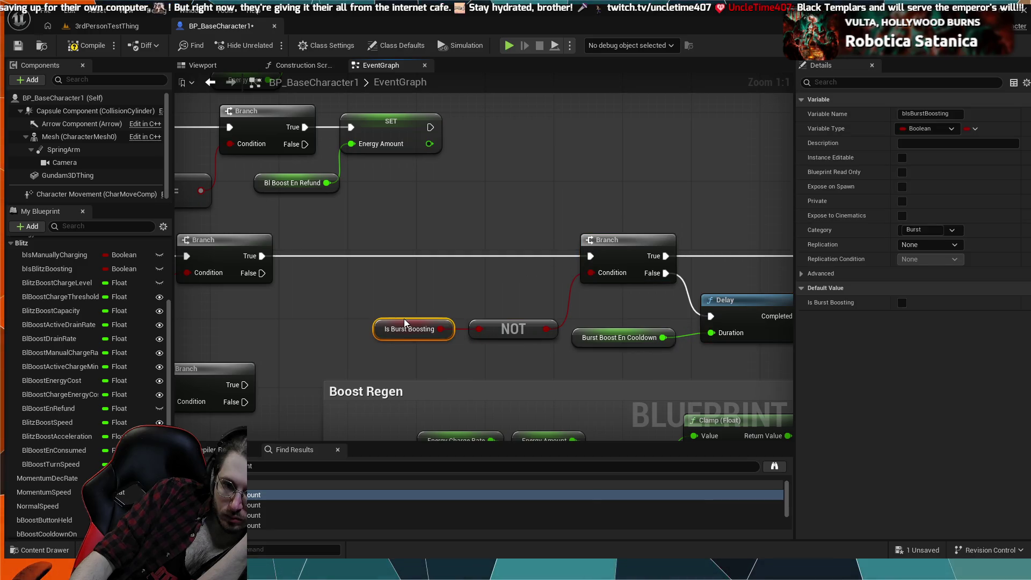
{"action": "left_click_drag", "start_coordinate": [458, 290], "coordinate": [390, 290]}
{"action": "scroll", "coordinate": [391, 290], "scroll_direction": "down", "scroll_amount": 1}
{"action": "left_click_drag", "start_coordinate": [336, 264], "coordinate": [489, 265]}
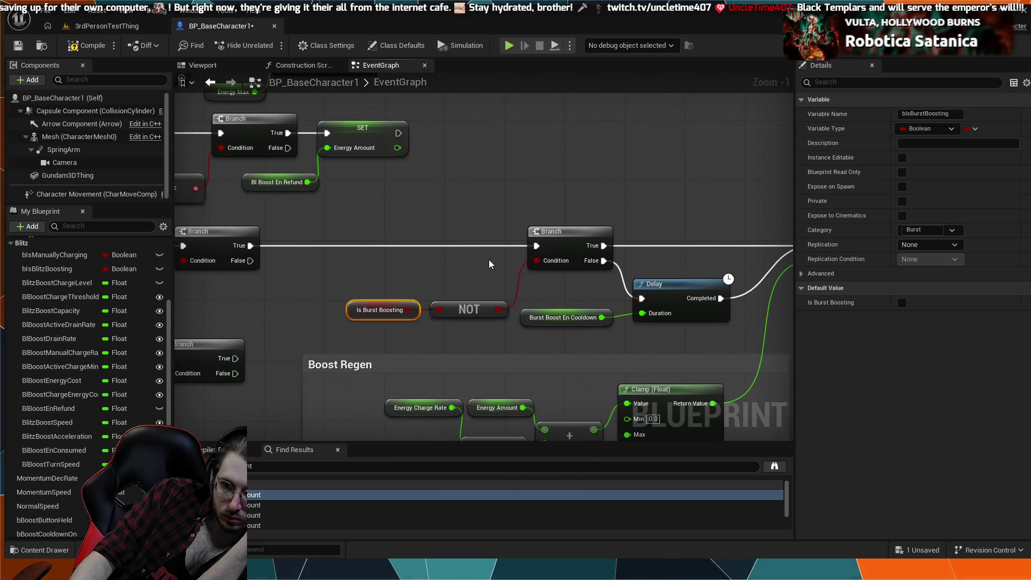
{"action": "left_click", "coordinate": [556, 317]}
{"action": "left_click_drag", "start_coordinate": [556, 309], "coordinate": [557, 306]}
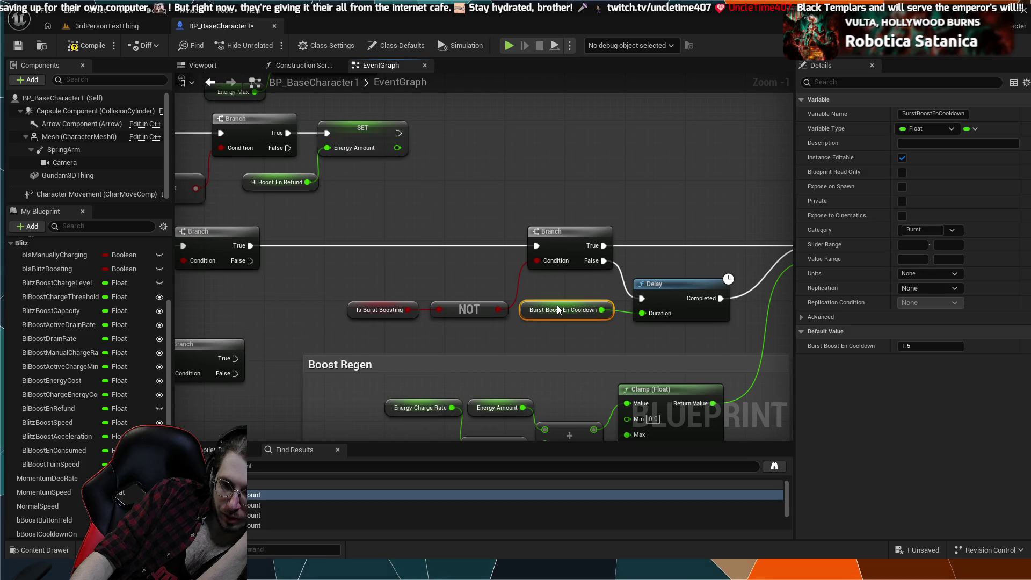
- Pan along the regen chain to check the Branch, Delay, SET Energy Amount and Clamp nodes
{"action": "scroll", "coordinate": [568, 273], "scroll_direction": "down", "scroll_amount": 2}
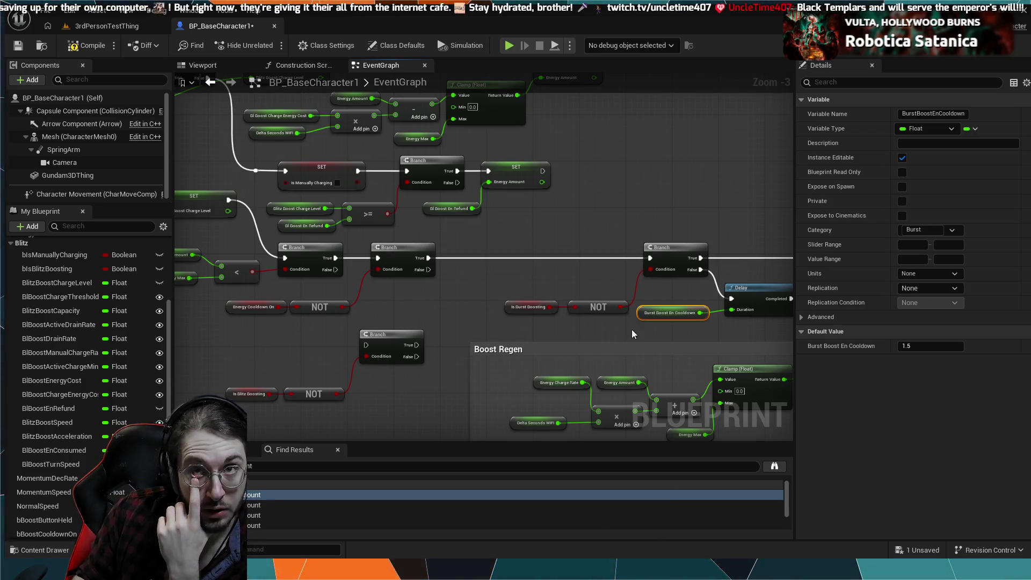
{"action": "left_click_drag", "start_coordinate": [643, 307], "coordinate": [465, 312]}
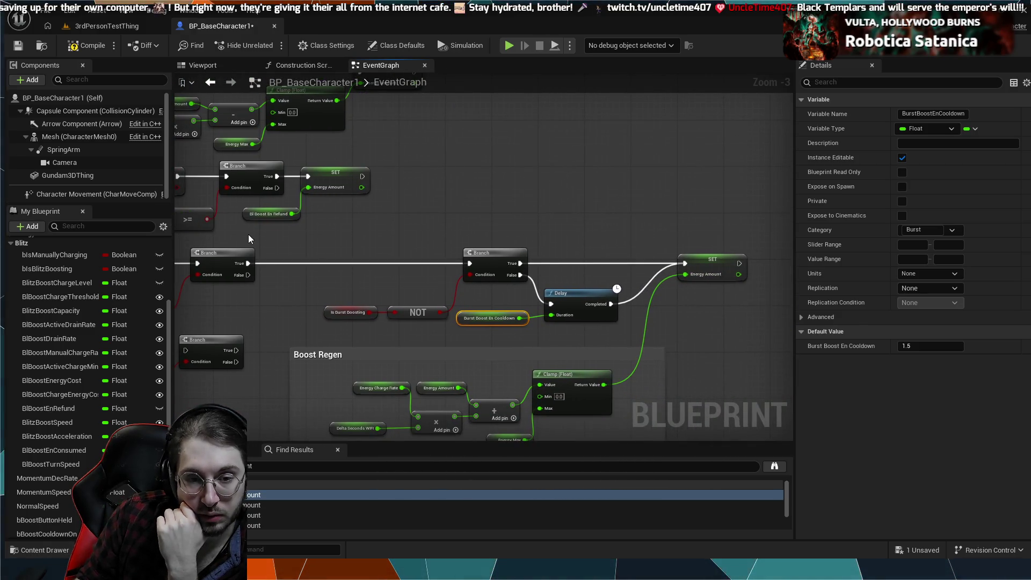
{"action": "left_click_drag", "start_coordinate": [327, 284], "coordinate": [512, 286]}
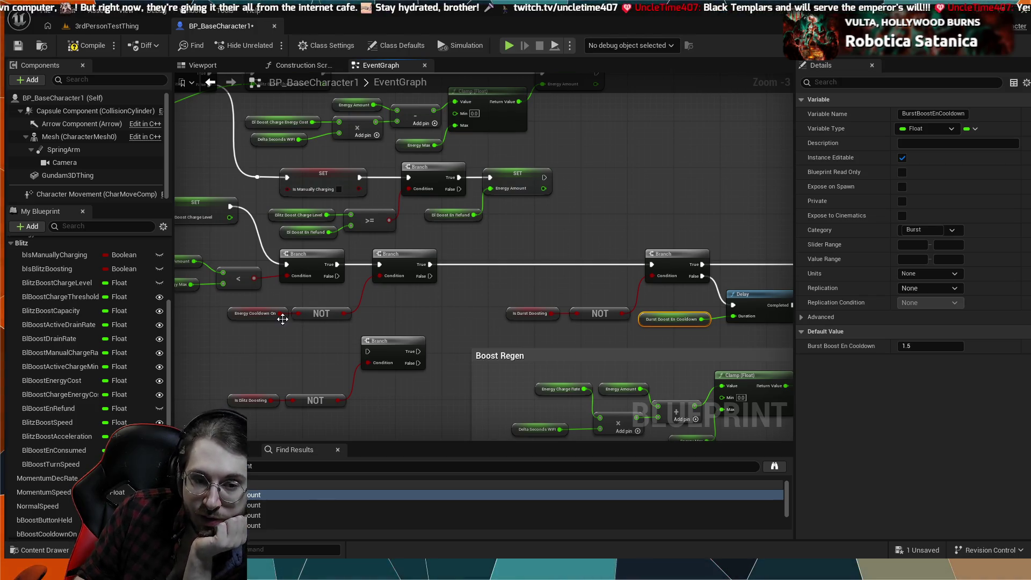
{"action": "mouse_move", "coordinate": [507, 287]}
{"action": "left_mouse_down"}
{"action": "mouse_move", "coordinate": [401, 274]}
{"action": "mouse_move", "coordinate": [491, 262]}
{"action": "left_mouse_up"}
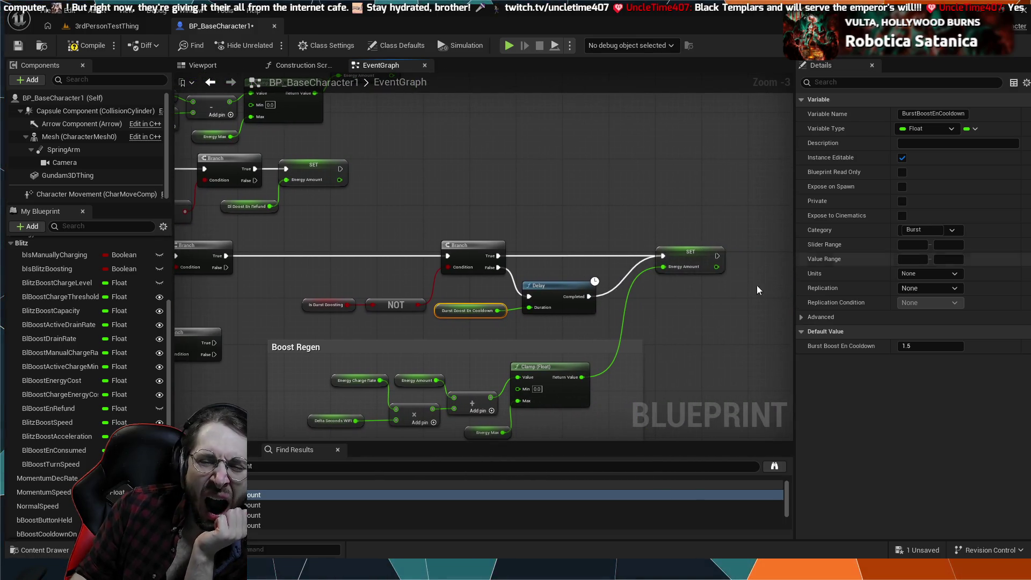
{"action": "mouse_move", "coordinate": [443, 164]}
{"action": "left_mouse_down"}
{"action": "mouse_move", "coordinate": [425, 210]}
{"action": "mouse_move", "coordinate": [453, 246]}
{"action": "left_mouse_up"}
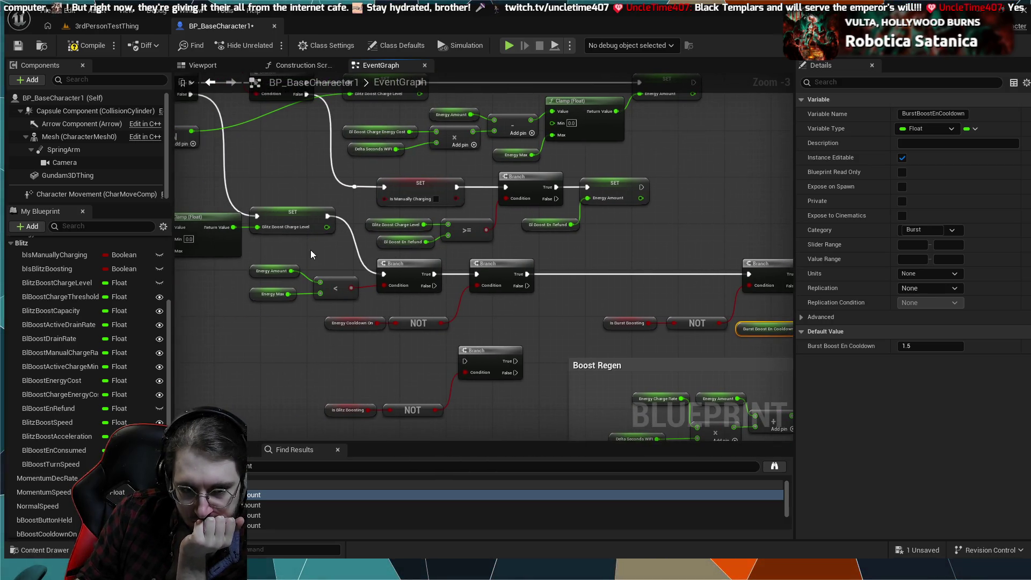
{"action": "scroll", "coordinate": [369, 262], "scroll_direction": "up", "scroll_amount": 3}
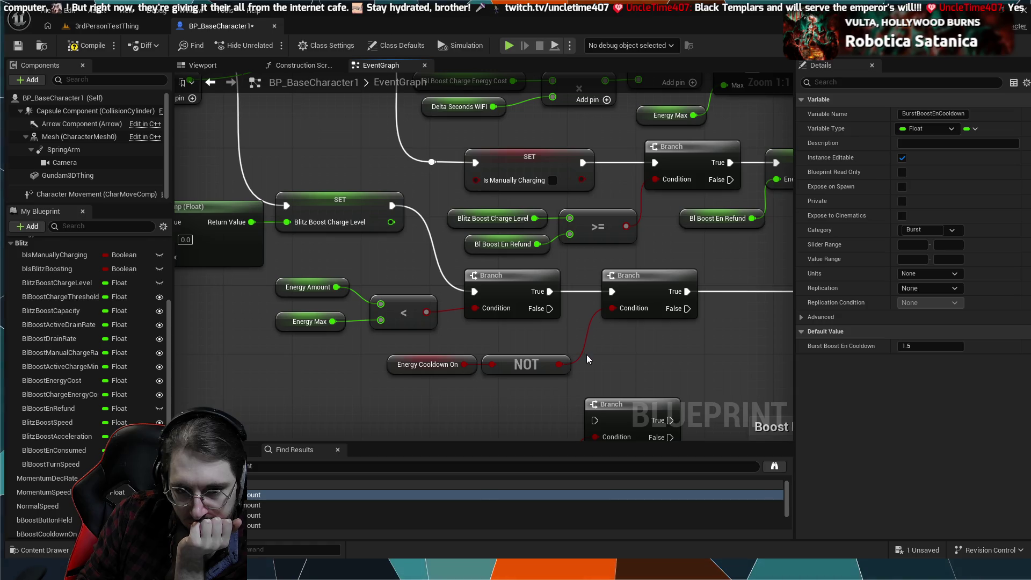
{"action": "mouse_move", "coordinate": [324, 234]}
{"action": "left_mouse_down"}
{"action": "mouse_move", "coordinate": [506, 310]}
{"action": "mouse_move", "coordinate": [660, 403]}
{"action": "mouse_move", "coordinate": [511, 241]}
{"action": "mouse_move", "coordinate": [521, 265]}
{"action": "mouse_move", "coordinate": [680, 299]}
{"action": "mouse_move", "coordinate": [607, 293]}
{"action": "mouse_move", "coordinate": [425, 238]}
{"action": "mouse_move", "coordinate": [483, 252]}
{"action": "mouse_move", "coordinate": [549, 326]}
{"action": "mouse_move", "coordinate": [569, 333]}
{"action": "mouse_move", "coordinate": [571, 355]}
{"action": "left_mouse_up"}
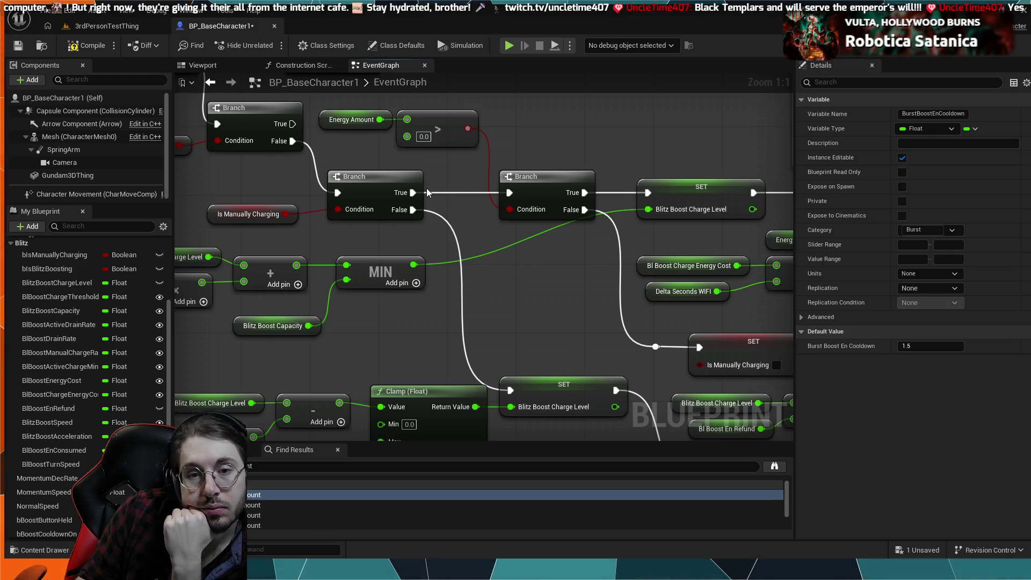
{"action": "mouse_move", "coordinate": [547, 122]}
{"action": "left_mouse_down"}
{"action": "mouse_move", "coordinate": [481, 170]}
{"action": "mouse_move", "coordinate": [465, 204]}
{"action": "mouse_move", "coordinate": [426, 172]}
{"action": "left_mouse_up"}
{"action": "left_click_drag", "start_coordinate": [481, 203], "coordinate": [448, 189]}
{"action": "mouse_move", "coordinate": [527, 205]}
{"action": "left_mouse_down"}
{"action": "mouse_move", "coordinate": [481, 184]}
{"action": "mouse_move", "coordinate": [440, 187]}
{"action": "left_mouse_up"}
{"action": "mouse_move", "coordinate": [570, 253]}
{"action": "left_mouse_down"}
{"action": "mouse_move", "coordinate": [658, 249]}
{"action": "mouse_move", "coordinate": [609, 300]}
{"action": "mouse_move", "coordinate": [586, 276]}
{"action": "mouse_move", "coordinate": [458, 272]}
{"action": "mouse_move", "coordinate": [405, 253]}
{"action": "left_mouse_up"}
{"action": "left_click_drag", "start_coordinate": [620, 317], "coordinate": [500, 294]}
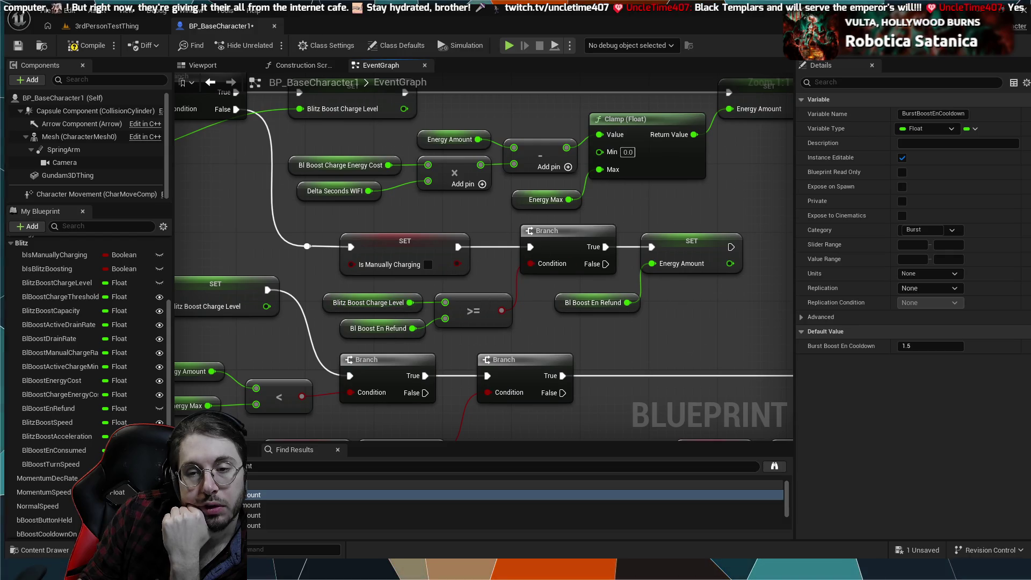
{"action": "left_click_drag", "start_coordinate": [681, 302], "coordinate": [626, 312]}
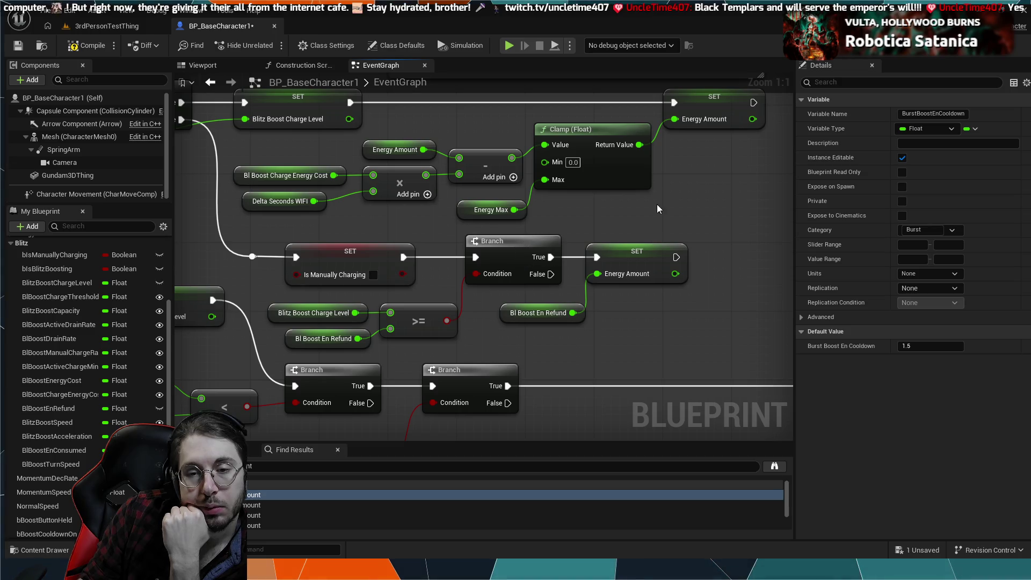
{"action": "mouse_move", "coordinate": [632, 164]}
{"action": "left_mouse_down"}
{"action": "mouse_move", "coordinate": [570, 178]}
{"action": "mouse_move", "coordinate": [518, 213]}
{"action": "left_mouse_up"}
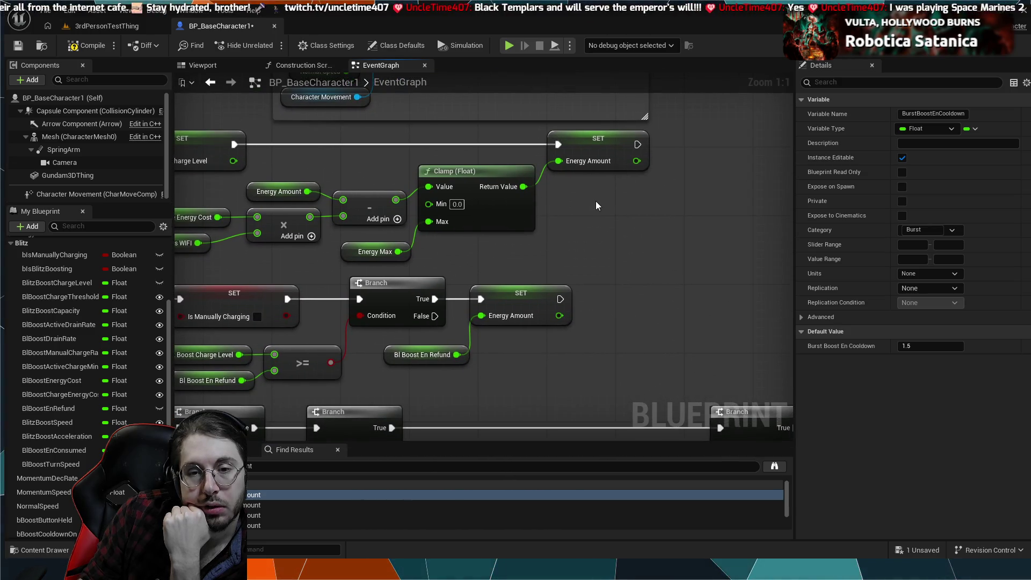
{"action": "left_click_drag", "start_coordinate": [595, 201], "coordinate": [655, 201]}
{"action": "left_click_drag", "start_coordinate": [454, 193], "coordinate": [460, 228]}
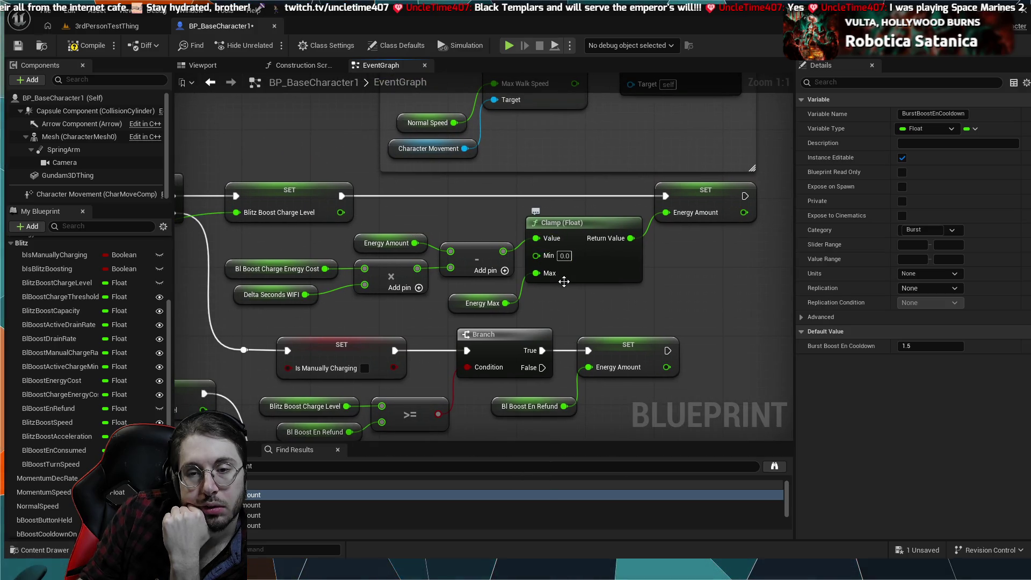
{"action": "mouse_move", "coordinate": [697, 230]}
{"action": "left_mouse_down"}
{"action": "mouse_move", "coordinate": [666, 231]}
{"action": "mouse_move", "coordinate": [639, 215]}
{"action": "mouse_move", "coordinate": [648, 224]}
{"action": "mouse_move", "coordinate": [514, 223]}
{"action": "mouse_move", "coordinate": [491, 209]}
{"action": "left_mouse_up"}
{"action": "scroll", "coordinate": [558, 224], "scroll_direction": "down", "scroll_amount": 3}
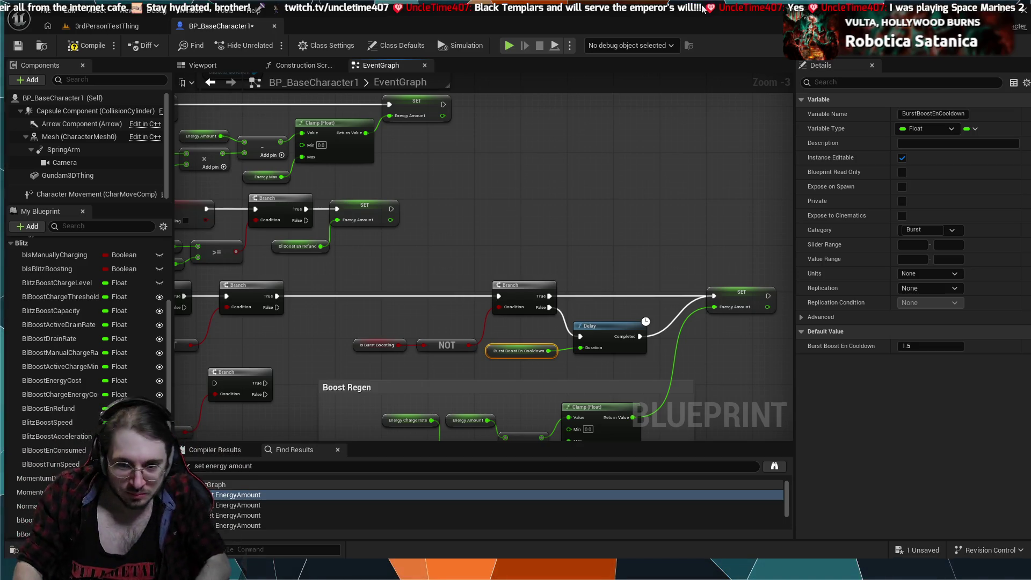
{"action": "scroll", "coordinate": [646, 173], "scroll_direction": "down", "scroll_amount": 1}
{"action": "left_click_drag", "start_coordinate": [660, 185], "coordinate": [516, 136]}
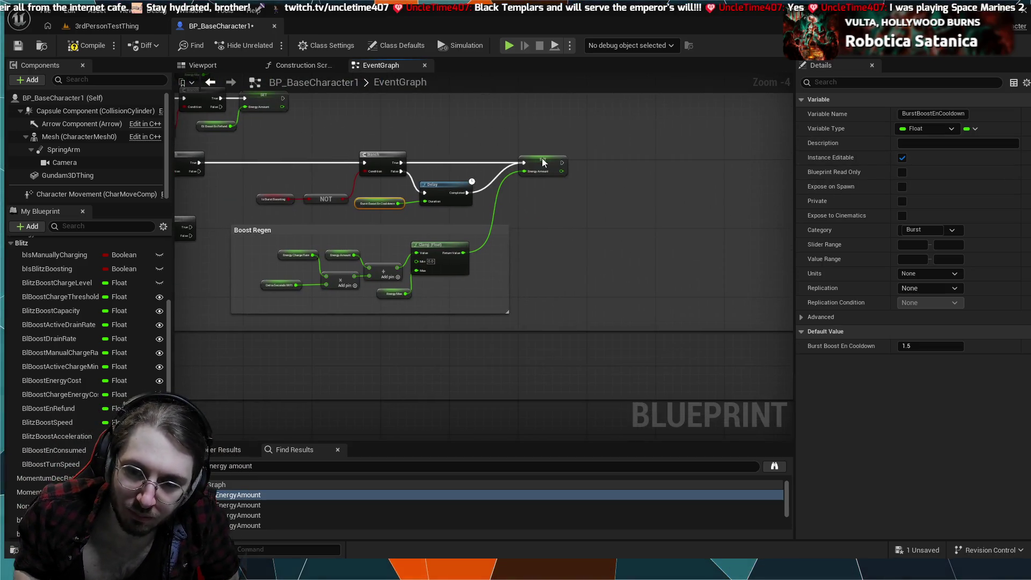
{"action": "scroll", "coordinate": [564, 215], "scroll_direction": "down", "scroll_amount": 3}
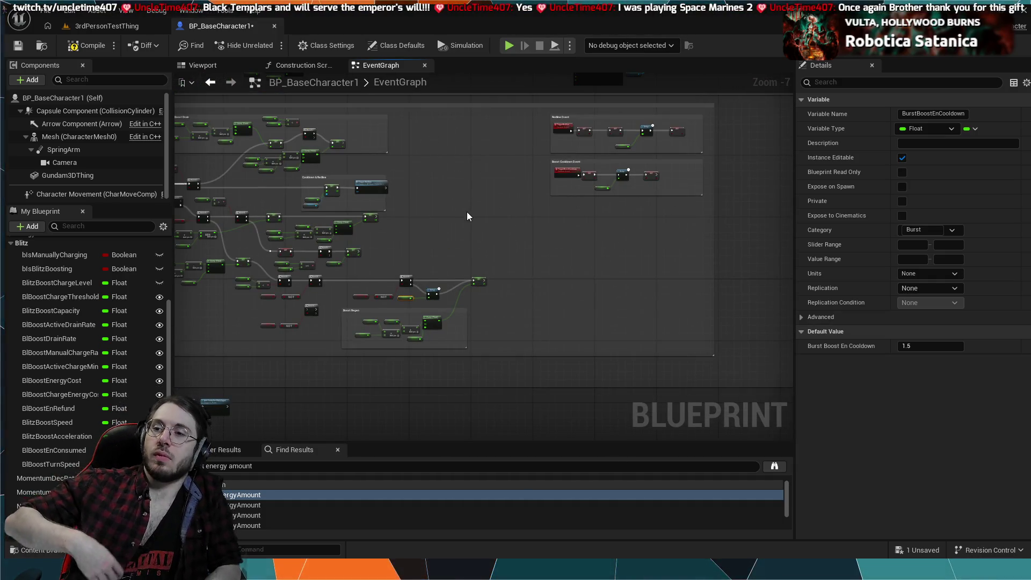
{"action": "scroll", "coordinate": [561, 247], "scroll_direction": "up", "scroll_amount": 2}
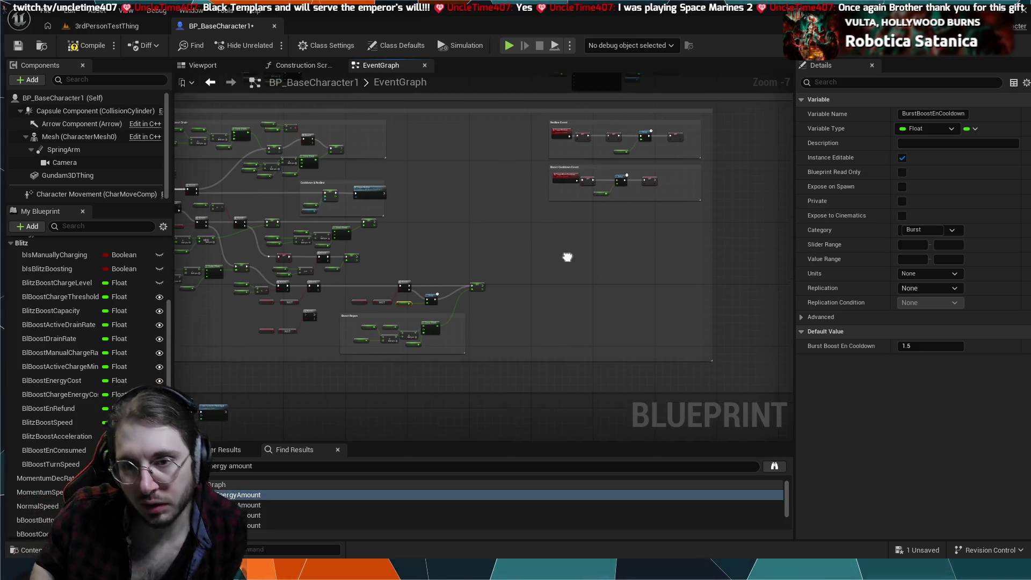
{"action": "scroll", "coordinate": [590, 290], "scroll_direction": "up", "scroll_amount": 1}
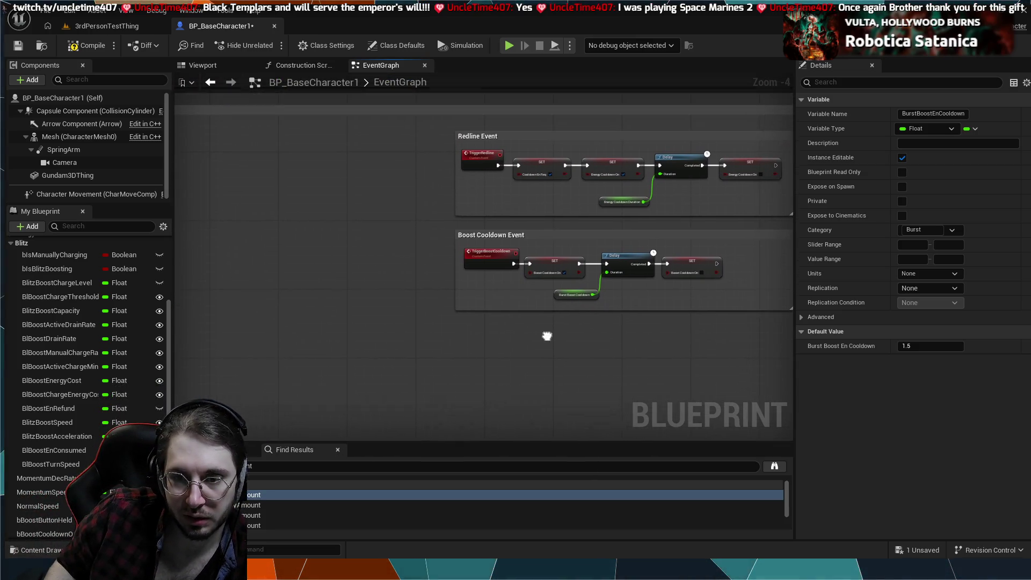
{"action": "scroll", "coordinate": [742, 246], "scroll_direction": "up", "scroll_amount": 2}
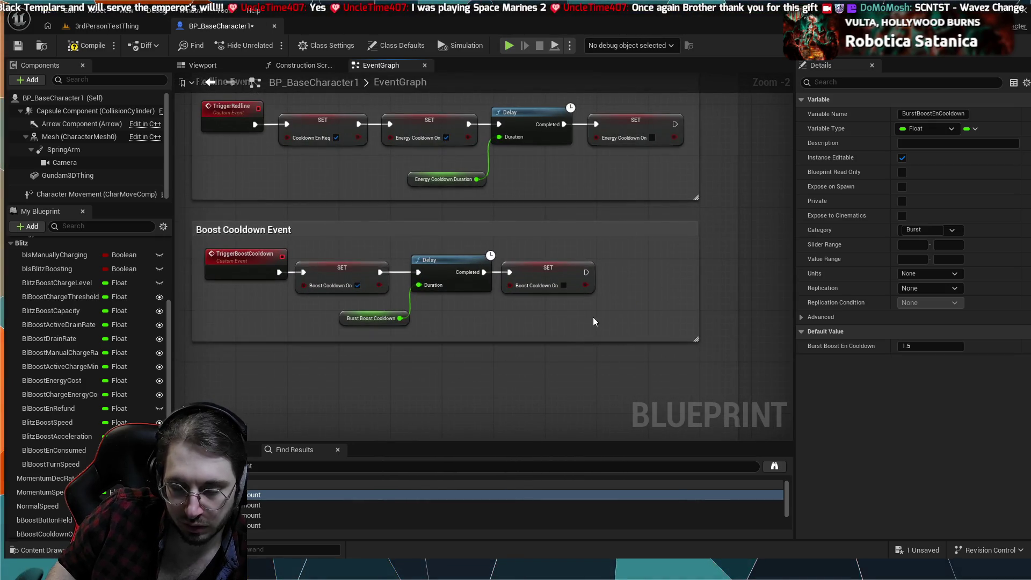
{"action": "left_click_drag", "start_coordinate": [559, 319], "coordinate": [369, 274]}
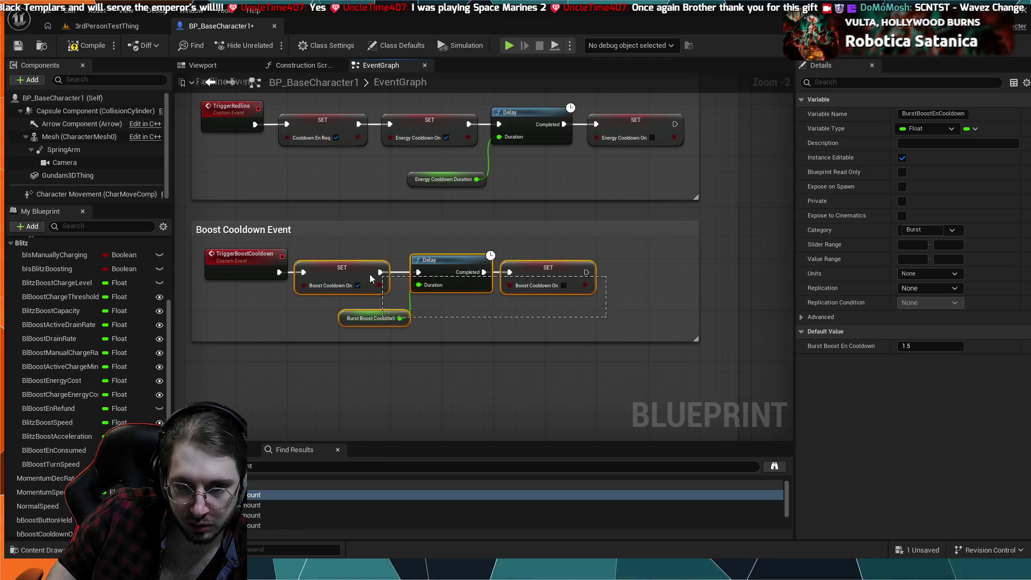
{"action": "left_click_drag", "start_coordinate": [457, 261], "coordinate": [466, 260]}
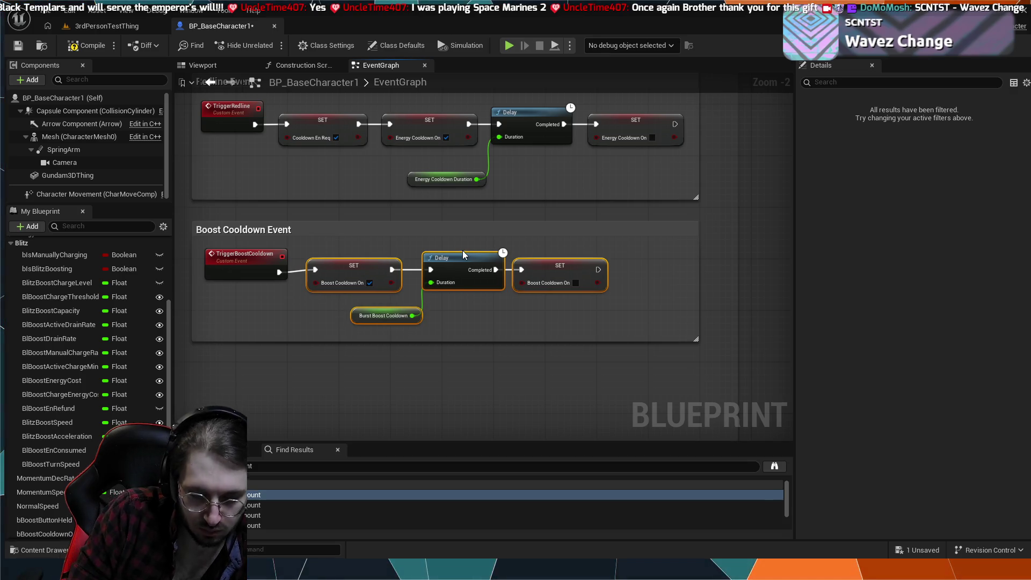
{"action": "key", "text": "ctrl+z"}
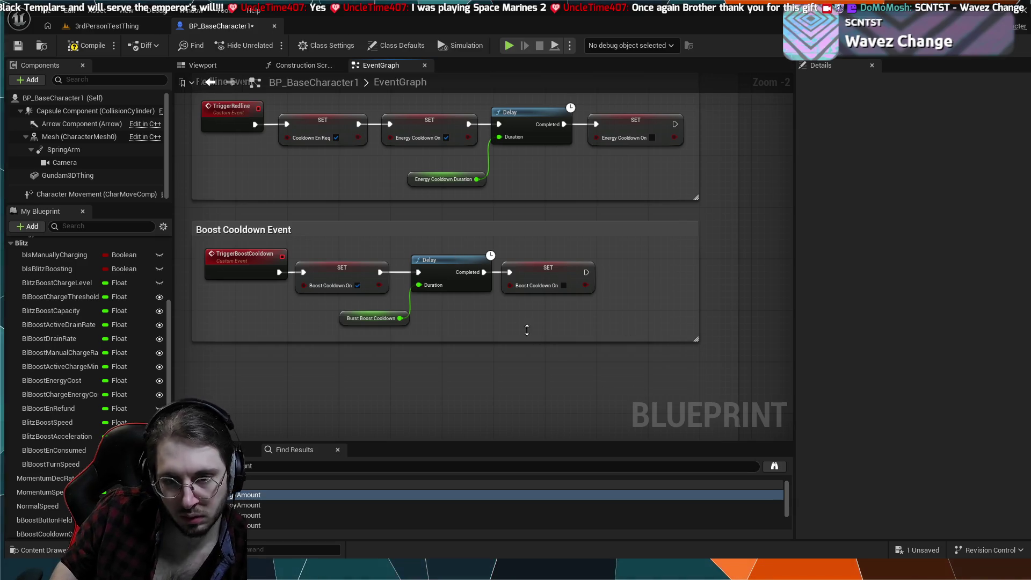
{"action": "mouse_move", "coordinate": [536, 239]}
{"action": "left_mouse_down"}
{"action": "mouse_move", "coordinate": [558, 253]}
{"action": "mouse_move", "coordinate": [561, 281]}
{"action": "left_mouse_up"}
{"action": "mouse_move", "coordinate": [300, 214]}
{"action": "left_mouse_down"}
{"action": "mouse_move", "coordinate": [376, 230]}
{"action": "mouse_move", "coordinate": [353, 167]}
{"action": "mouse_move", "coordinate": [332, 246]}
{"action": "mouse_move", "coordinate": [439, 292]}
{"action": "left_mouse_up"}
{"action": "scroll", "coordinate": [377, 230], "scroll_direction": "down", "scroll_amount": 2}
{"action": "left_click_drag", "start_coordinate": [183, 289], "coordinate": [311, 311]}
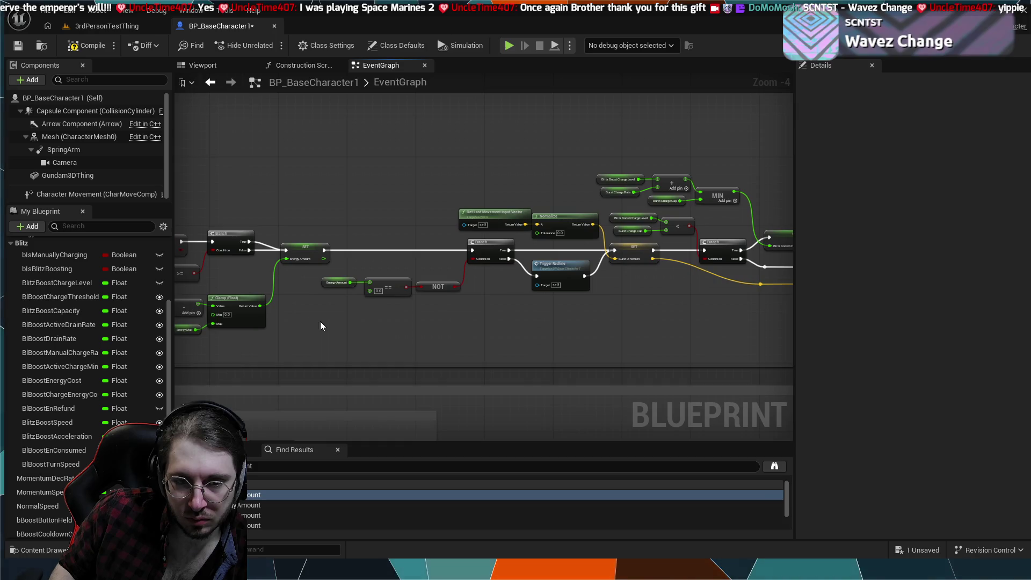
{"action": "scroll", "coordinate": [321, 323], "scroll_direction": "up", "scroll_amount": 3}
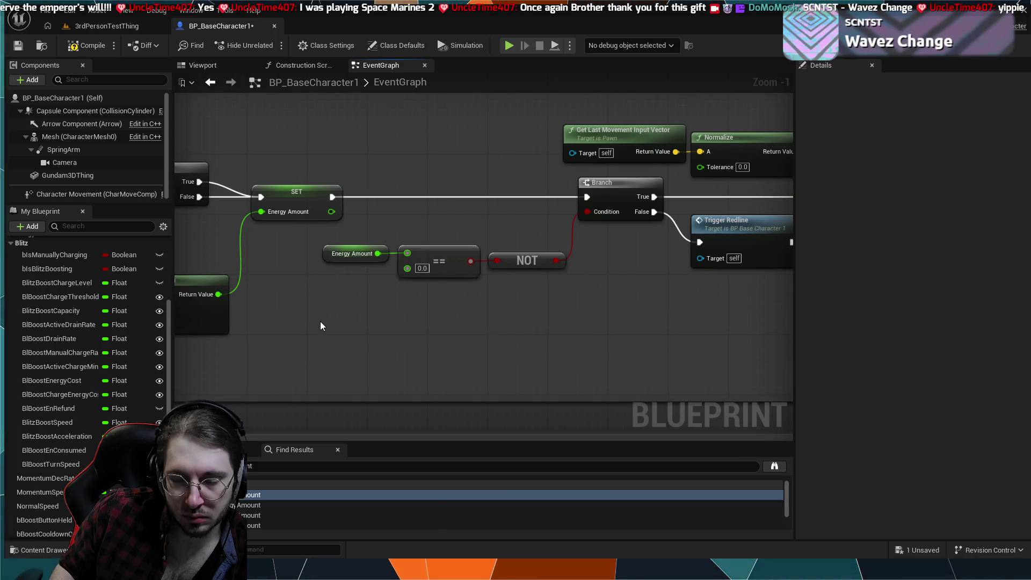
{"action": "left_click_drag", "start_coordinate": [320, 326], "coordinate": [710, 353]}
{"action": "left_click_drag", "start_coordinate": [278, 300], "coordinate": [395, 297]}
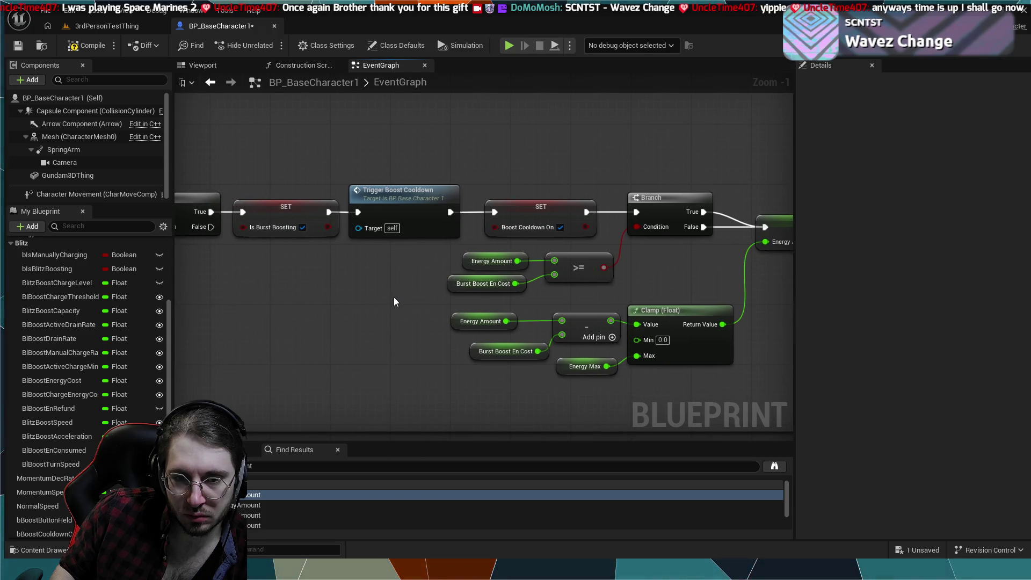
{"action": "scroll", "coordinate": [394, 297], "scroll_direction": "down", "scroll_amount": 1}
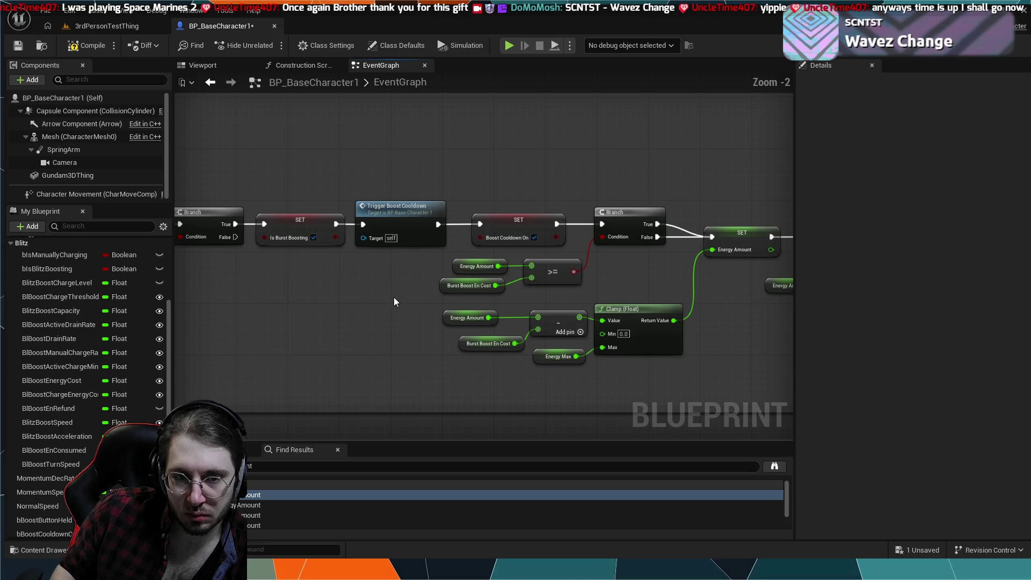
{"action": "mouse_move", "coordinate": [332, 309]}
{"action": "left_mouse_down"}
{"action": "mouse_move", "coordinate": [582, 333]}
{"action": "mouse_move", "coordinate": [662, 323]}
{"action": "mouse_move", "coordinate": [626, 304]}
{"action": "mouse_move", "coordinate": [458, 289]}
{"action": "left_mouse_up"}
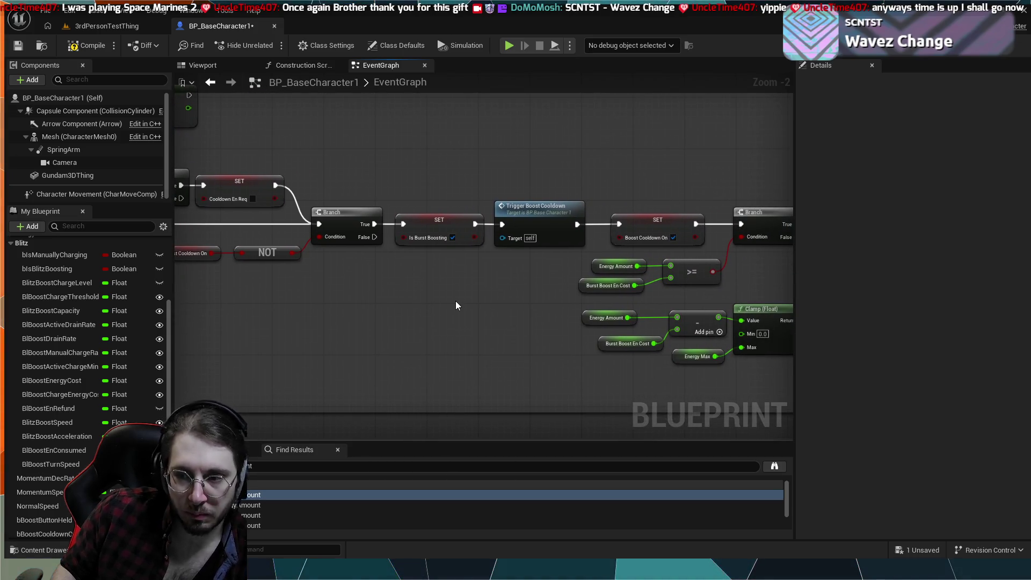
{"action": "mouse_move", "coordinate": [455, 305]}
{"action": "left_mouse_down"}
{"action": "mouse_move", "coordinate": [561, 307]}
{"action": "mouse_move", "coordinate": [623, 290]}
{"action": "left_mouse_up"}
{"action": "mouse_move", "coordinate": [521, 179]}
{"action": "left_mouse_down"}
{"action": "mouse_move", "coordinate": [575, 241]}
{"action": "mouse_move", "coordinate": [627, 237]}
{"action": "mouse_move", "coordinate": [650, 286]}
{"action": "left_mouse_up"}
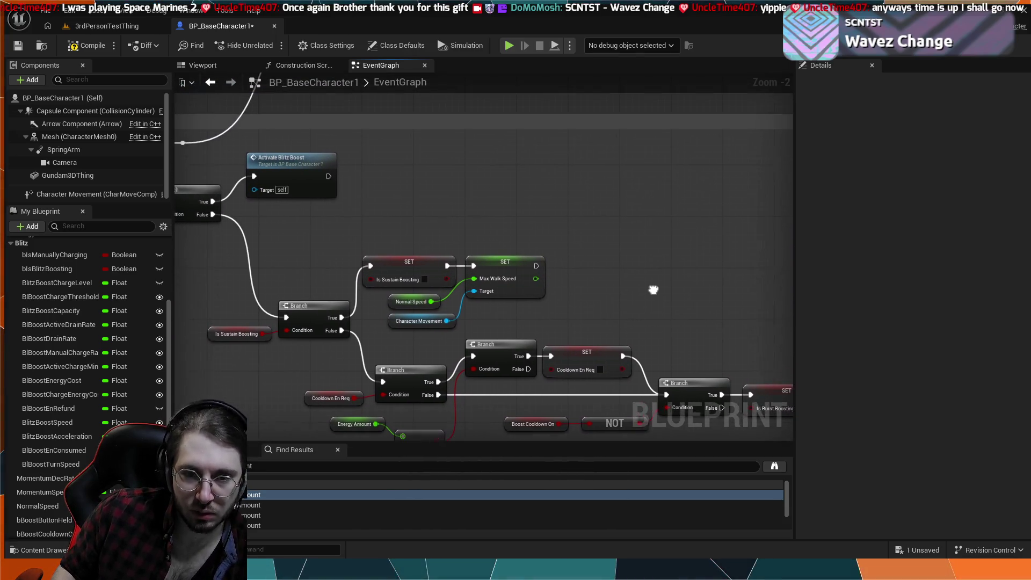
{"action": "mouse_move", "coordinate": [513, 206]}
{"action": "left_mouse_down"}
{"action": "mouse_move", "coordinate": [502, 294]}
{"action": "mouse_move", "coordinate": [635, 376]}
{"action": "mouse_move", "coordinate": [652, 279]}
{"action": "left_mouse_up"}
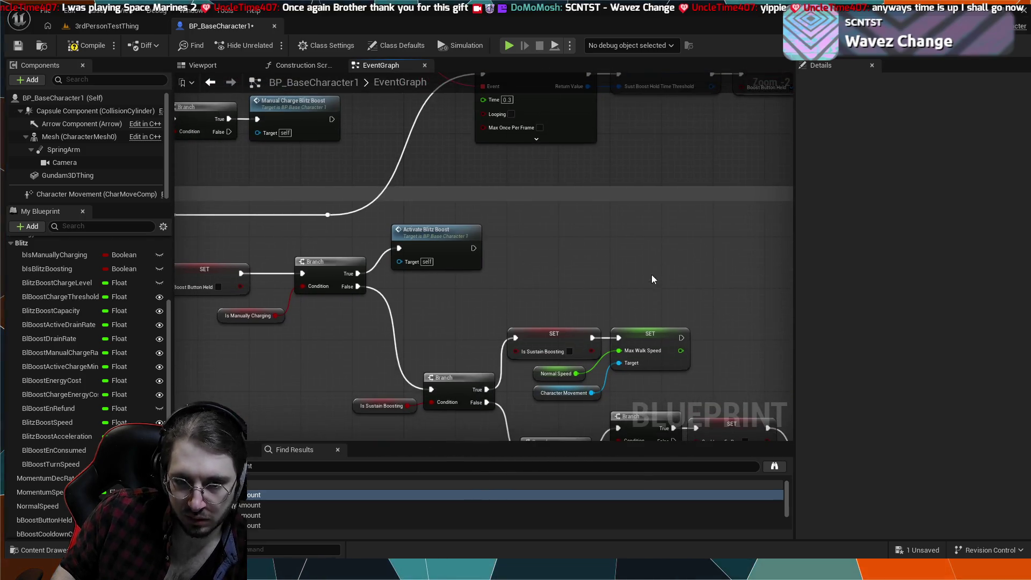
{"action": "left_click_drag", "start_coordinate": [465, 313], "coordinate": [514, 279]}
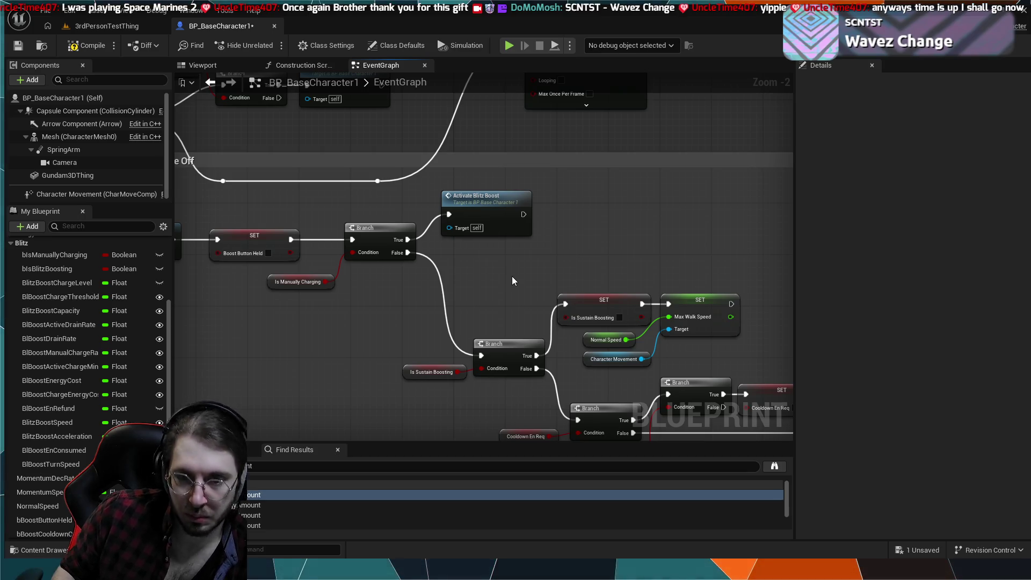
{"action": "left_click_drag", "start_coordinate": [512, 277], "coordinate": [654, 320]}
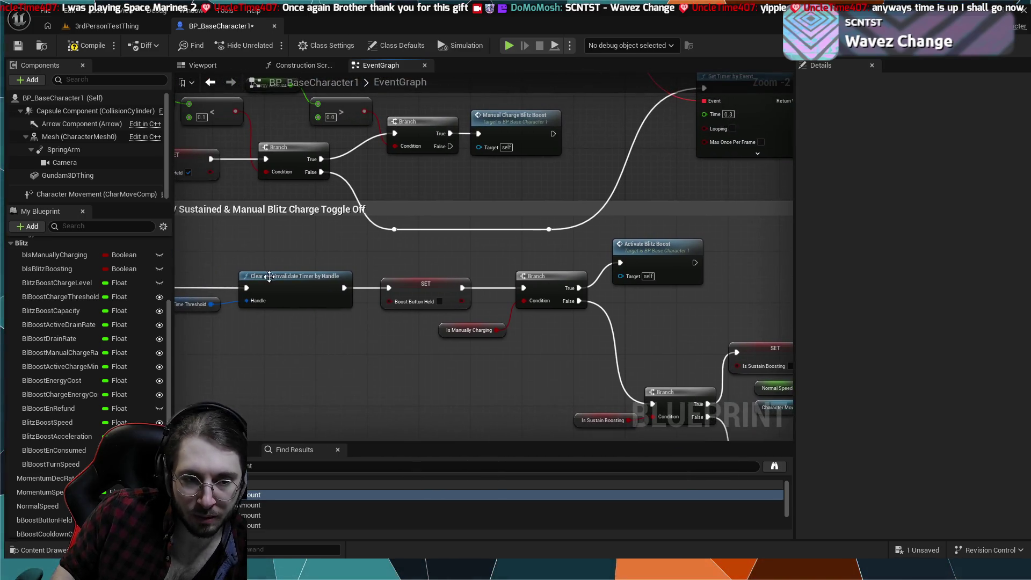
{"action": "double_click", "coordinate": [248, 495]}
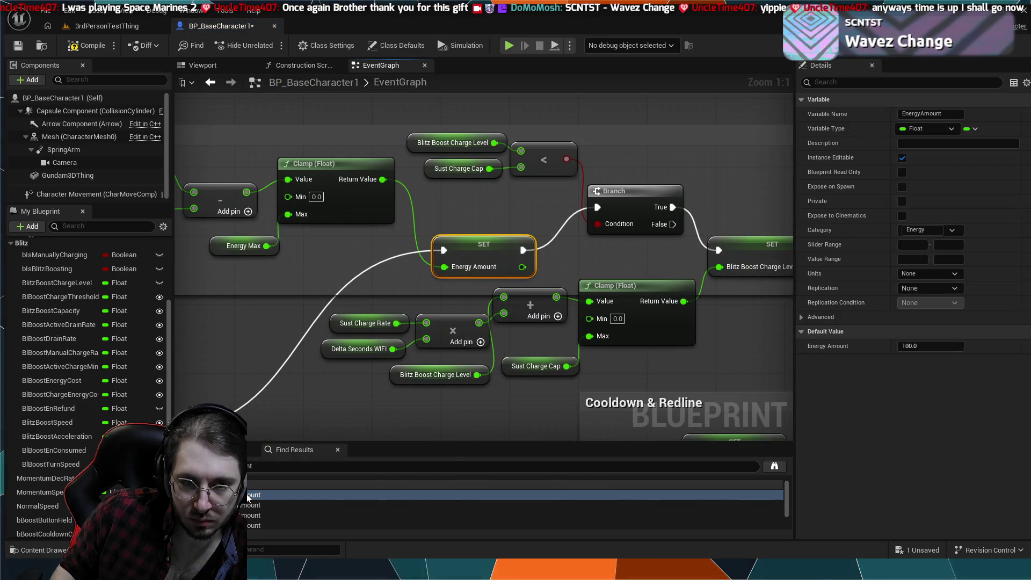
{"action": "left_click", "coordinate": [260, 350]}
{"action": "scroll", "coordinate": [260, 350], "scroll_direction": "down", "scroll_amount": 6}
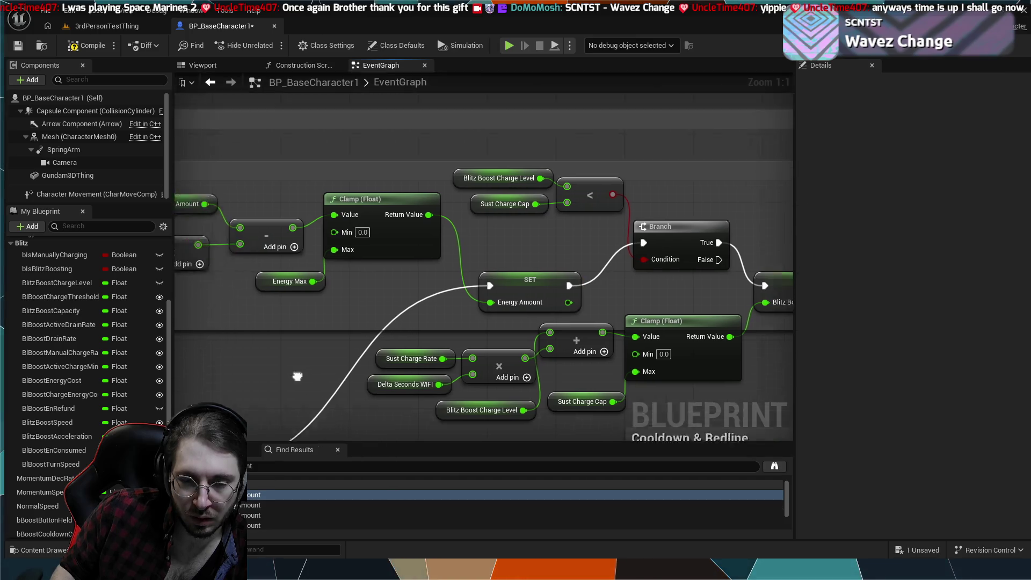
{"action": "scroll", "coordinate": [309, 296], "scroll_direction": "up", "scroll_amount": 4}
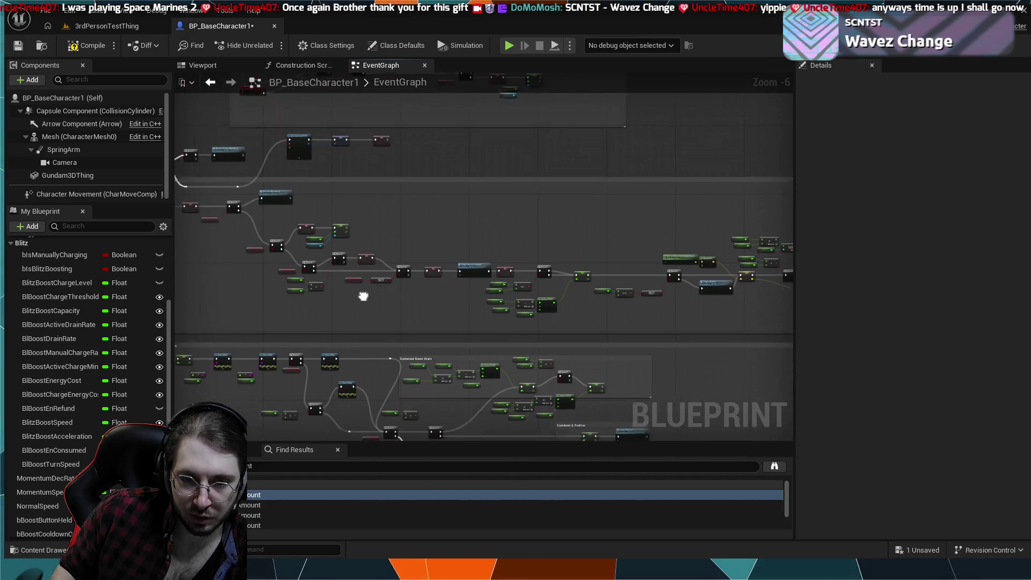
{"action": "left_click_drag", "start_coordinate": [482, 225], "coordinate": [508, 284]}
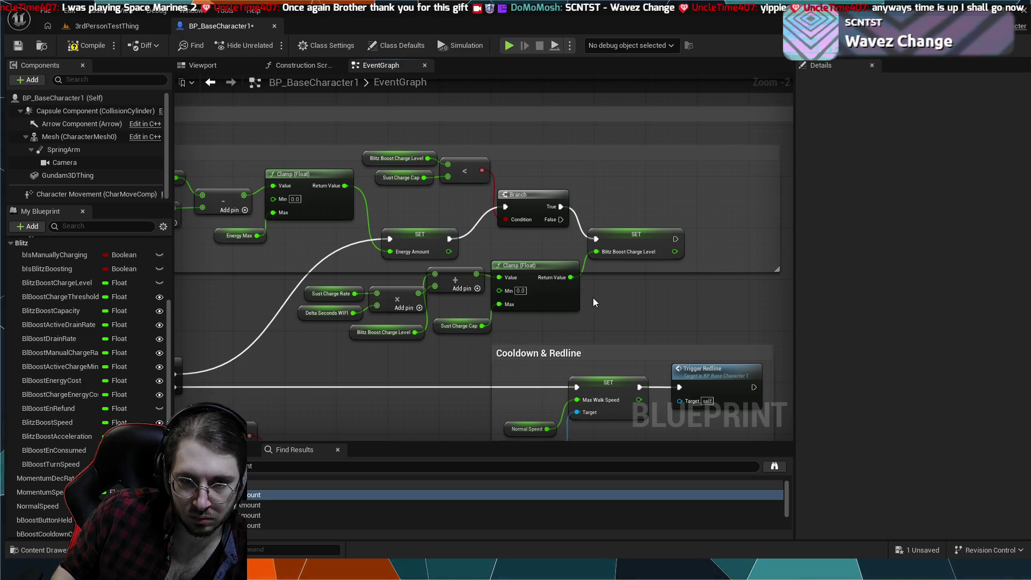
{"action": "left_click_drag", "start_coordinate": [654, 297], "coordinate": [548, 281]}
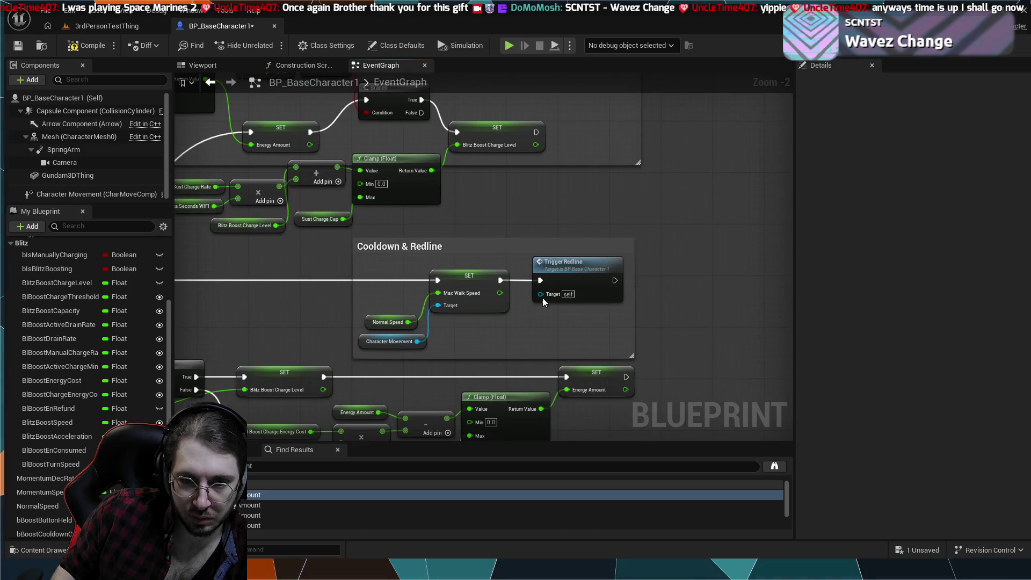
{"action": "left_click", "coordinate": [253, 505]}
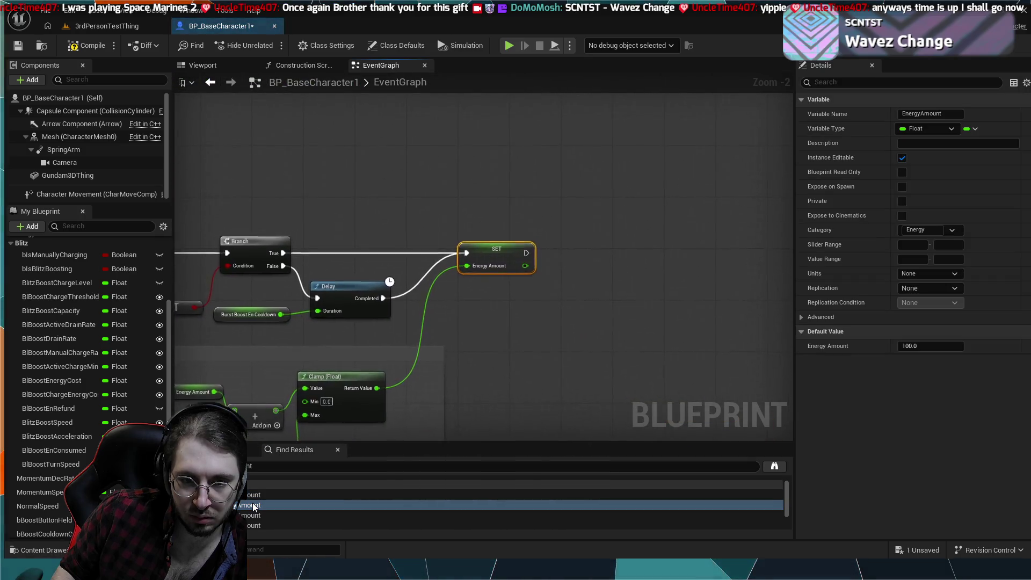
{"action": "mouse_move", "coordinate": [344, 373]}
{"action": "left_mouse_down"}
{"action": "mouse_move", "coordinate": [529, 372]}
{"action": "mouse_move", "coordinate": [541, 267]}
{"action": "left_mouse_up"}
{"action": "scroll", "coordinate": [540, 267], "scroll_direction": "down", "scroll_amount": 1}
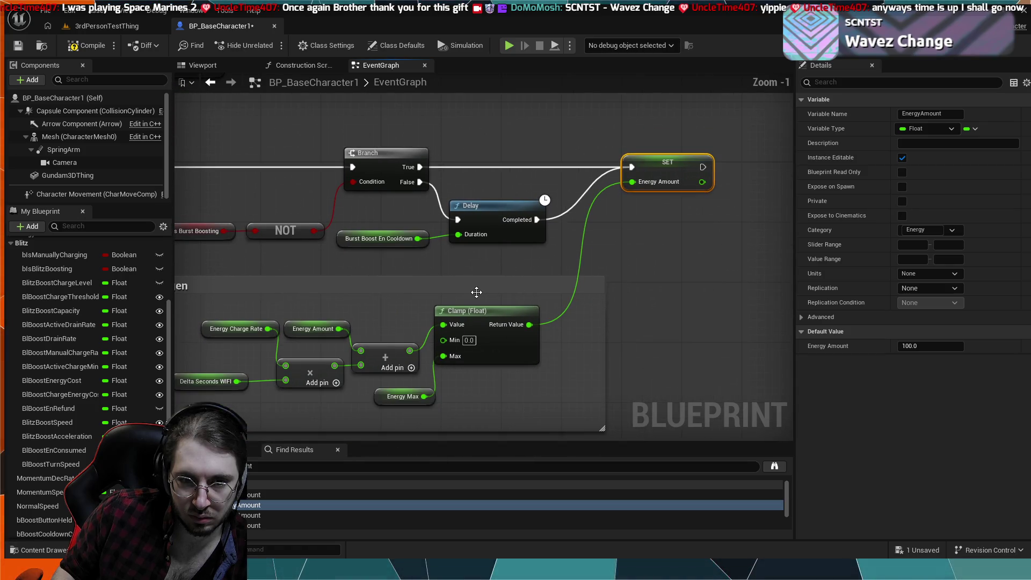
{"action": "scroll", "coordinate": [451, 275], "scroll_direction": "down", "scroll_amount": 5}
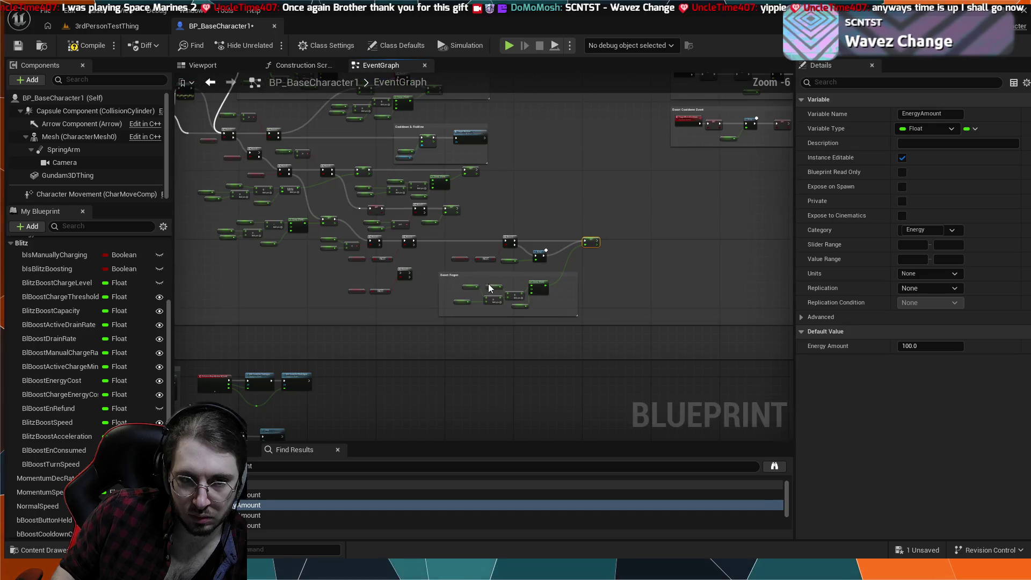
{"action": "scroll", "coordinate": [455, 299], "scroll_direction": "up", "scroll_amount": 7}
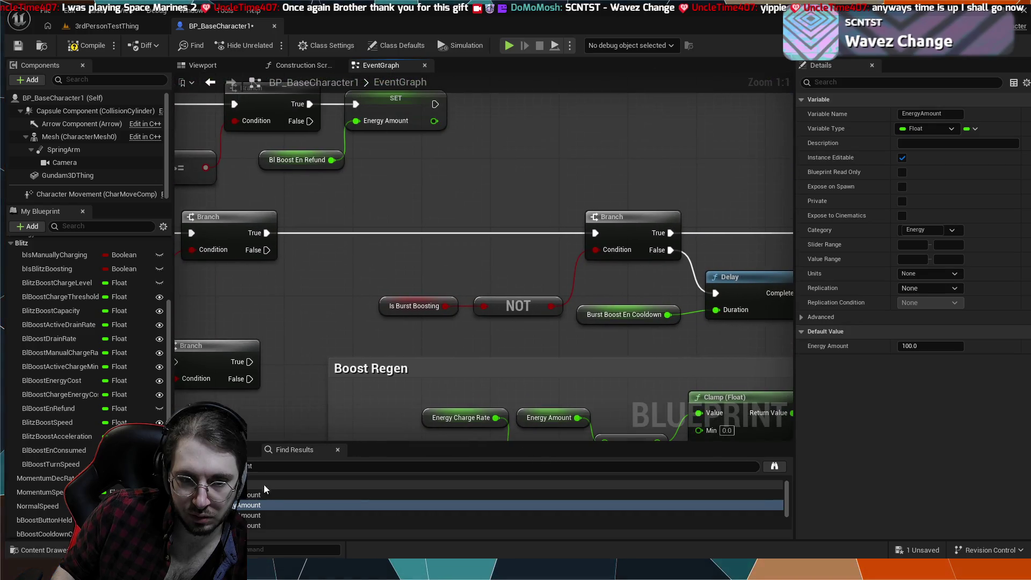
{"action": "left_click", "coordinate": [247, 495]}
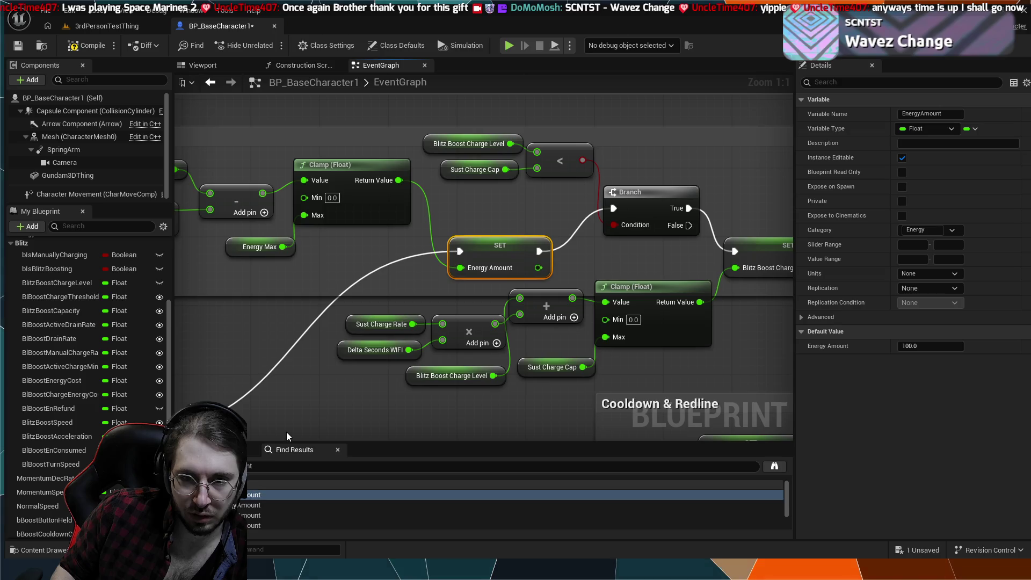
{"action": "mouse_move", "coordinate": [287, 435]}
{"action": "left_mouse_down"}
{"action": "mouse_move", "coordinate": [450, 397]}
{"action": "mouse_move", "coordinate": [496, 367]}
{"action": "left_mouse_up"}
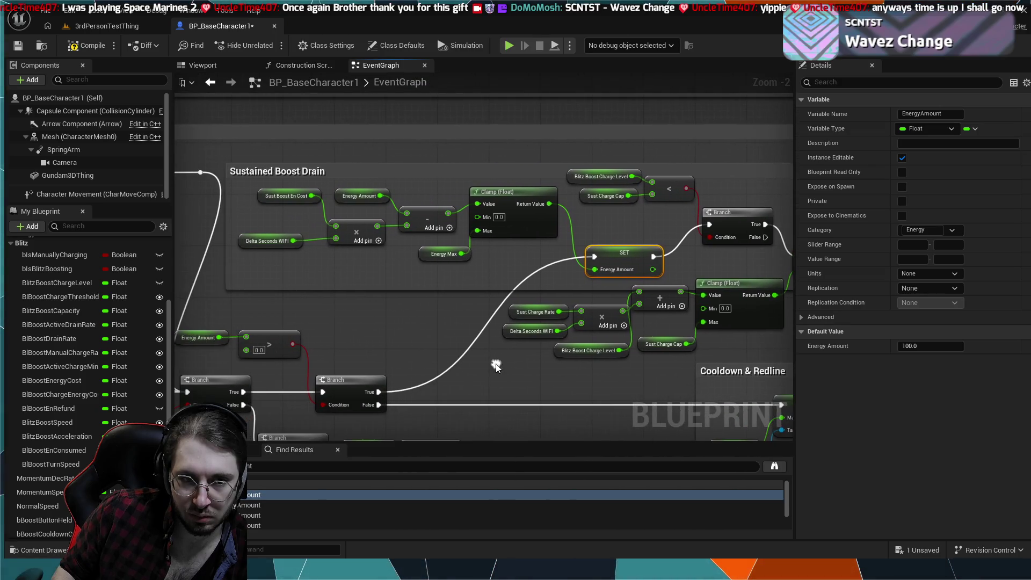
{"action": "left_click", "coordinate": [253, 505]}
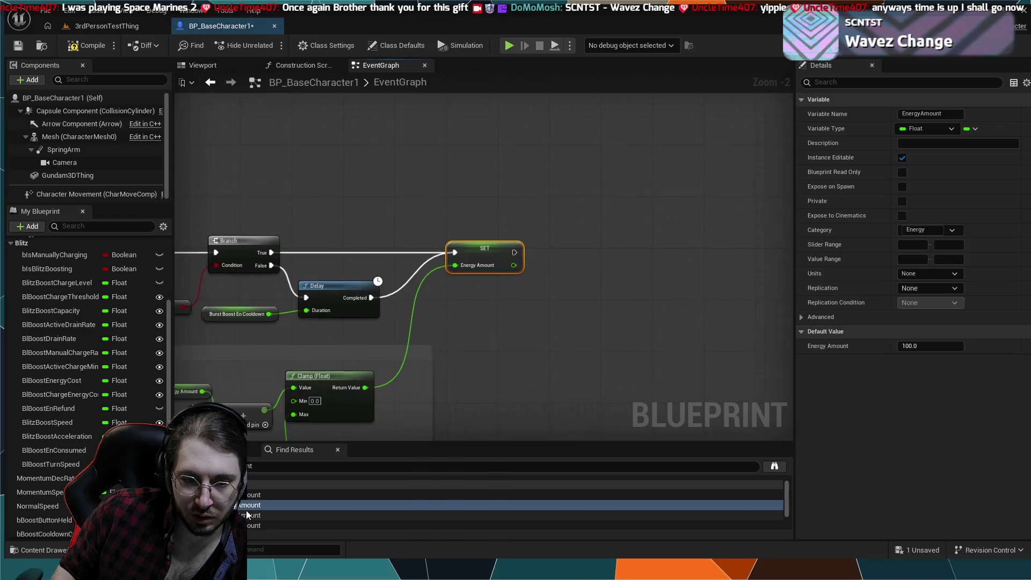
{"action": "left_click", "coordinate": [248, 515]}
{"action": "scroll", "coordinate": [322, 300], "scroll_direction": "down", "scroll_amount": 1}
{"action": "left_click_drag", "start_coordinate": [193, 301], "coordinate": [360, 299]}
{"action": "scroll", "coordinate": [360, 296], "scroll_direction": "down", "scroll_amount": 2}
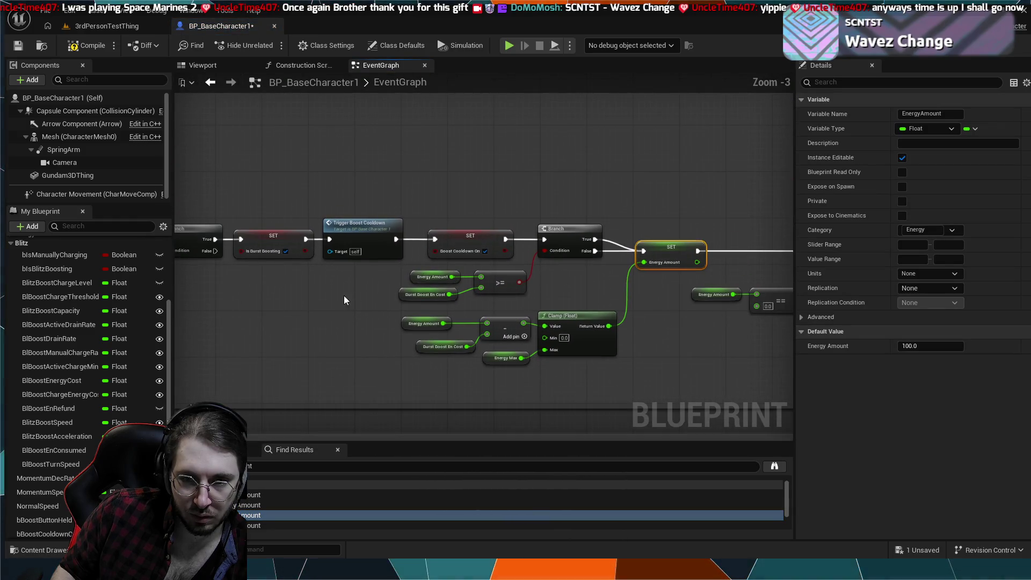
{"action": "scroll", "coordinate": [321, 294], "scroll_direction": "down", "scroll_amount": 1}
{"action": "scroll", "coordinate": [318, 300], "scroll_direction": "up", "scroll_amount": 3}
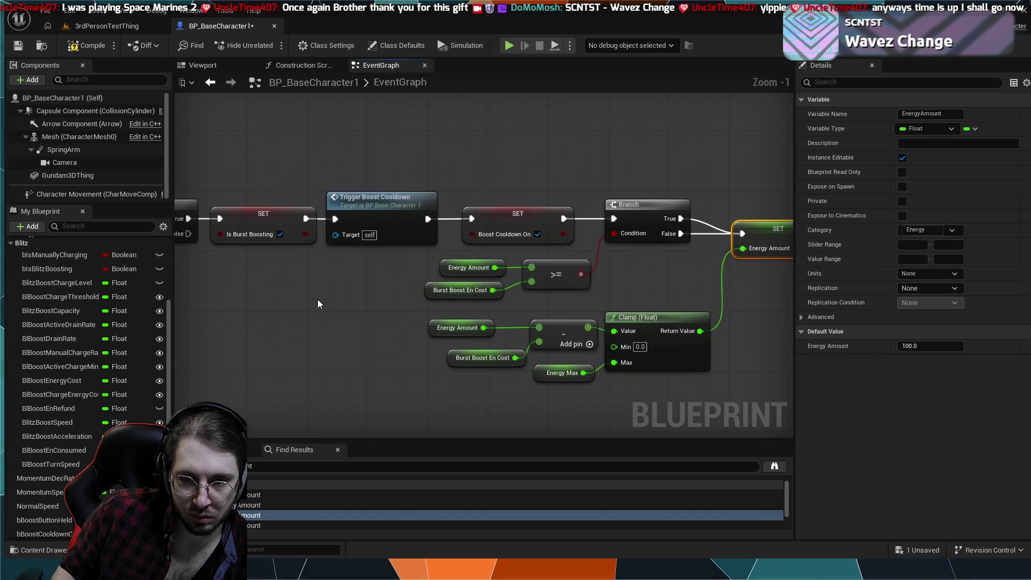
{"action": "mouse_move", "coordinate": [318, 303]}
{"action": "left_mouse_down"}
{"action": "mouse_move", "coordinate": [467, 308]}
{"action": "mouse_move", "coordinate": [357, 309]}
{"action": "left_mouse_up"}
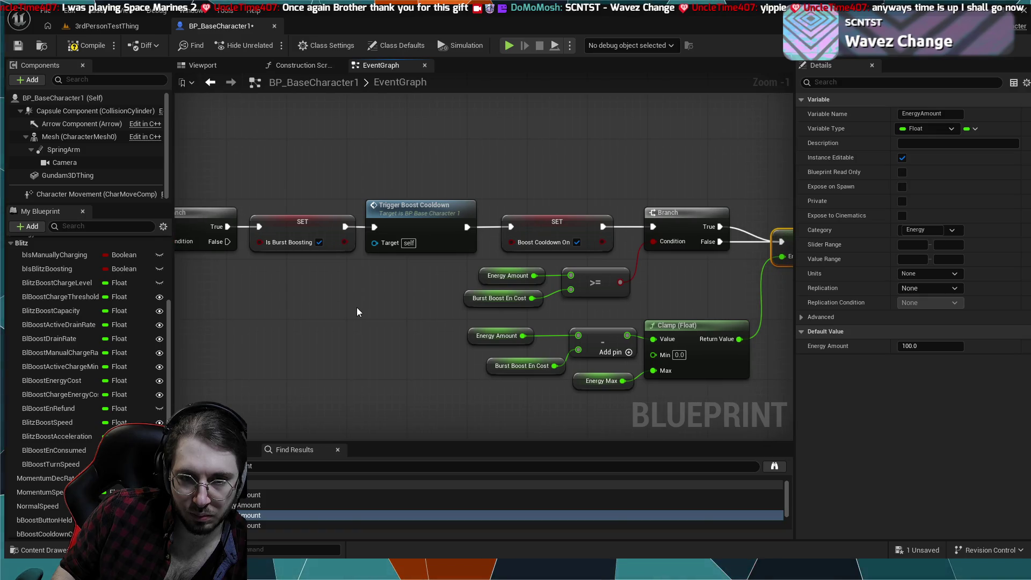
{"action": "mouse_move", "coordinate": [396, 320]}
{"action": "left_mouse_down"}
{"action": "mouse_move", "coordinate": [288, 311]}
{"action": "mouse_move", "coordinate": [513, 294]}
{"action": "mouse_move", "coordinate": [478, 284]}
{"action": "left_mouse_up"}
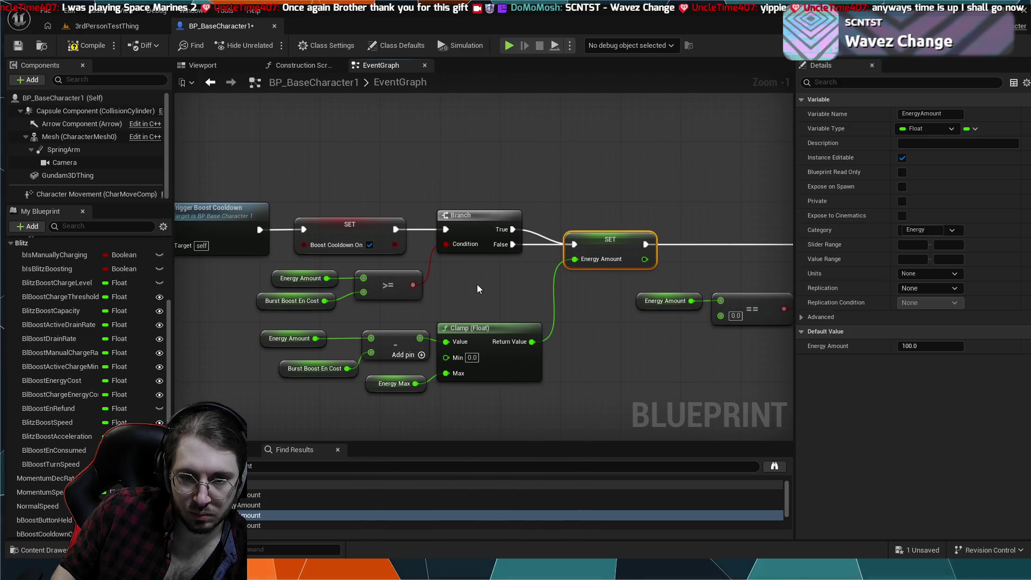
{"action": "mouse_move", "coordinate": [477, 284]}
{"action": "left_mouse_down"}
{"action": "mouse_move", "coordinate": [299, 287]}
{"action": "mouse_move", "coordinate": [463, 286]}
{"action": "left_mouse_up"}
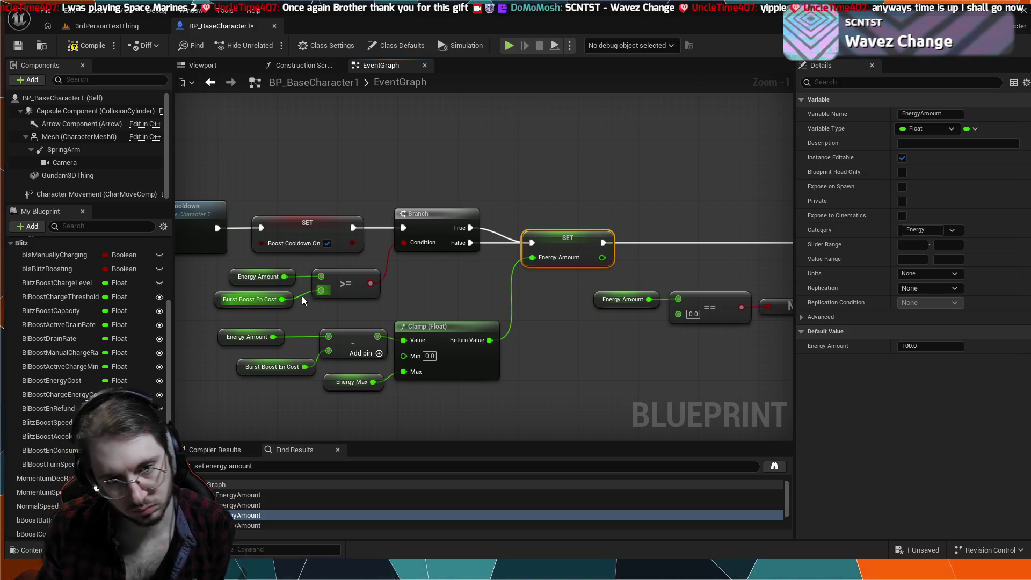
{"action": "mouse_move", "coordinate": [424, 269]}
{"action": "left_mouse_down"}
{"action": "mouse_move", "coordinate": [524, 292]}
{"action": "mouse_move", "coordinate": [278, 234]}
{"action": "mouse_move", "coordinate": [247, 237]}
{"action": "left_mouse_up"}
{"action": "left_click_drag", "start_coordinate": [569, 327], "coordinate": [498, 322]}
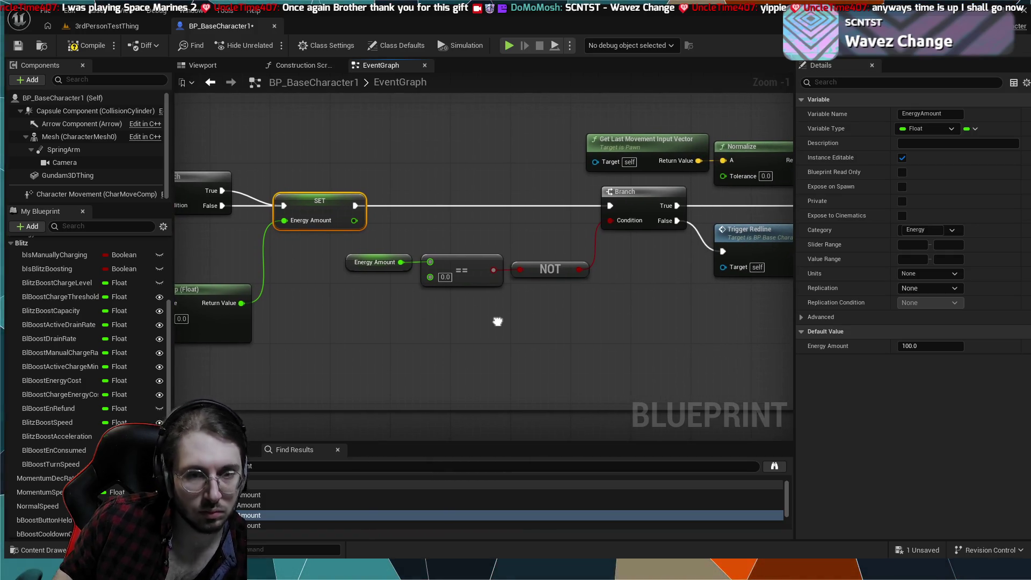
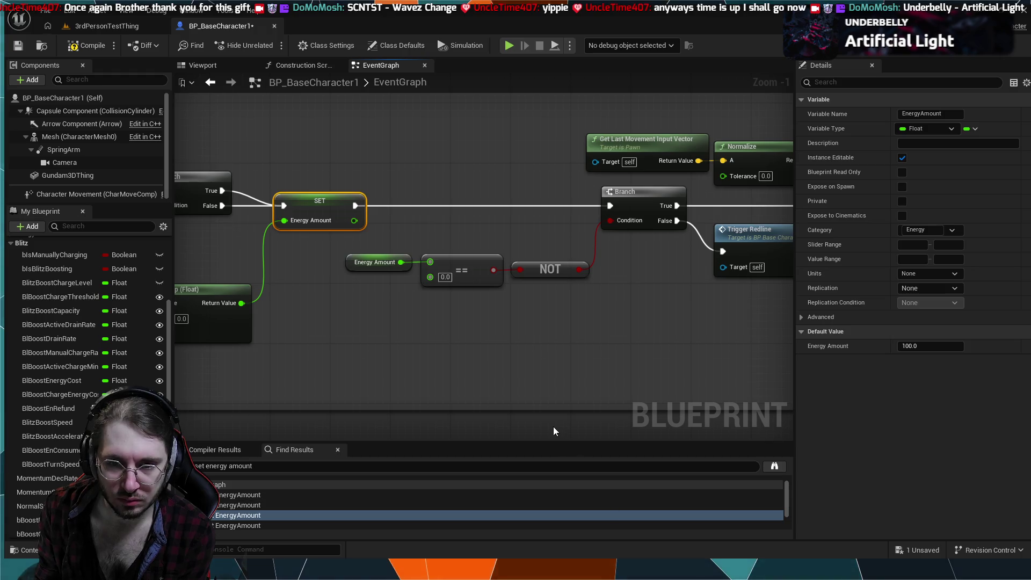
- Jump to the last SET Energy Amount node and pan left through its feeding branch and MIN nodes
{"action": "scroll", "coordinate": [554, 432], "scroll_direction": "down", "scroll_amount": 2}
{"action": "left_click_drag", "start_coordinate": [510, 356], "coordinate": [697, 346]}
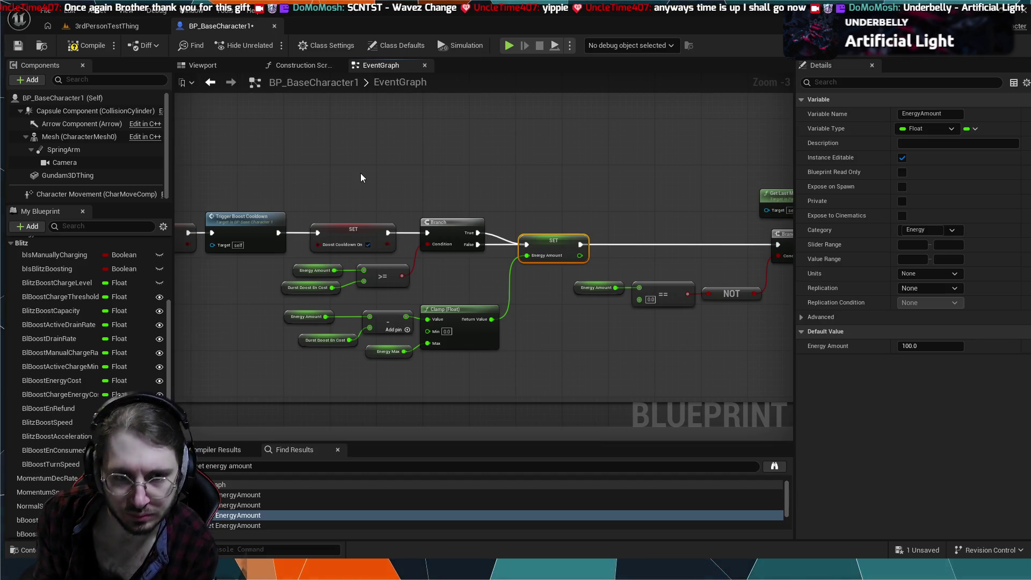
{"action": "scroll", "coordinate": [532, 374], "scroll_direction": "down", "scroll_amount": 4}
{"action": "left_click", "coordinate": [311, 524]}
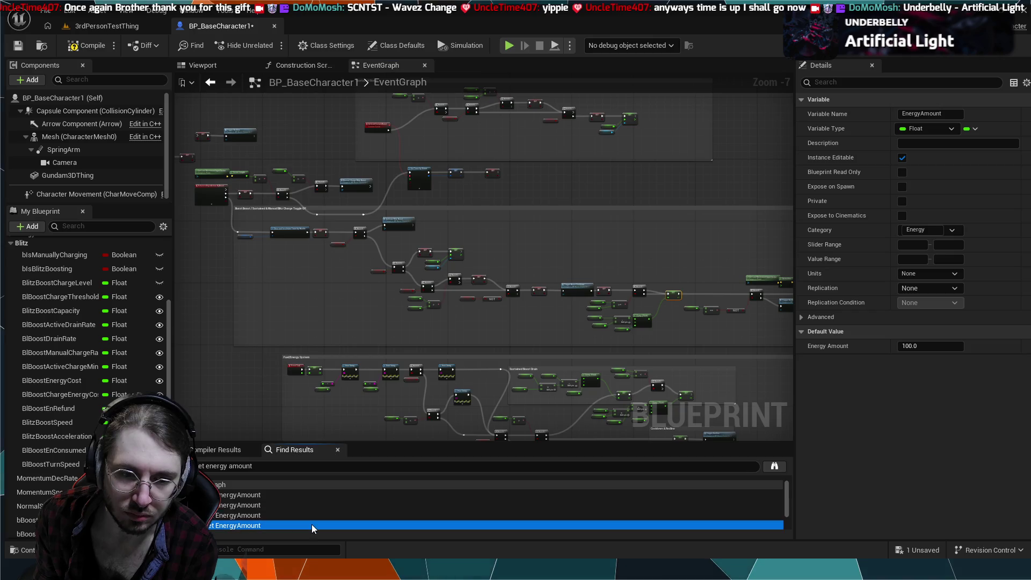
{"action": "left_click_drag", "start_coordinate": [508, 352], "coordinate": [633, 334]}
{"action": "left_click_drag", "start_coordinate": [408, 293], "coordinate": [531, 282]}
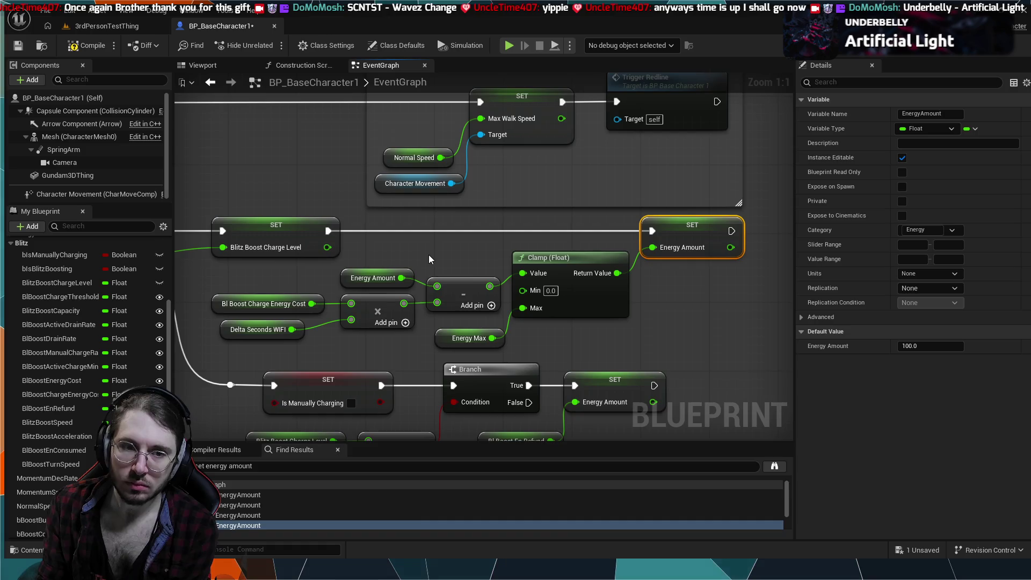
{"action": "left_click_drag", "start_coordinate": [428, 255], "coordinate": [489, 251]}
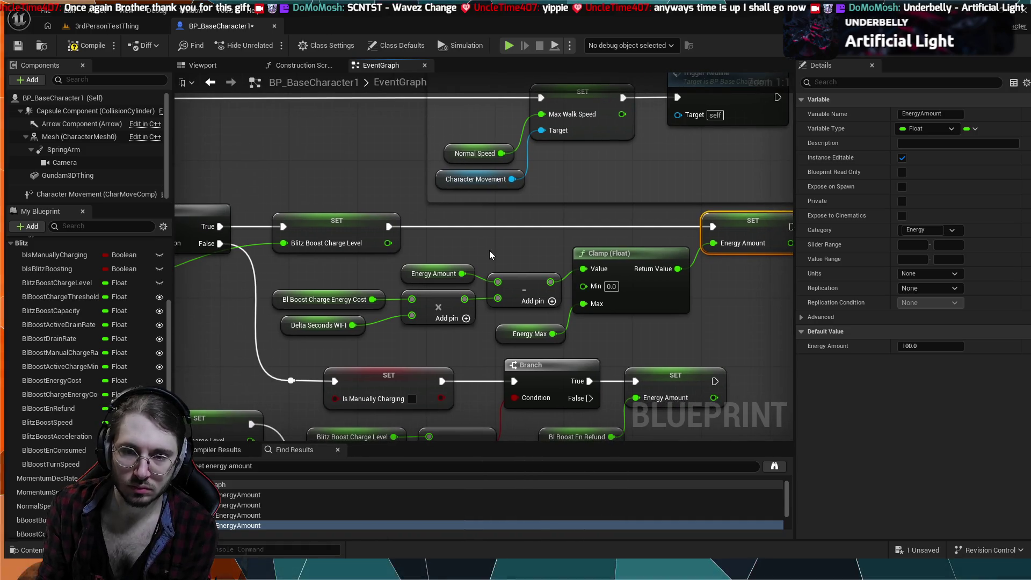
{"action": "scroll", "coordinate": [488, 255], "scroll_direction": "down", "scroll_amount": 1}
{"action": "left_click_drag", "start_coordinate": [489, 255], "coordinate": [641, 242]}
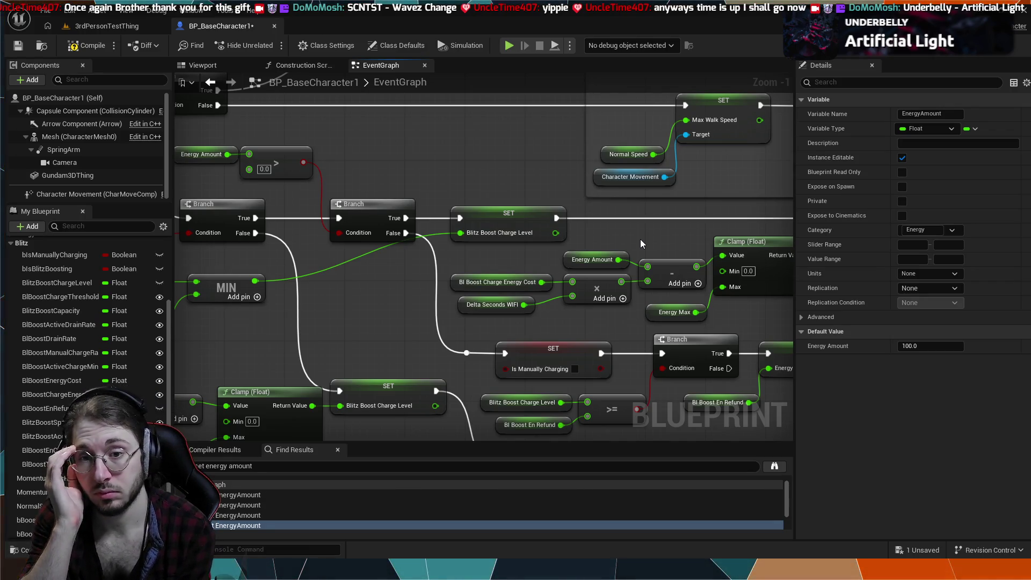
{"action": "mouse_move", "coordinate": [387, 306]}
{"action": "left_mouse_down"}
{"action": "mouse_move", "coordinate": [529, 304]}
{"action": "mouse_move", "coordinate": [601, 281]}
{"action": "left_mouse_up"}
- Centre the charge-cost Energy Amount setter with its 0.0–Energy Max clamp in full view, then deselect it
{"action": "double_click", "coordinate": [236, 525]}
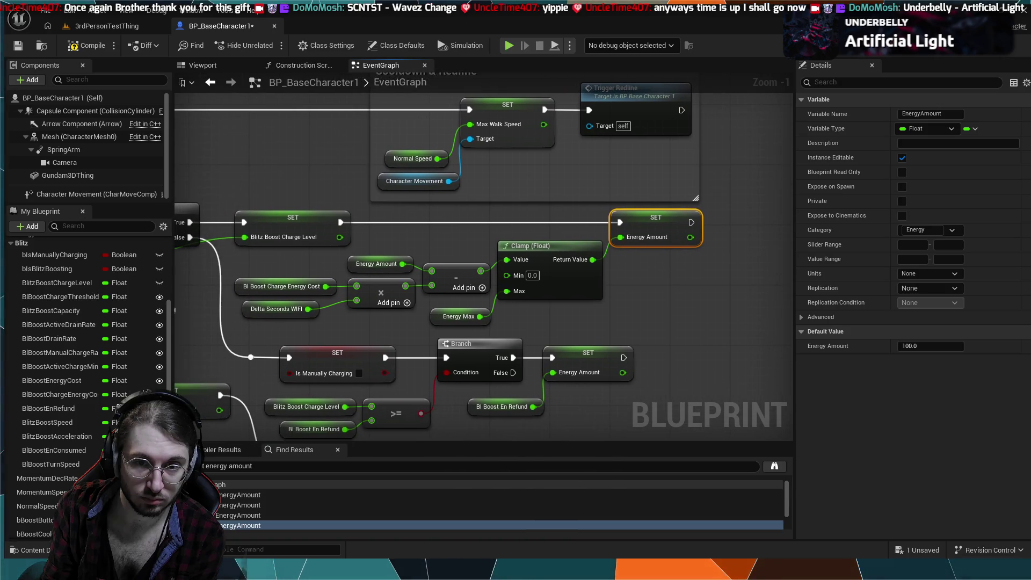
{"action": "mouse_move", "coordinate": [387, 279]}
{"action": "left_mouse_down"}
{"action": "mouse_move", "coordinate": [603, 247]}
{"action": "mouse_move", "coordinate": [728, 249]}
{"action": "mouse_move", "coordinate": [652, 143]}
{"action": "left_mouse_up"}
{"action": "left_click_drag", "start_coordinate": [199, 293], "coordinate": [175, 294]}
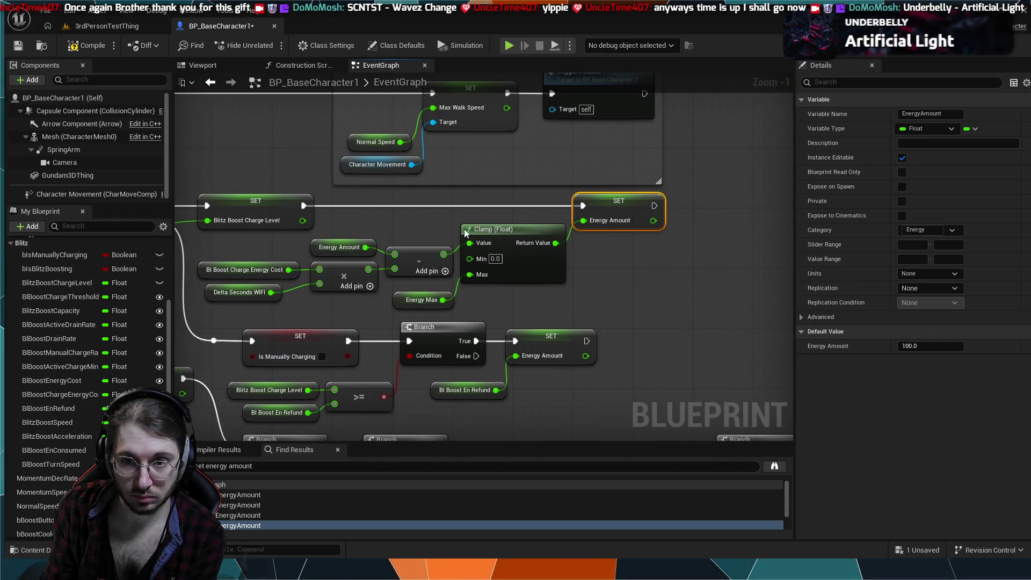
{"action": "left_click", "coordinate": [614, 251]}
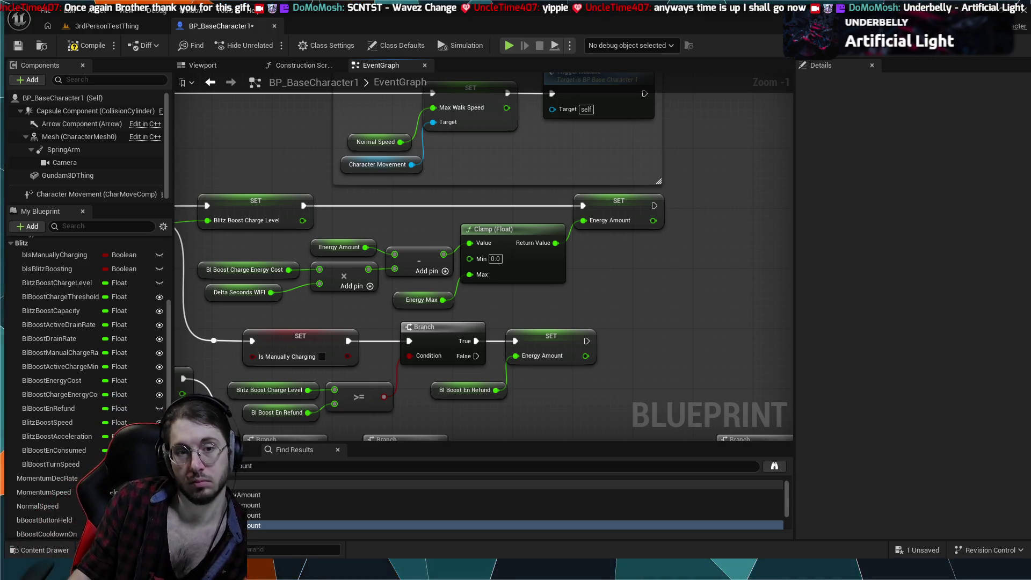
{"action": "scroll", "coordinate": [698, 189], "scroll_direction": "down", "scroll_amount": 4}
{"action": "scroll", "coordinate": [468, 263], "scroll_direction": "up", "scroll_amount": 3}
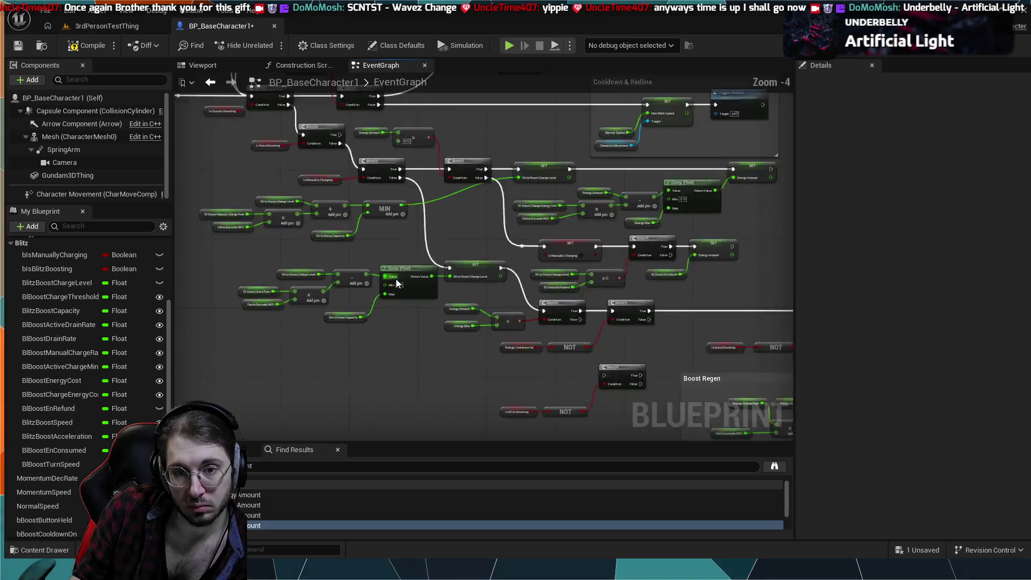
{"action": "left_click_drag", "start_coordinate": [410, 231], "coordinate": [469, 227]}
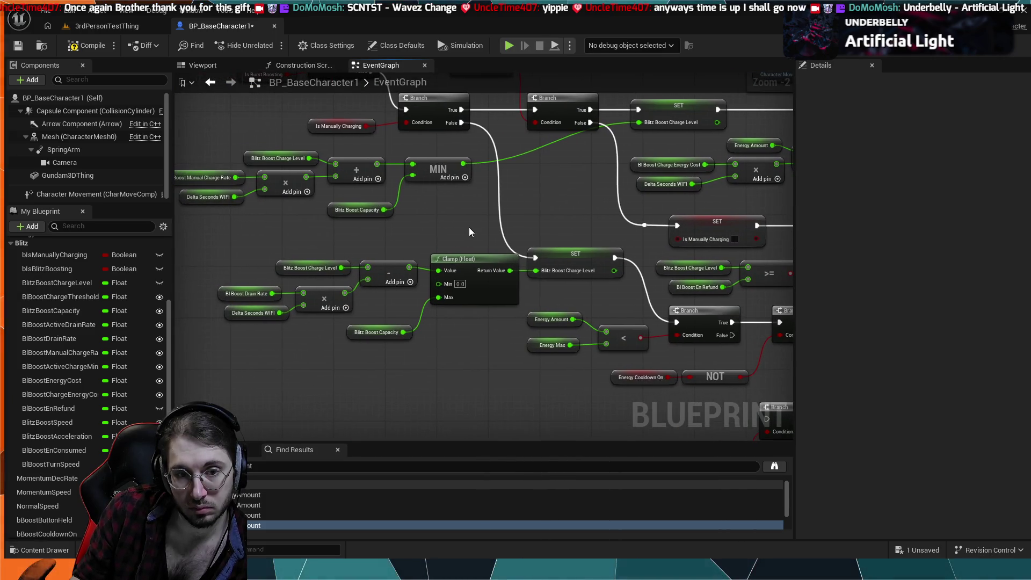
{"action": "left_click", "coordinate": [292, 514]}
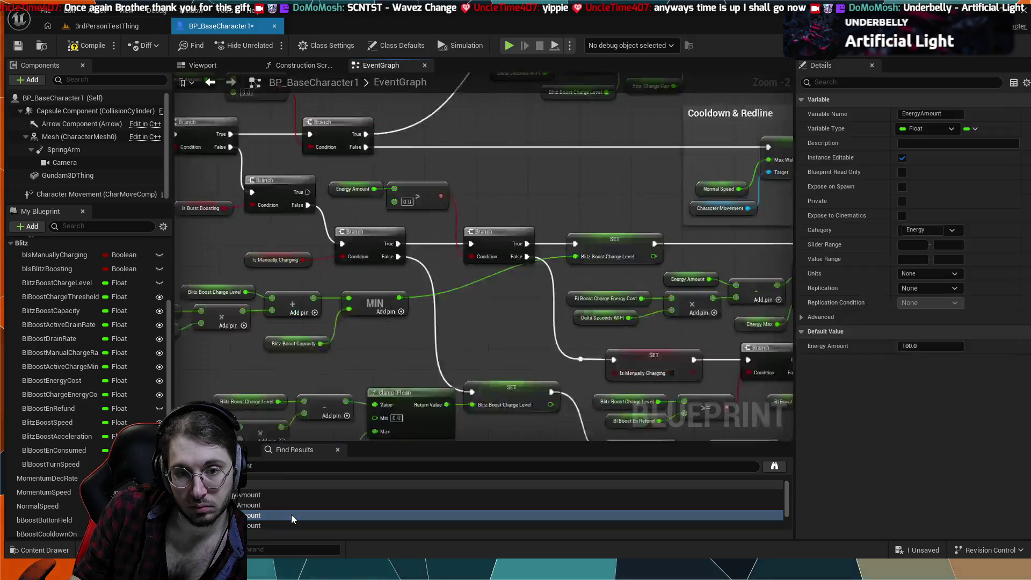
{"action": "scroll", "coordinate": [358, 430], "scroll_direction": "down", "scroll_amount": 6}
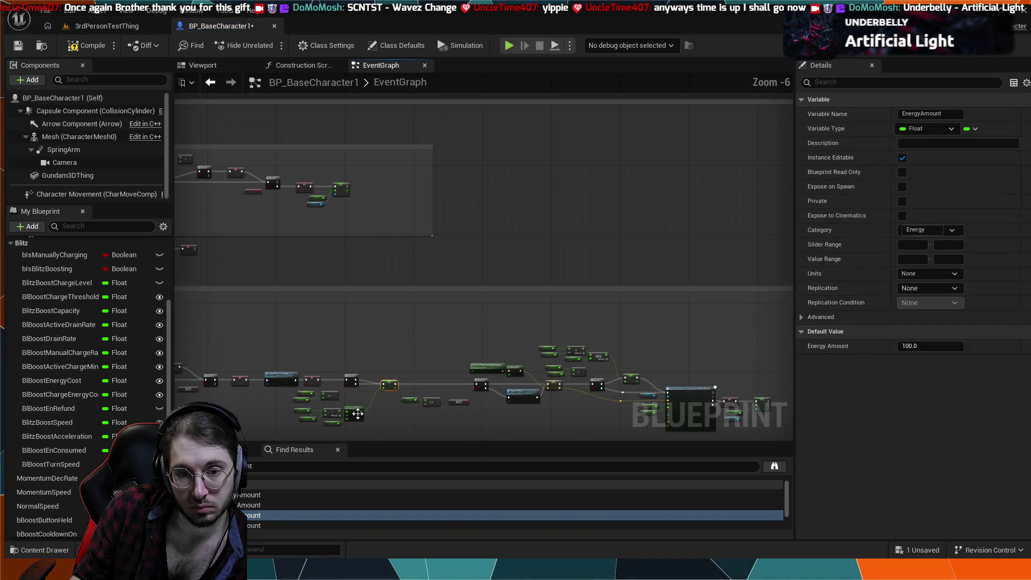
{"action": "left_click", "coordinate": [257, 524]}
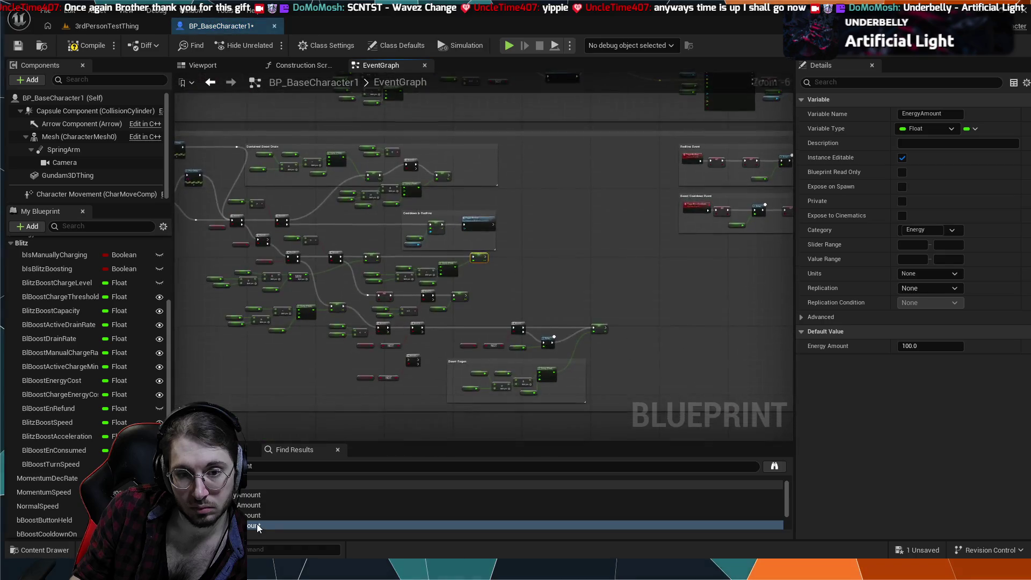
{"action": "scroll", "coordinate": [407, 356], "scroll_direction": "down", "scroll_amount": 4}
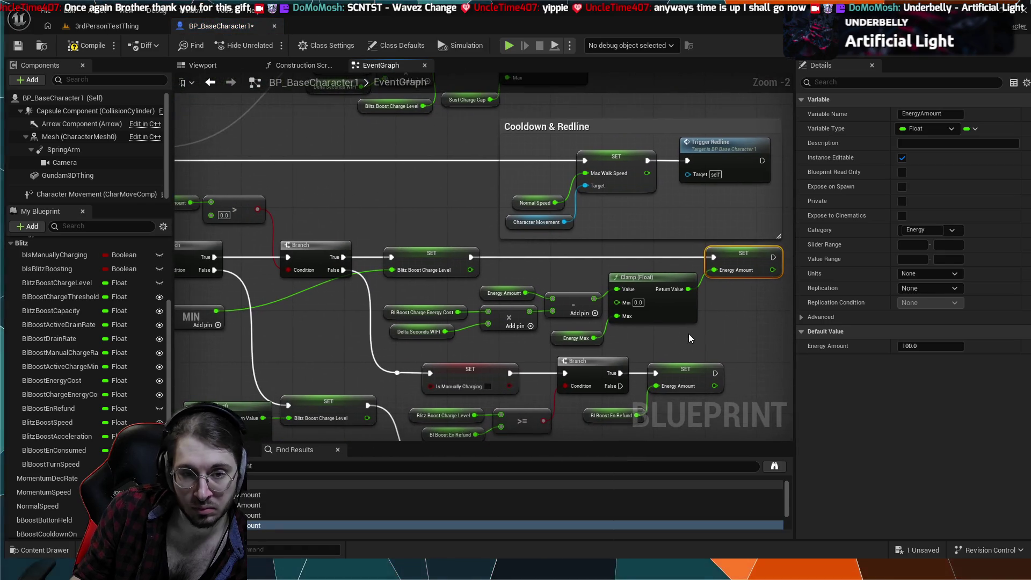
{"action": "scroll", "coordinate": [439, 321], "scroll_direction": "up", "scroll_amount": 1}
{"action": "left_click_drag", "start_coordinate": [439, 322], "coordinate": [524, 322]}
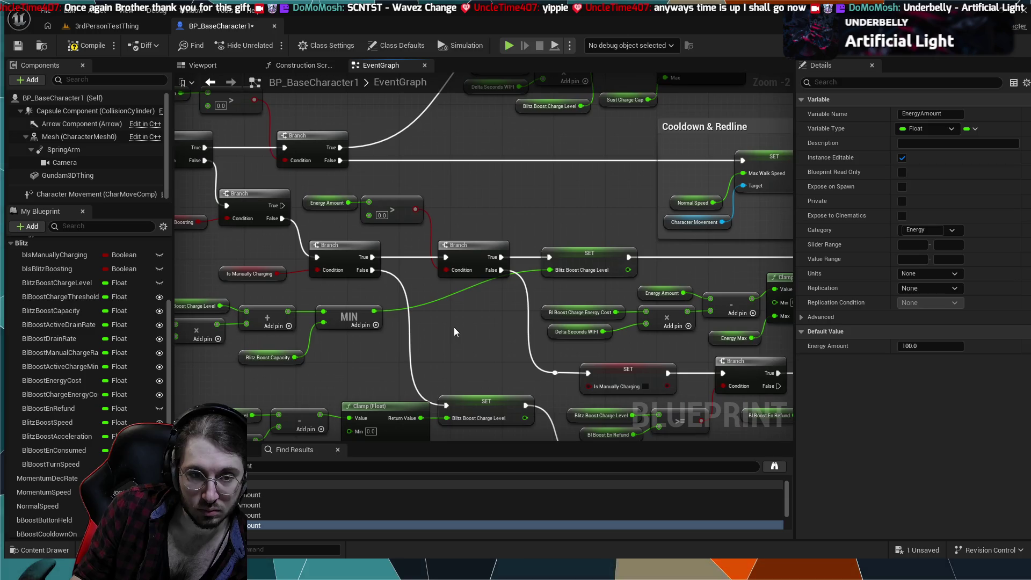
{"action": "mouse_move", "coordinate": [449, 329]}
{"action": "left_mouse_down"}
{"action": "mouse_move", "coordinate": [565, 353]}
{"action": "mouse_move", "coordinate": [689, 360]}
{"action": "left_mouse_up"}
{"action": "left_click_drag", "start_coordinate": [497, 284], "coordinate": [396, 259]}
{"action": "left_click_drag", "start_coordinate": [642, 333], "coordinate": [552, 317]}
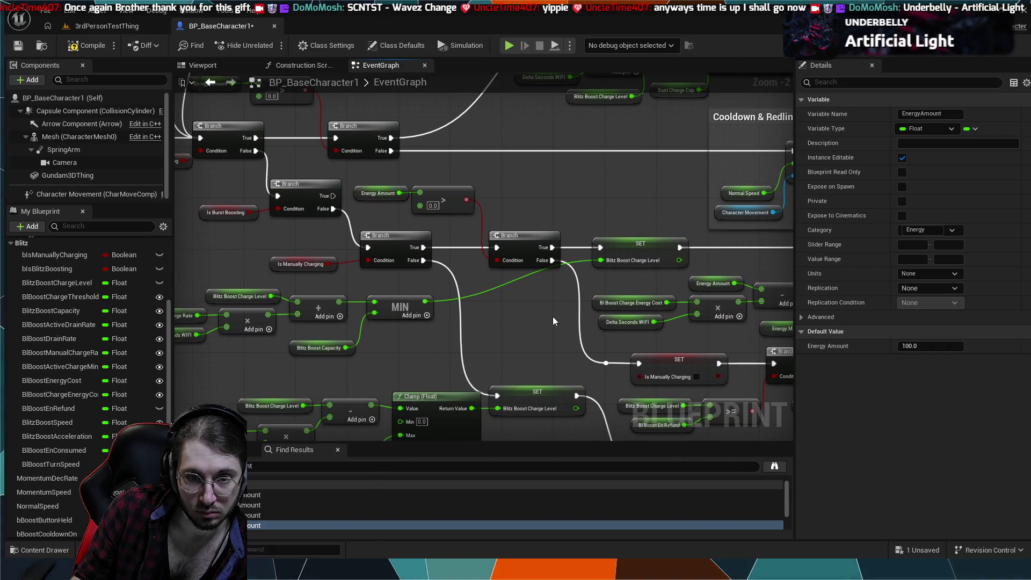
{"action": "left_click_drag", "start_coordinate": [579, 222], "coordinate": [525, 200]}
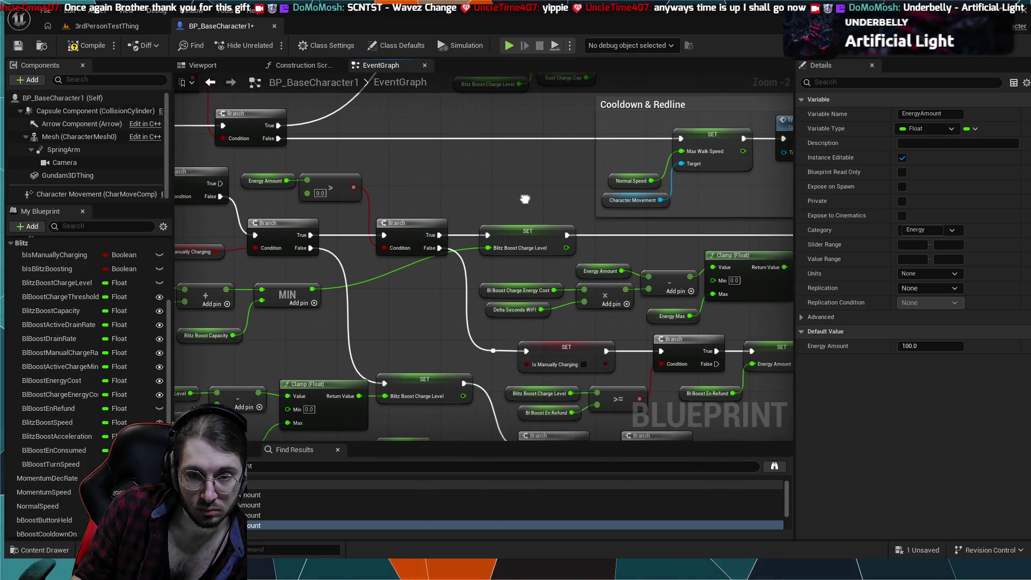
{"action": "left_click_drag", "start_coordinate": [450, 284], "coordinate": [367, 278]}
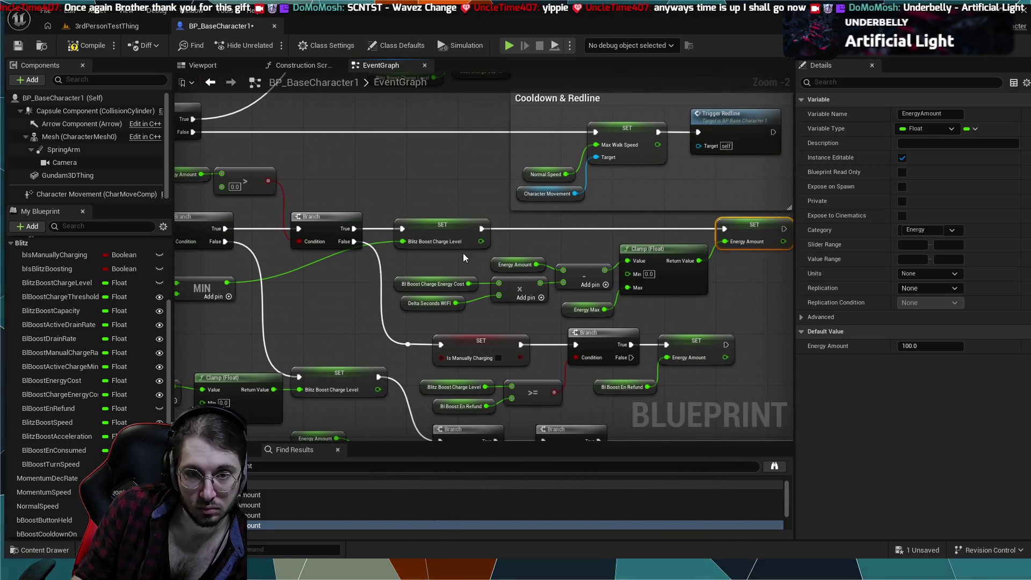
{"action": "left_click_drag", "start_coordinate": [562, 238], "coordinate": [474, 232]}
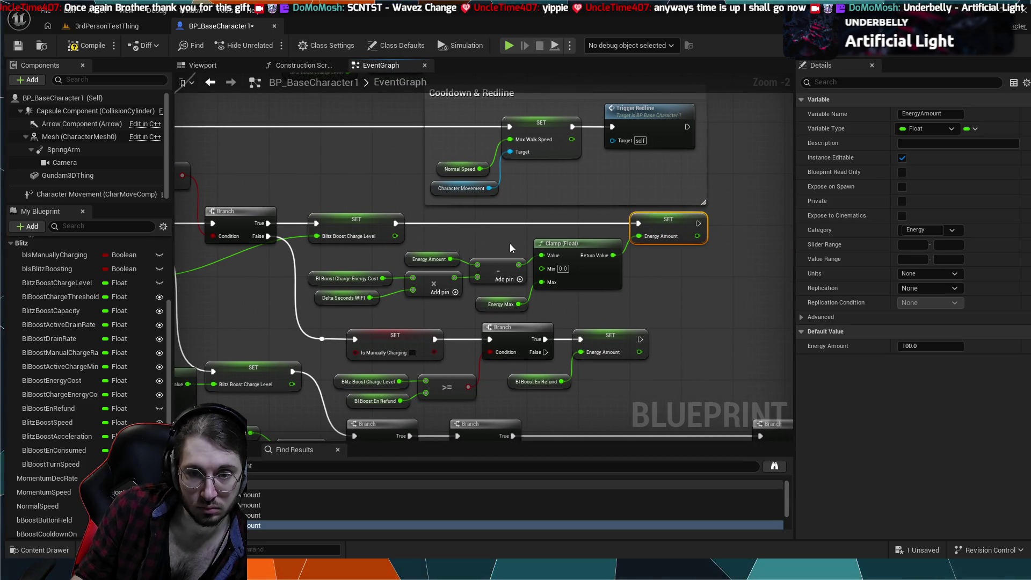
{"action": "scroll", "coordinate": [508, 247], "scroll_direction": "down", "scroll_amount": 1}
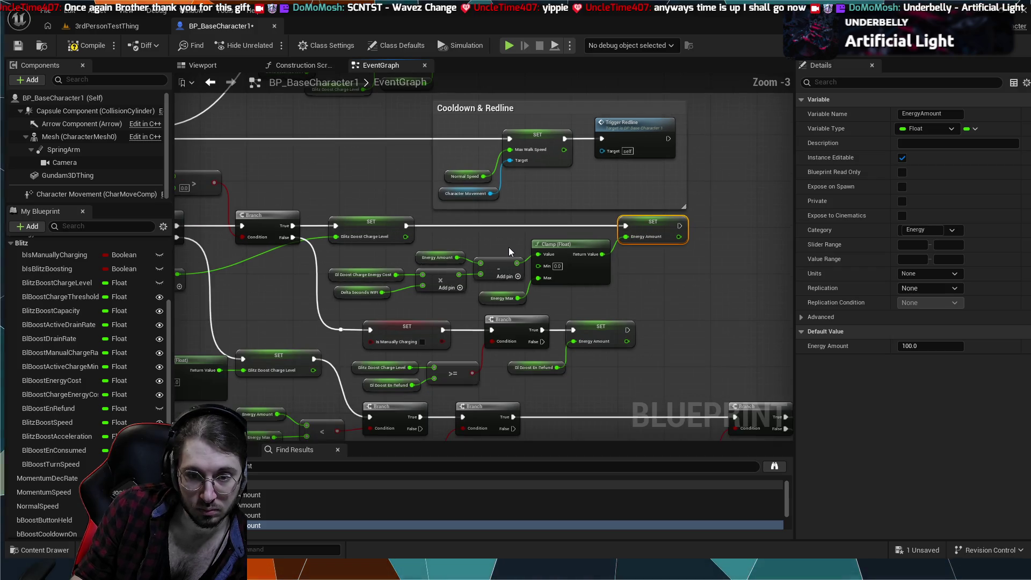
{"action": "mouse_move", "coordinate": [461, 273]}
{"action": "left_mouse_down"}
{"action": "mouse_move", "coordinate": [417, 297]}
{"action": "mouse_move", "coordinate": [350, 251]}
{"action": "mouse_move", "coordinate": [358, 236]}
{"action": "mouse_move", "coordinate": [383, 243]}
{"action": "left_mouse_up"}
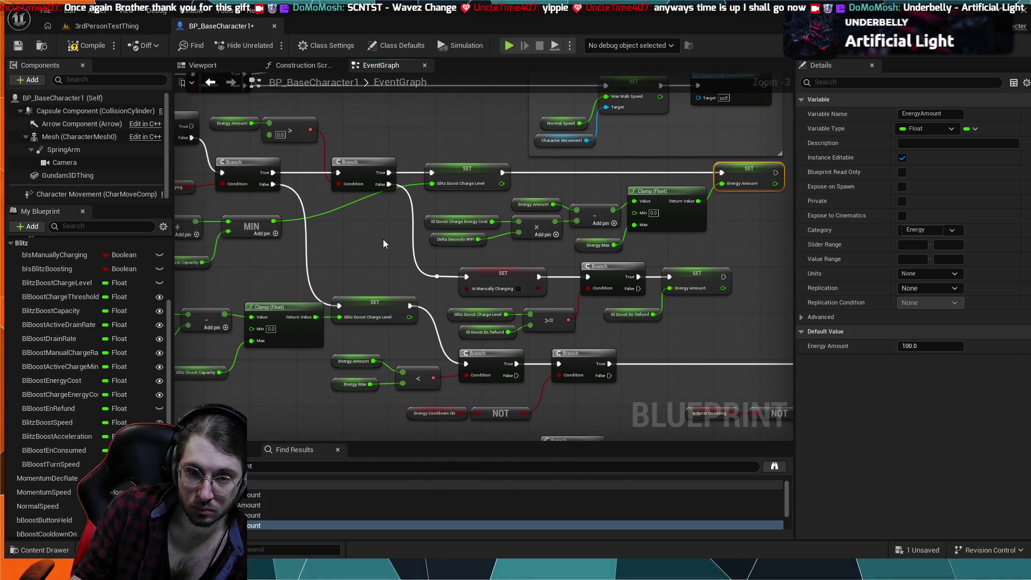
{"action": "scroll", "coordinate": [380, 233], "scroll_direction": "up", "scroll_amount": 3}
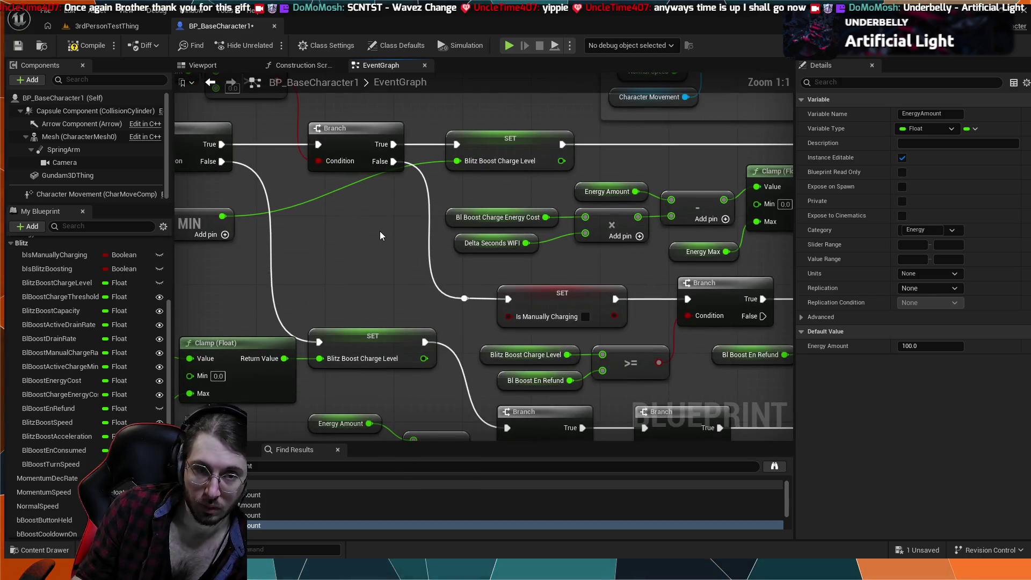
{"action": "left_click_drag", "start_coordinate": [372, 250], "coordinate": [350, 211]}
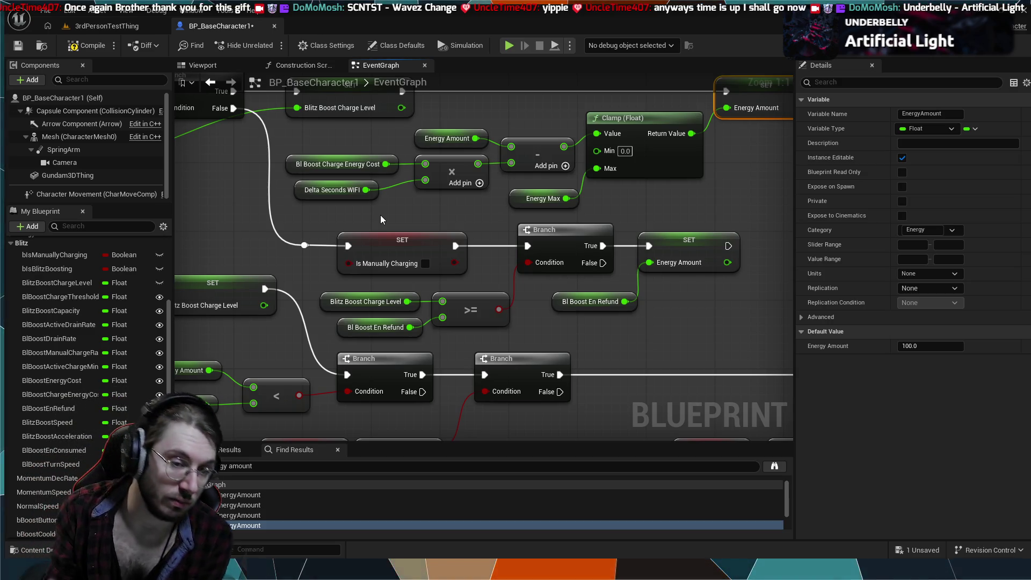
{"action": "scroll", "coordinate": [279, 494], "scroll_direction": "down", "scroll_amount": 2}
{"action": "left_click", "coordinate": [275, 519]}
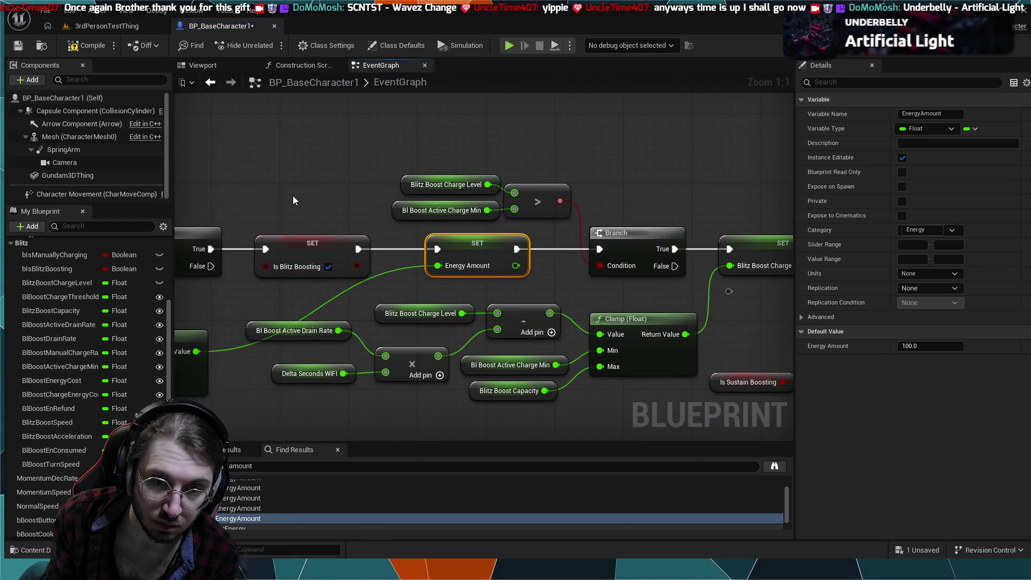
{"action": "scroll", "coordinate": [295, 191], "scroll_direction": "down", "scroll_amount": 2}
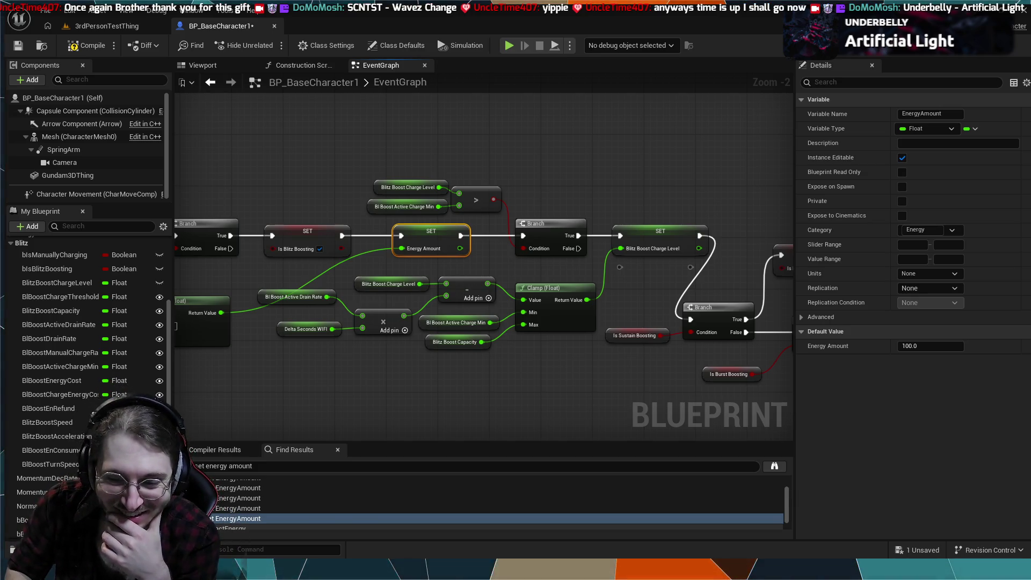
{"action": "mouse_move", "coordinate": [304, 217]}
{"action": "left_mouse_down"}
{"action": "mouse_move", "coordinate": [297, 179]}
{"action": "mouse_move", "coordinate": [382, 190]}
{"action": "mouse_move", "coordinate": [480, 182]}
{"action": "left_mouse_up"}
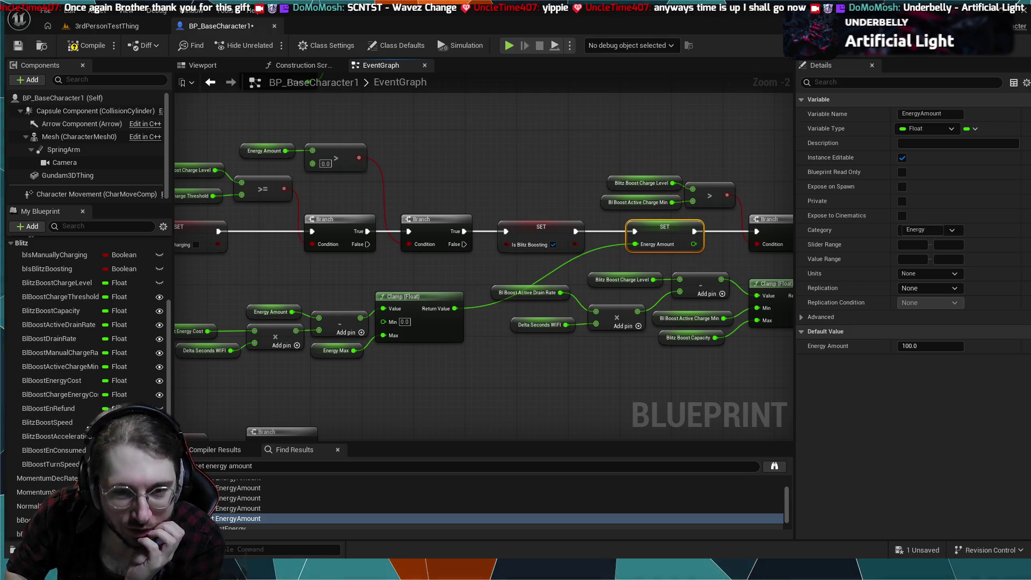
{"action": "left_click_drag", "start_coordinate": [334, 298], "coordinate": [383, 285]}
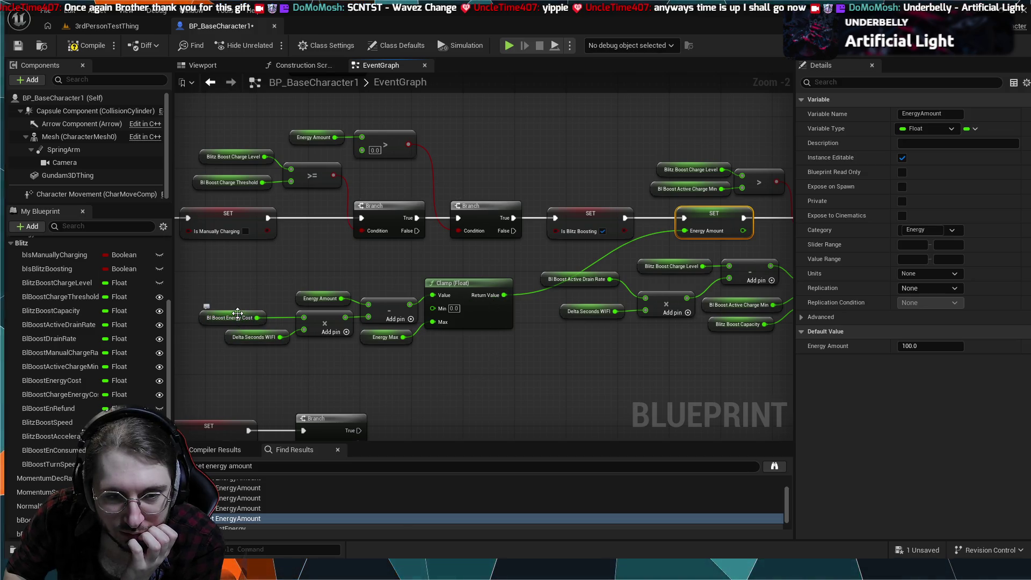
- Nudge BI Boost Energy Cost right and move the whole energy-cost Clamp group up-right
{"action": "left_click_drag", "start_coordinate": [238, 313], "coordinate": [258, 317]}
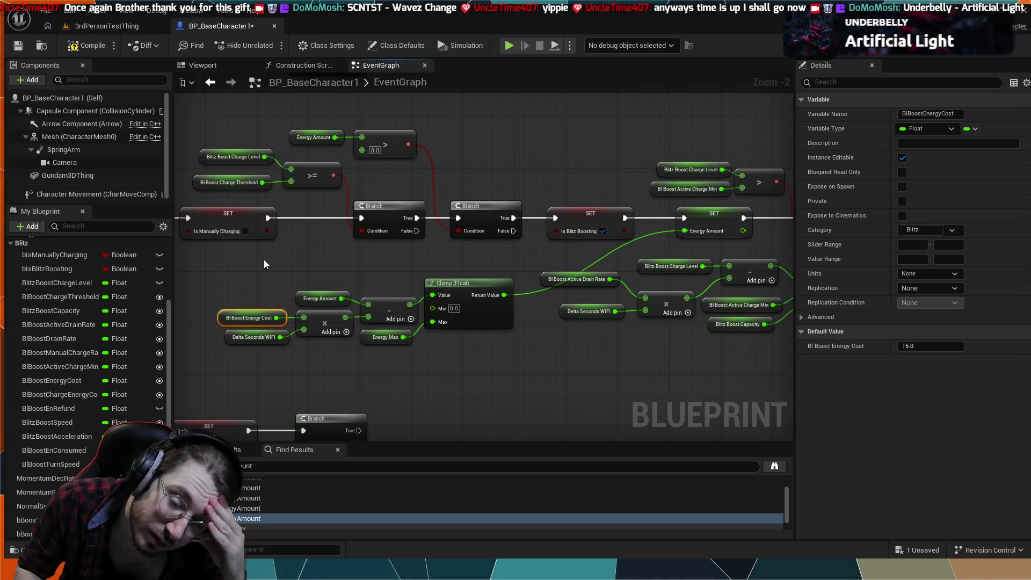
{"action": "left_click_drag", "start_coordinate": [450, 354], "coordinate": [269, 279]}
{"action": "mouse_move", "coordinate": [446, 288]}
{"action": "left_mouse_down"}
{"action": "mouse_move", "coordinate": [436, 260]}
{"action": "mouse_move", "coordinate": [480, 265]}
{"action": "mouse_move", "coordinate": [447, 265]}
{"action": "left_mouse_up"}
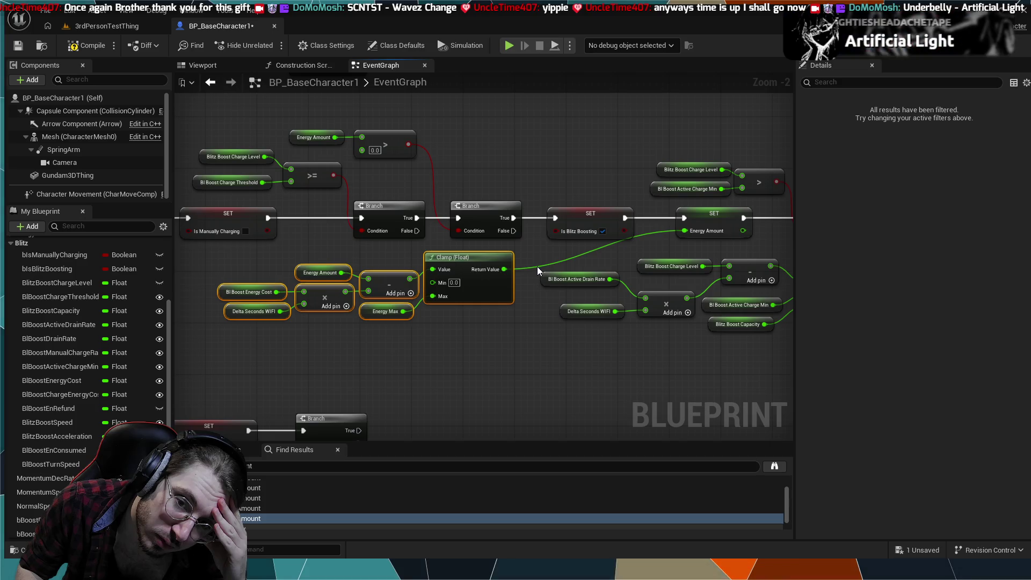
- Add a reroute point on the Clamp-to-SET Energy Amount wire and position it below the drain-rate node
{"action": "double_click", "coordinate": [655, 231]}
{"action": "mouse_move", "coordinate": [653, 234]}
{"action": "left_mouse_down"}
{"action": "mouse_move", "coordinate": [652, 250]}
{"action": "mouse_move", "coordinate": [616, 265]}
{"action": "left_mouse_up"}
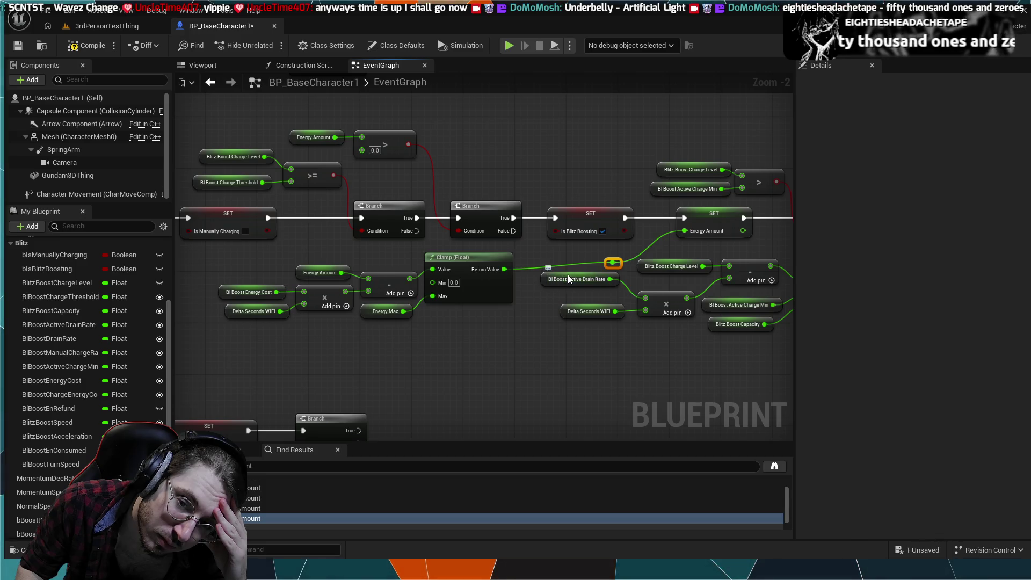
{"action": "left_click_drag", "start_coordinate": [568, 275], "coordinate": [566, 281]}
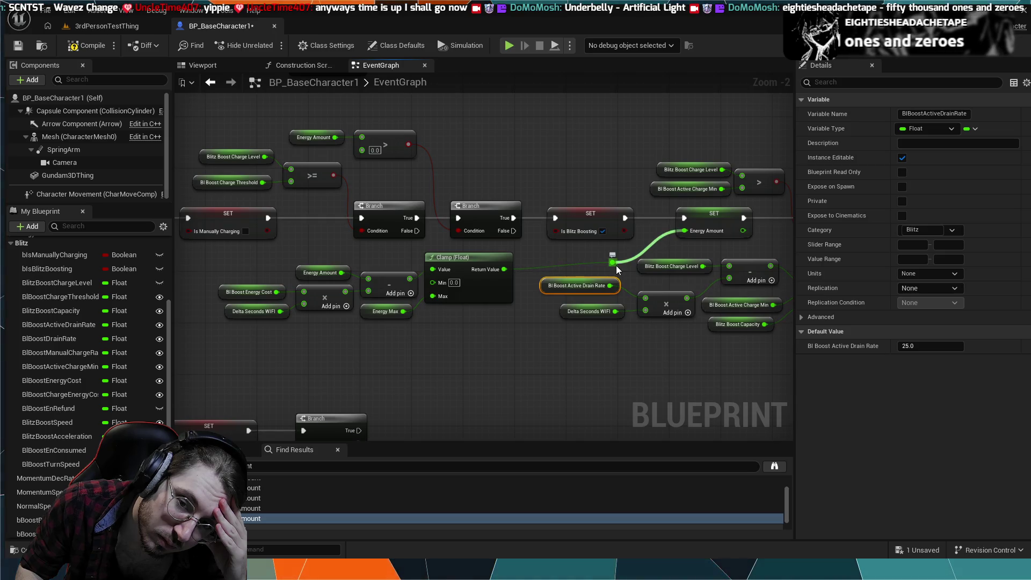
{"action": "left_click_drag", "start_coordinate": [617, 268], "coordinate": [610, 273]}
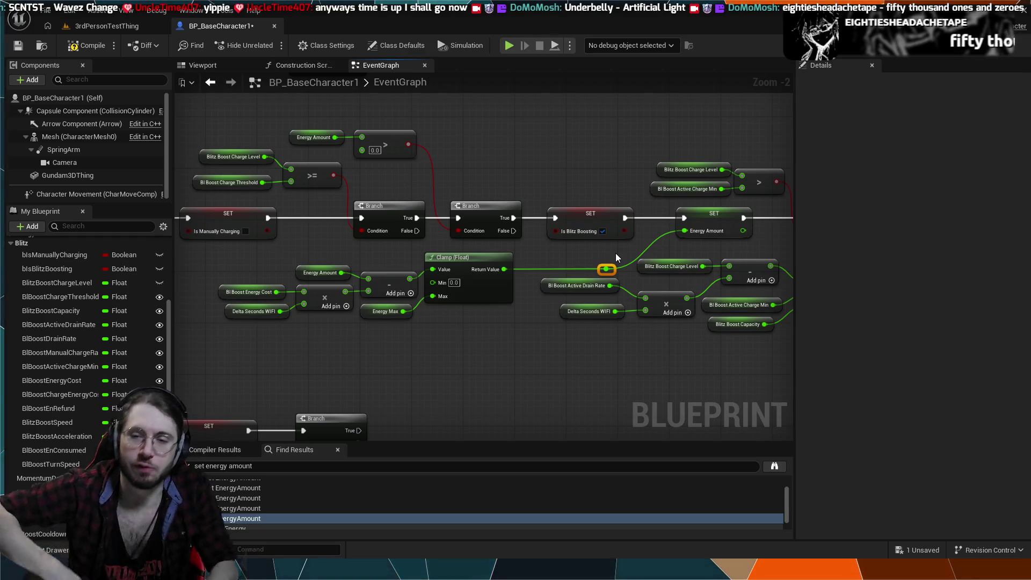
{"action": "left_click_drag", "start_coordinate": [626, 246], "coordinate": [344, 253]}
{"action": "scroll", "coordinate": [519, 257], "scroll_direction": "up", "scroll_amount": 1}
- Line up the Is Sustain Boosting Branch with the exec flow and place SET Is Blitz Boosting after its True pin
{"action": "left_click_drag", "start_coordinate": [642, 325], "coordinate": [543, 307]}
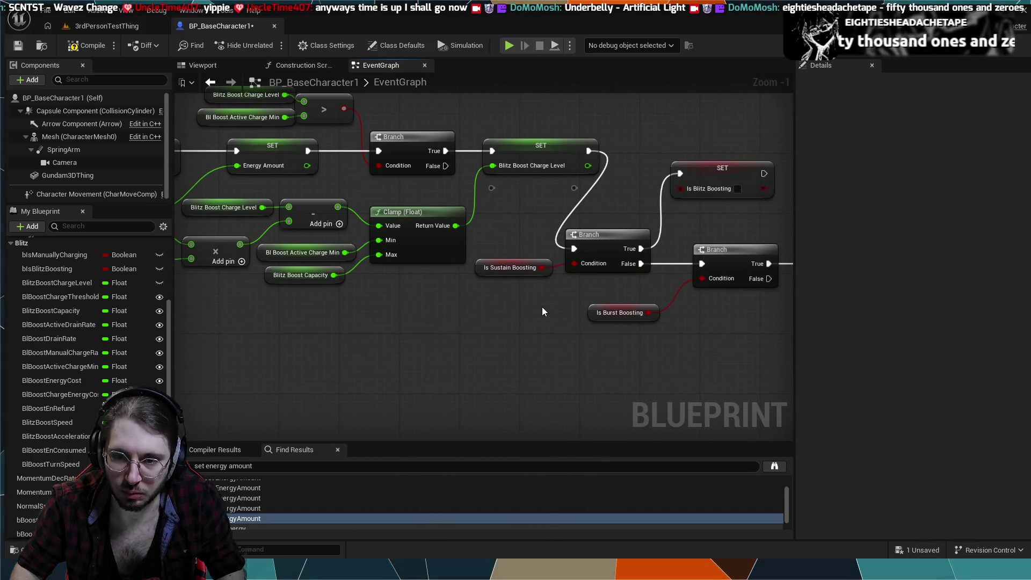
{"action": "left_click_drag", "start_coordinate": [549, 310], "coordinate": [475, 292]}
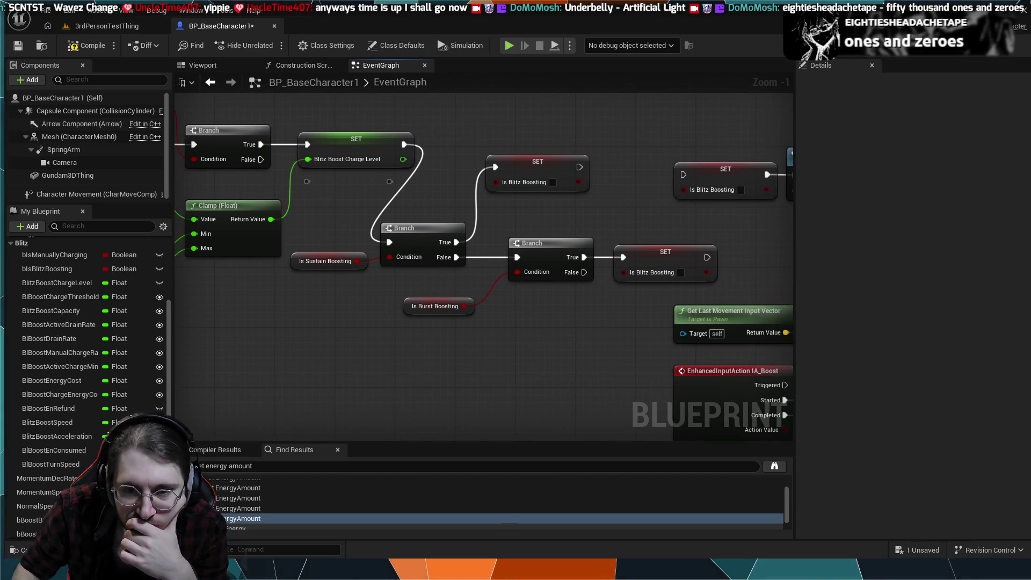
{"action": "left_click_drag", "start_coordinate": [362, 267], "coordinate": [404, 288]}
{"action": "left_click_drag", "start_coordinate": [337, 304], "coordinate": [466, 336]}
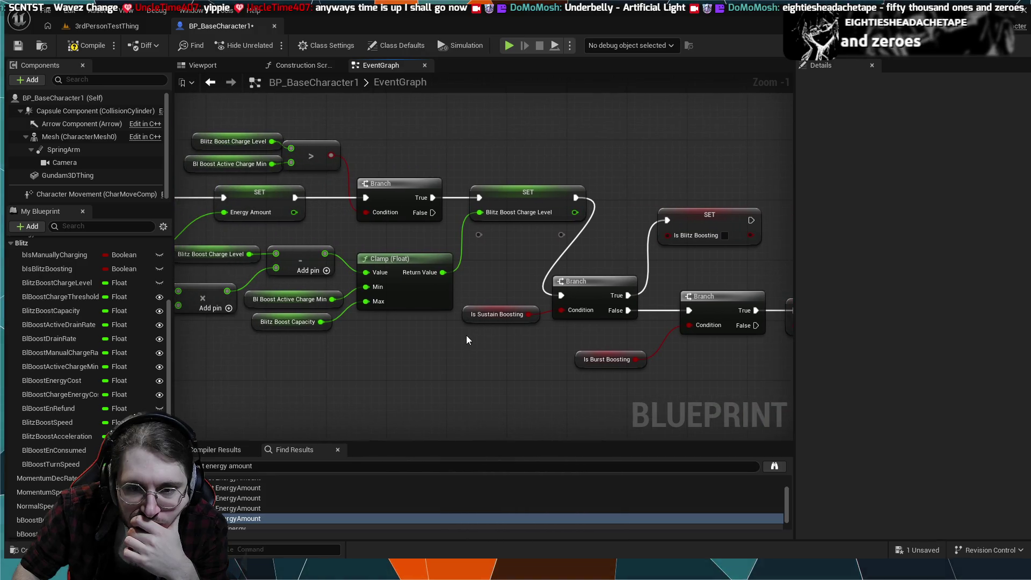
{"action": "mouse_move", "coordinate": [482, 270]}
{"action": "left_mouse_down"}
{"action": "mouse_move", "coordinate": [455, 259]}
{"action": "mouse_move", "coordinate": [590, 249]}
{"action": "mouse_move", "coordinate": [605, 224]}
{"action": "mouse_move", "coordinate": [424, 212]}
{"action": "mouse_move", "coordinate": [350, 251]}
{"action": "left_mouse_up"}
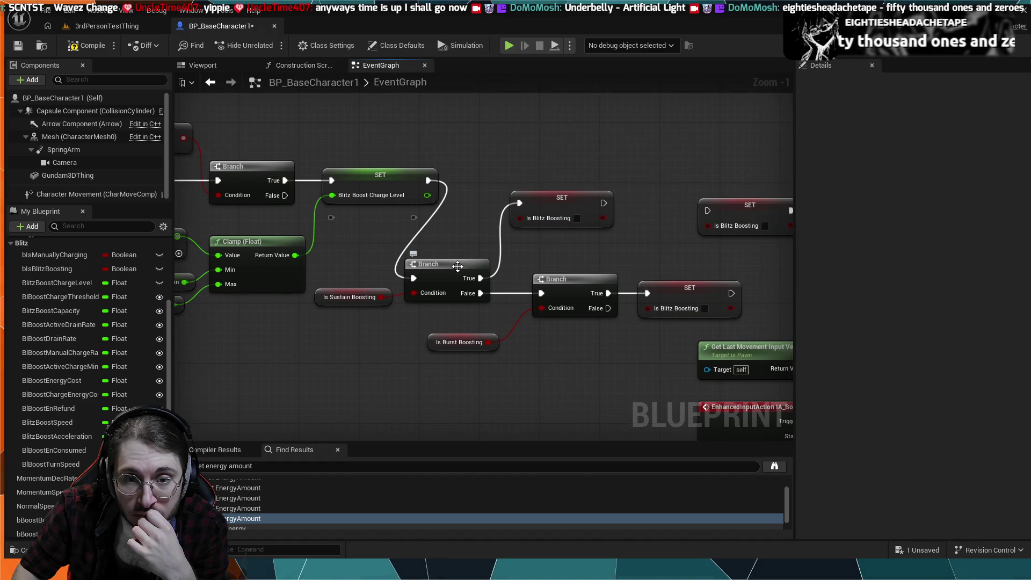
{"action": "scroll", "coordinate": [601, 352], "scroll_direction": "down", "scroll_amount": 2}
{"action": "left_click_drag", "start_coordinate": [571, 234], "coordinate": [634, 180]}
{"action": "left_click_drag", "start_coordinate": [490, 284], "coordinate": [554, 215]}
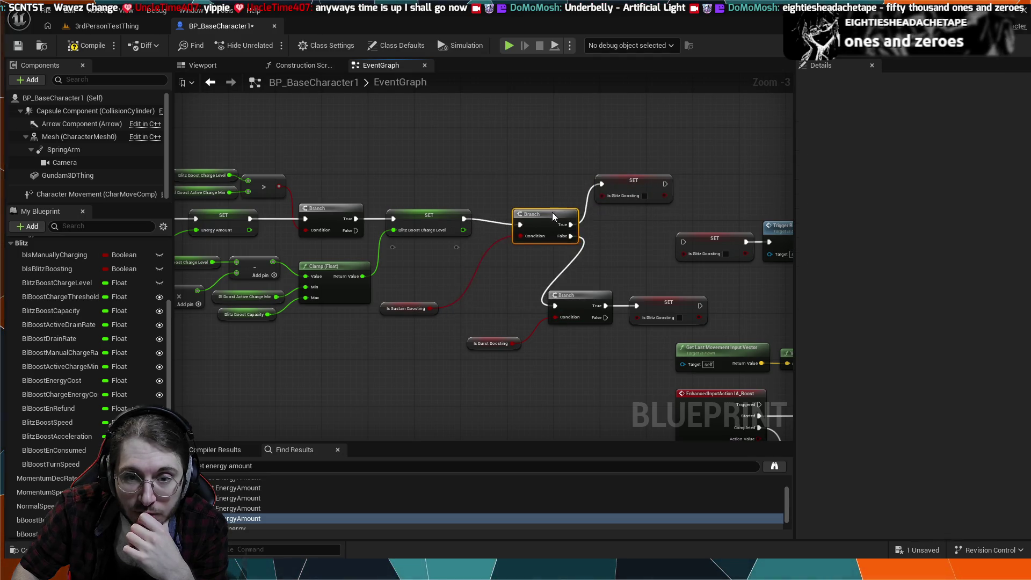
{"action": "left_click_drag", "start_coordinate": [616, 187], "coordinate": [597, 221]}
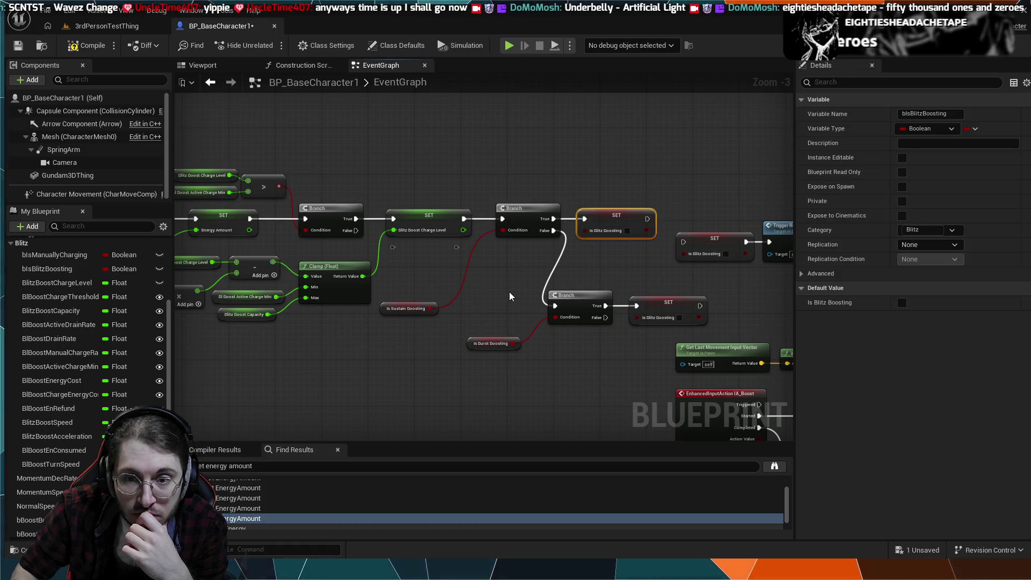
- Check the realigned Branch, deselect the SET node, and return to the charge-level and Clamp nodes
{"action": "left_click_drag", "start_coordinate": [510, 297], "coordinate": [527, 293]}
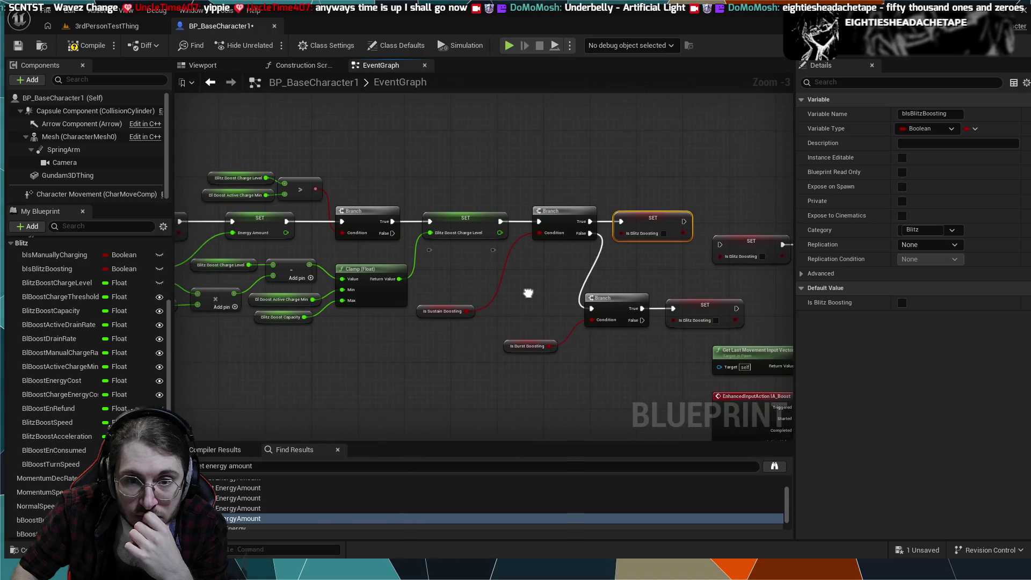
{"action": "scroll", "coordinate": [665, 297], "scroll_direction": "up", "scroll_amount": 1}
{"action": "scroll", "coordinate": [665, 311], "scroll_direction": "up", "scroll_amount": 1}
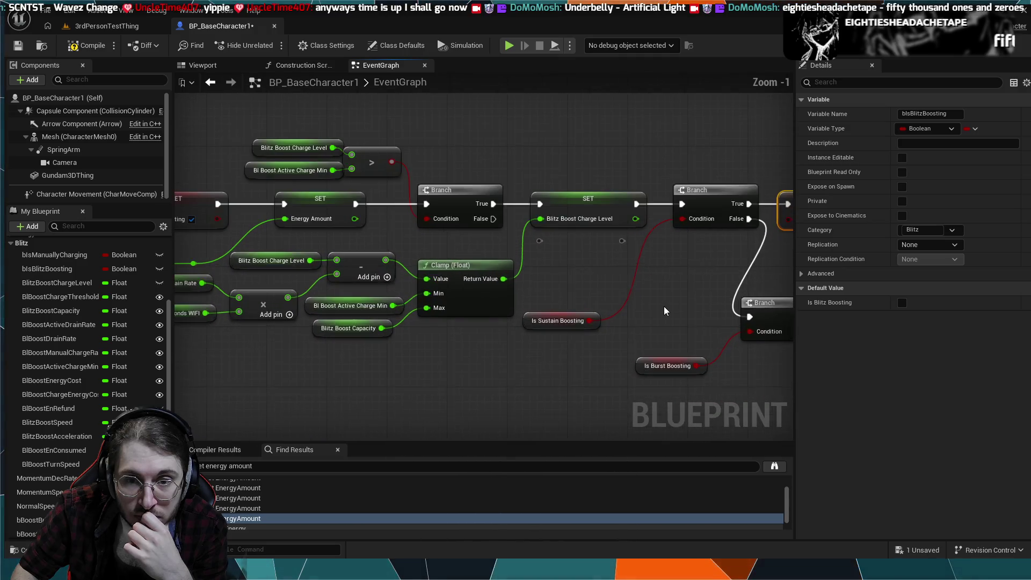
{"action": "left_click_drag", "start_coordinate": [664, 310], "coordinate": [534, 293]}
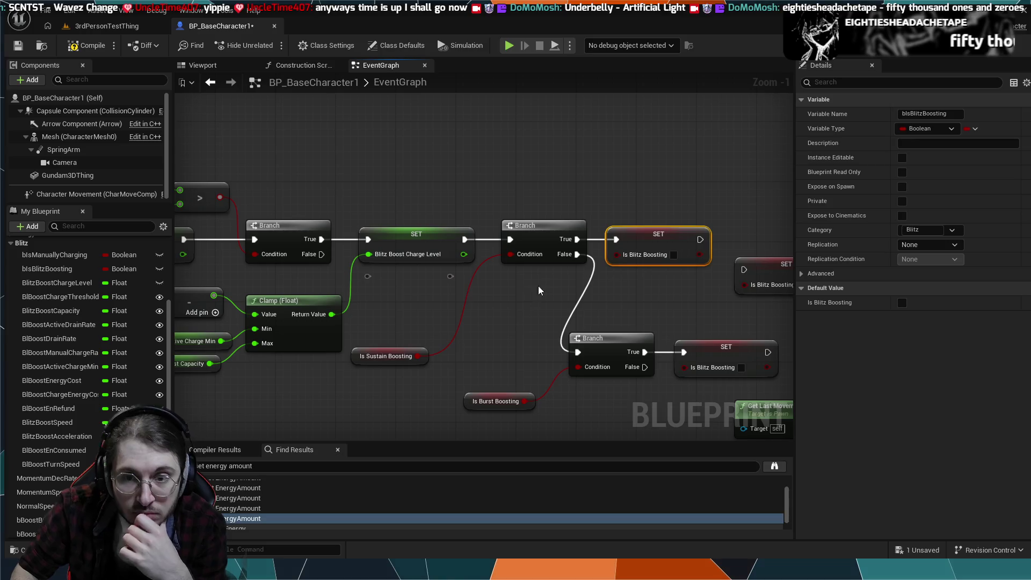
{"action": "left_click", "coordinate": [595, 245]}
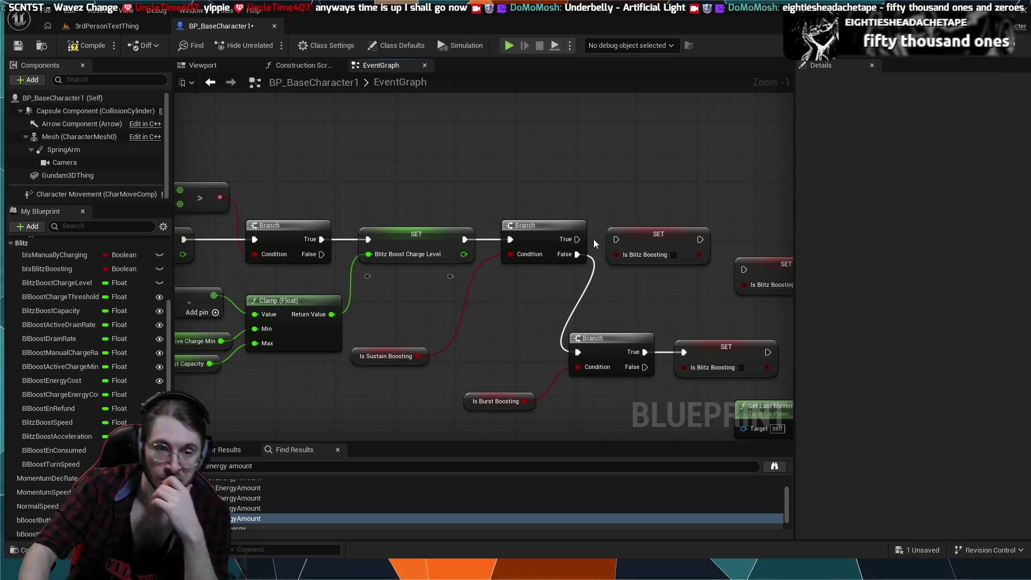
{"action": "left_click_drag", "start_coordinate": [472, 220], "coordinate": [479, 198]}
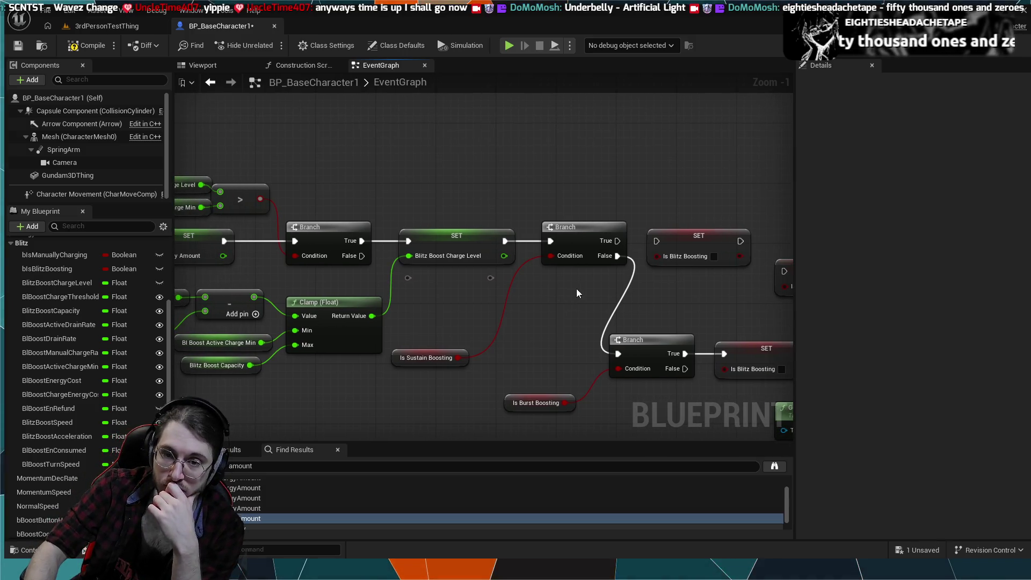
{"action": "left_click_drag", "start_coordinate": [581, 296], "coordinate": [666, 300]}
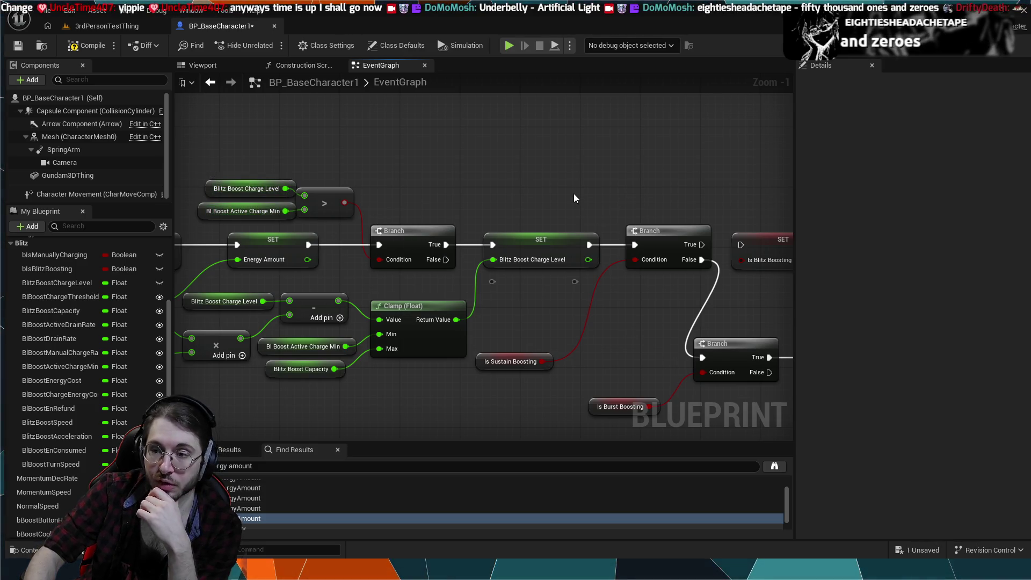
- Move the Is Sustain Boosting and Is Burst Boosting getters up beside their Branches, then look further right
{"action": "scroll", "coordinate": [574, 194], "scroll_direction": "down", "scroll_amount": 1}
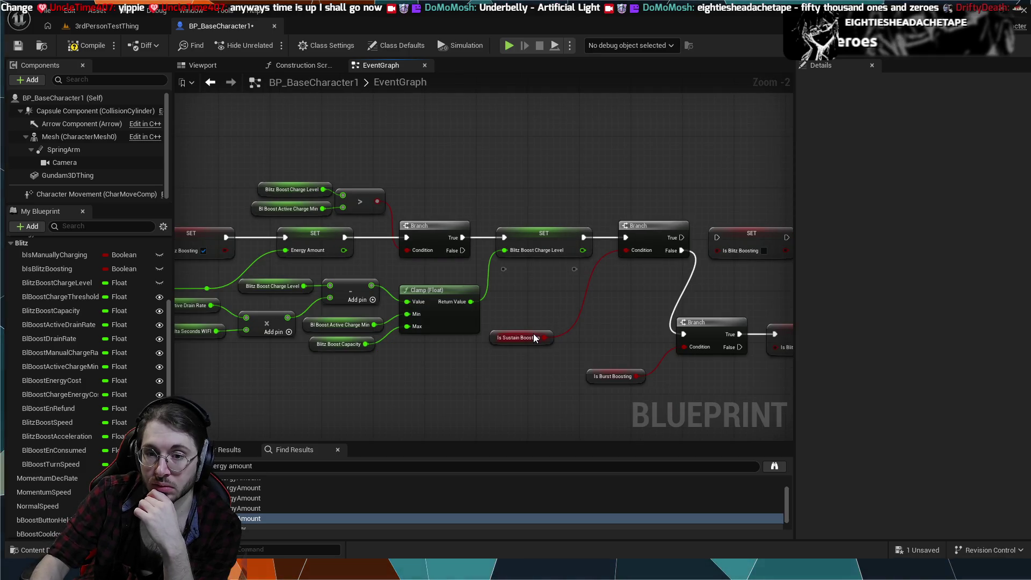
{"action": "left_click_drag", "start_coordinate": [539, 336], "coordinate": [582, 304]}
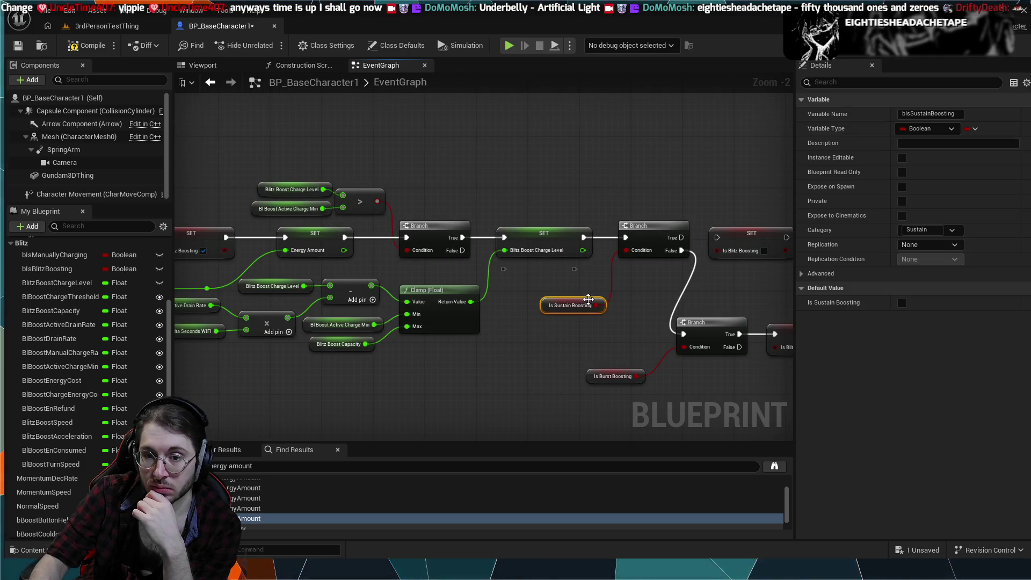
{"action": "mouse_move", "coordinate": [618, 369]}
{"action": "left_mouse_down"}
{"action": "mouse_move", "coordinate": [621, 350]}
{"action": "mouse_move", "coordinate": [635, 347]}
{"action": "left_mouse_up"}
{"action": "left_click_drag", "start_coordinate": [682, 384], "coordinate": [485, 377]}
{"action": "mouse_move", "coordinate": [554, 303]}
{"action": "left_mouse_down"}
{"action": "mouse_move", "coordinate": [413, 298]}
{"action": "mouse_move", "coordinate": [606, 270]}
{"action": "left_mouse_up"}
{"action": "scroll", "coordinate": [461, 281], "scroll_direction": "down", "scroll_amount": 2}
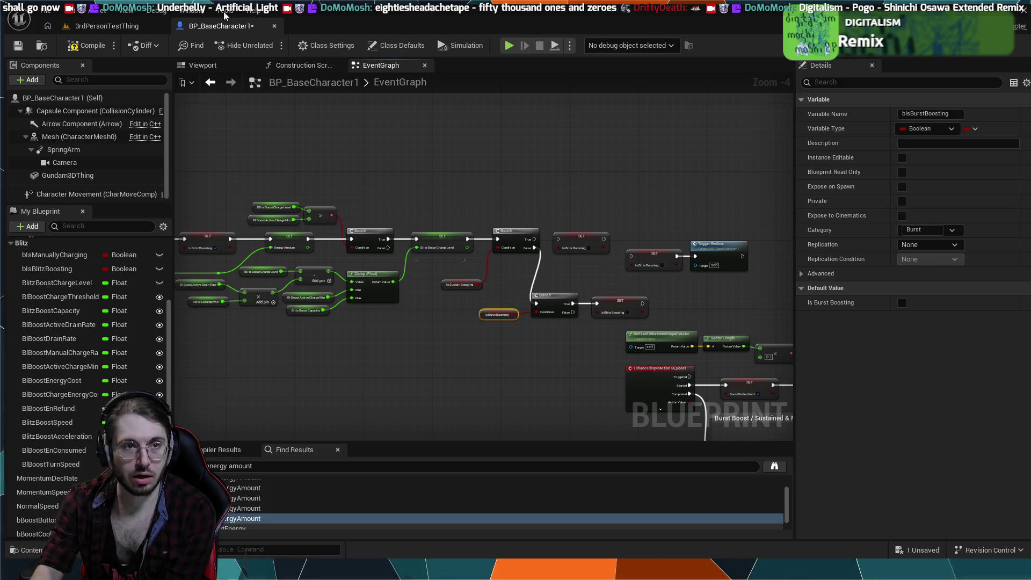
- Briefly view the 3rdPersonTestThing level, come back to the EventGraph and deselect Is Burst Boosting
{"action": "left_click", "coordinate": [105, 30]}
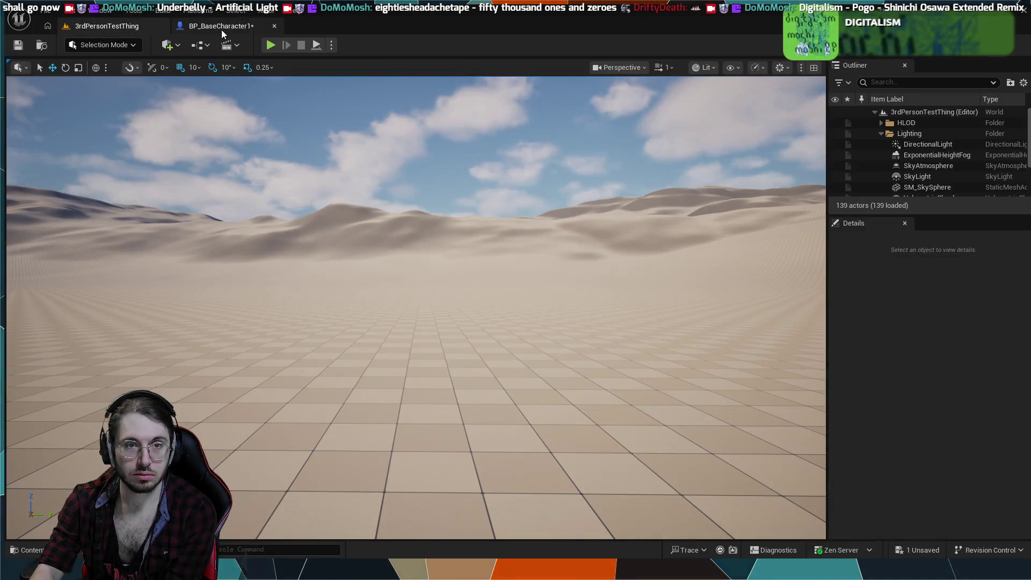
{"action": "left_click", "coordinate": [249, 26]}
{"action": "scroll", "coordinate": [470, 304], "scroll_direction": "up", "scroll_amount": 4}
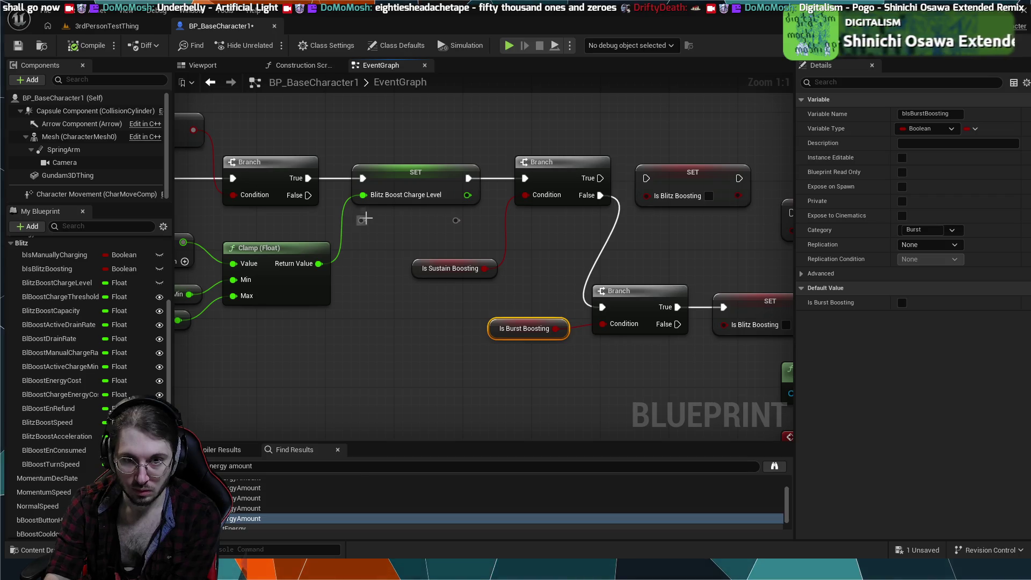
{"action": "left_click", "coordinate": [355, 238]}
{"action": "left_click_drag", "start_coordinate": [357, 251], "coordinate": [492, 258]}
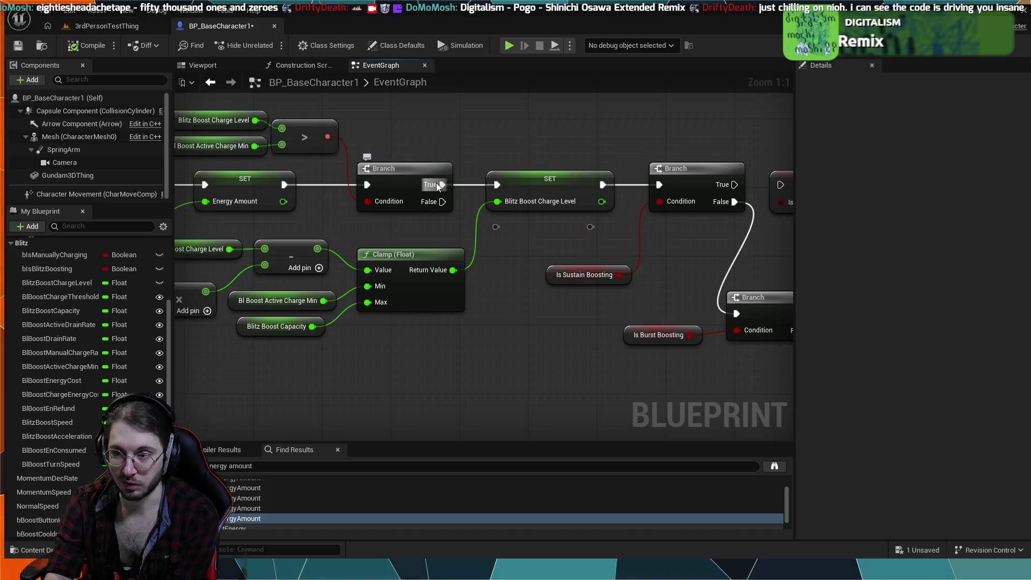
- Play the 3rdPersonTestThing desert level in the editor with the green mech
{"action": "left_click", "coordinate": [103, 28]}
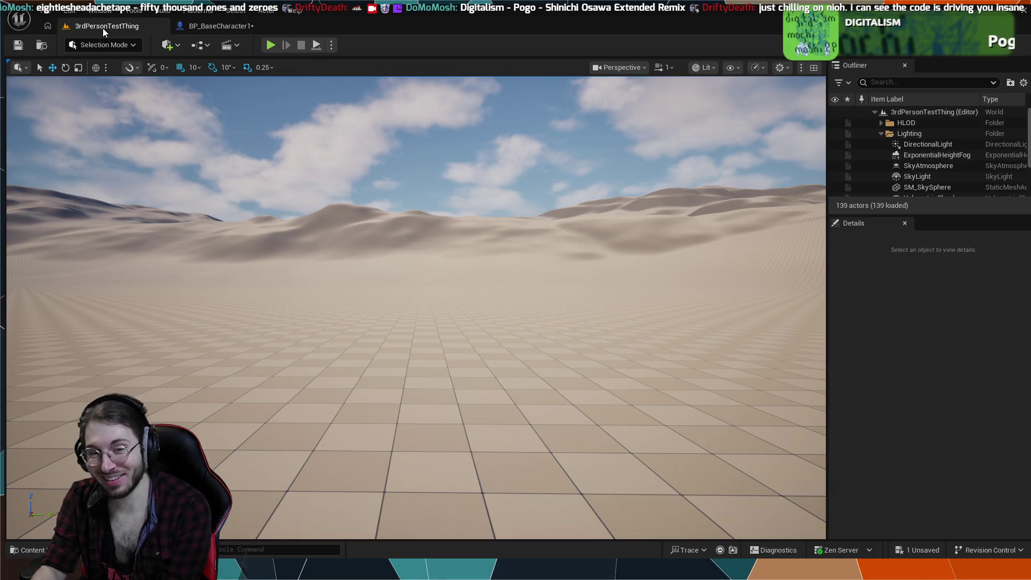
{"action": "left_click", "coordinate": [269, 46]}
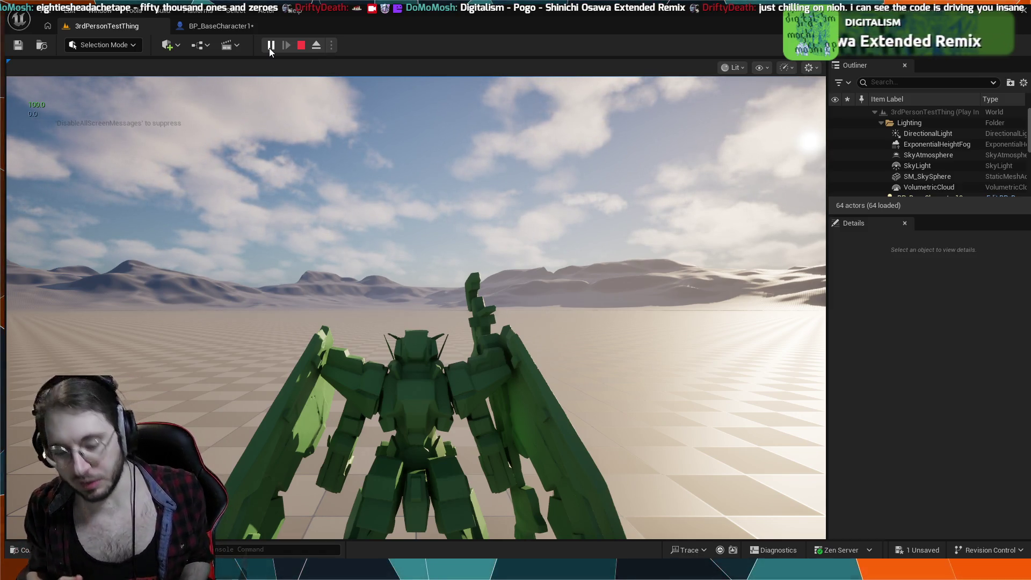
- Capture input in the game view, test the mech's boosting, then stop the playtest with Esc
{"action": "left_click", "coordinate": [549, 78]}
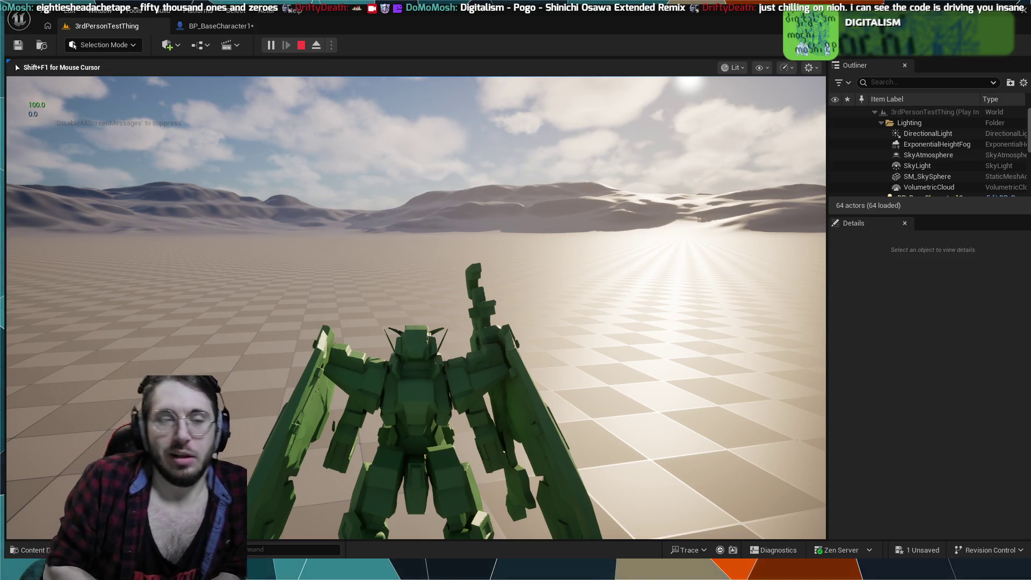
{"action": "key", "text": "Escape"}
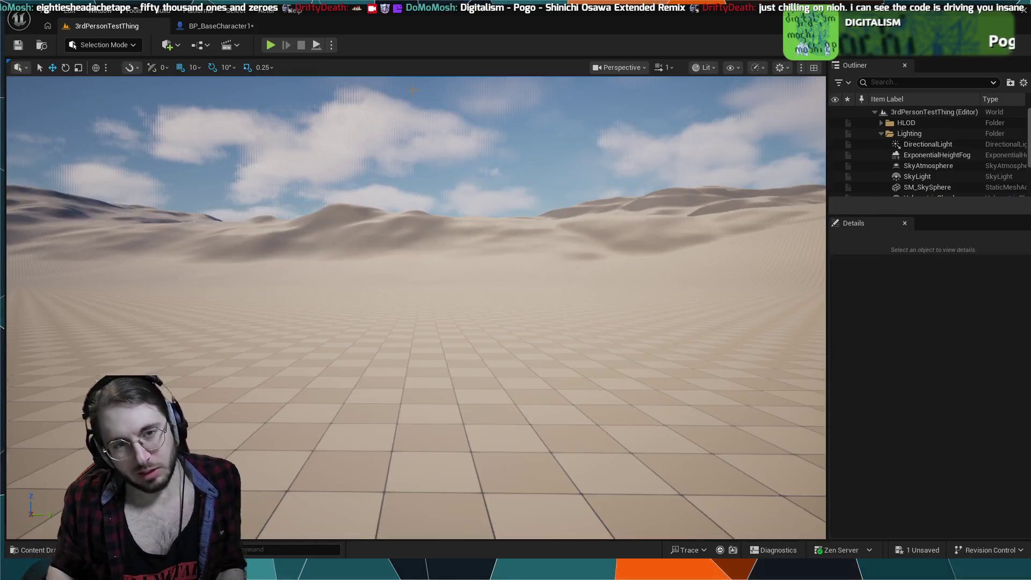
- Return to BP_BaseCharacter1 and zoom out to locate the Fuel/Energy System nodes
{"action": "left_click", "coordinate": [253, 25]}
{"action": "scroll", "coordinate": [407, 320], "scroll_direction": "down", "scroll_amount": 3}
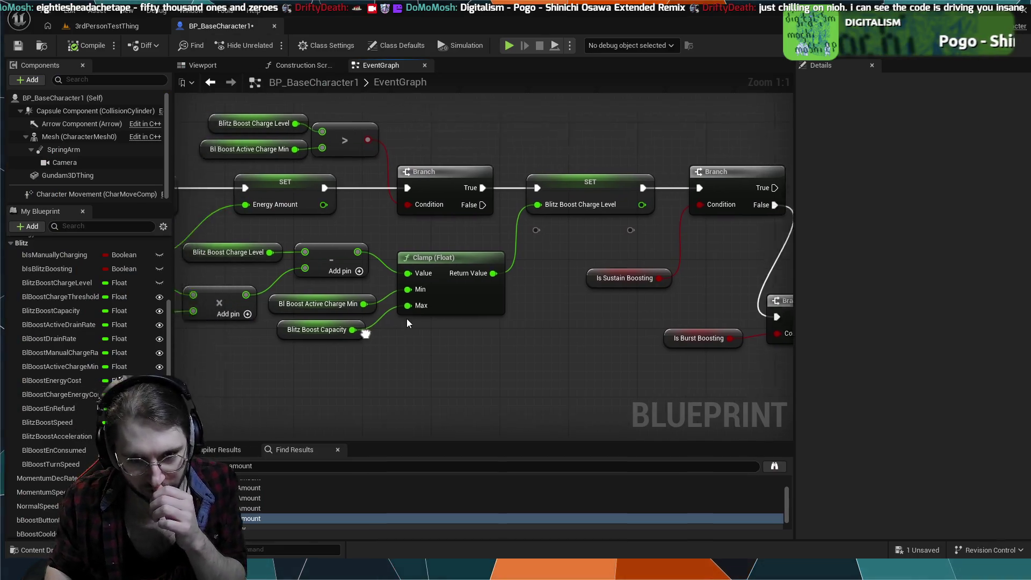
{"action": "left_click_drag", "start_coordinate": [407, 320], "coordinate": [539, 253]}
{"action": "scroll", "coordinate": [452, 273], "scroll_direction": "down", "scroll_amount": 4}
{"action": "mouse_move", "coordinate": [452, 274]}
{"action": "left_mouse_down"}
{"action": "mouse_move", "coordinate": [449, 182]}
{"action": "mouse_move", "coordinate": [246, 208]}
{"action": "mouse_move", "coordinate": [407, 231]}
{"action": "mouse_move", "coordinate": [341, 163]}
{"action": "mouse_move", "coordinate": [233, 143]}
{"action": "left_mouse_up"}
{"action": "scroll", "coordinate": [407, 231], "scroll_direction": "up", "scroll_amount": 4}
{"action": "scroll", "coordinate": [309, 168], "scroll_direction": "down", "scroll_amount": 1}
{"action": "mouse_move", "coordinate": [310, 168]}
{"action": "left_mouse_down"}
{"action": "mouse_move", "coordinate": [346, 232]}
{"action": "mouse_move", "coordinate": [330, 265]}
{"action": "left_mouse_up"}
{"action": "scroll", "coordinate": [294, 260], "scroll_direction": "up", "scroll_amount": 3}
- Pan to the Sustained Boost Drain branches, MANA DEPLETED/LOW prints, and the Cooldown & Redline section
{"action": "mouse_move", "coordinate": [646, 357]}
{"action": "left_mouse_down"}
{"action": "mouse_move", "coordinate": [376, 290]}
{"action": "mouse_move", "coordinate": [429, 344]}
{"action": "mouse_move", "coordinate": [344, 255]}
{"action": "mouse_move", "coordinate": [483, 361]}
{"action": "mouse_move", "coordinate": [414, 266]}
{"action": "left_mouse_up"}
{"action": "scroll", "coordinate": [357, 269], "scroll_direction": "up", "scroll_amount": 2}
{"action": "mouse_move", "coordinate": [480, 311]}
{"action": "left_mouse_down"}
{"action": "mouse_move", "coordinate": [471, 310]}
{"action": "mouse_move", "coordinate": [617, 450]}
{"action": "mouse_move", "coordinate": [676, 561]}
{"action": "left_mouse_up"}
{"action": "mouse_move", "coordinate": [515, 416]}
{"action": "left_mouse_down"}
{"action": "mouse_move", "coordinate": [553, 260]}
{"action": "mouse_move", "coordinate": [585, 315]}
{"action": "mouse_move", "coordinate": [283, 199]}
{"action": "mouse_move", "coordinate": [319, 172]}
{"action": "mouse_move", "coordinate": [175, 185]}
{"action": "left_mouse_up"}
{"action": "scroll", "coordinate": [175, 185], "scroll_direction": "down", "scroll_amount": 1}
{"action": "mouse_move", "coordinate": [346, 126]}
{"action": "left_mouse_down"}
{"action": "mouse_move", "coordinate": [423, 297]}
{"action": "mouse_move", "coordinate": [380, 297]}
{"action": "mouse_move", "coordinate": [461, 293]}
{"action": "left_mouse_up"}
{"action": "mouse_move", "coordinate": [394, 291]}
{"action": "left_mouse_down"}
{"action": "mouse_move", "coordinate": [177, 279]}
{"action": "mouse_move", "coordinate": [575, 260]}
{"action": "left_mouse_up"}
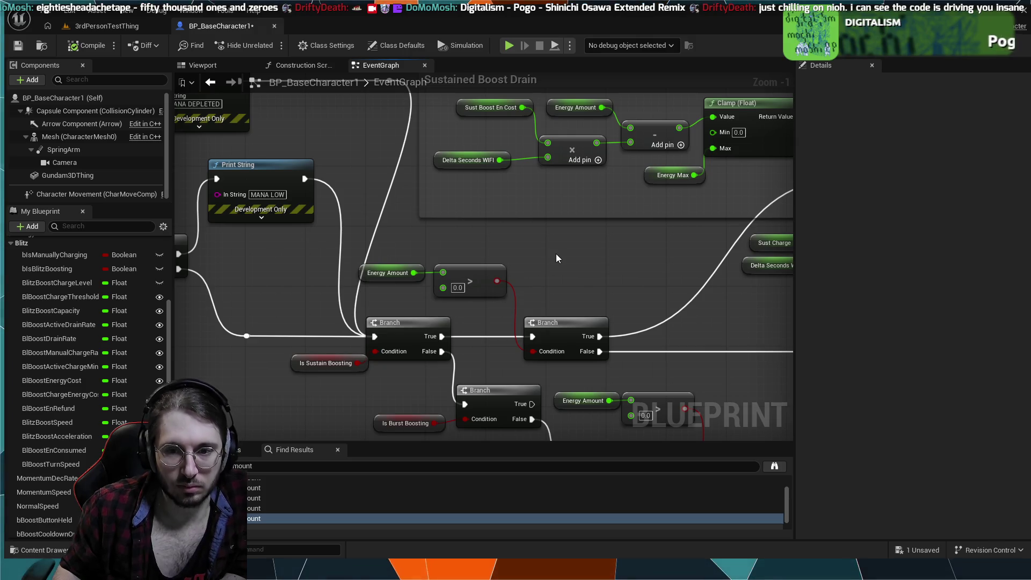
{"action": "mouse_move", "coordinate": [571, 259]}
{"action": "left_mouse_down"}
{"action": "mouse_move", "coordinate": [478, 153]}
{"action": "mouse_move", "coordinate": [572, 161]}
{"action": "left_mouse_up"}
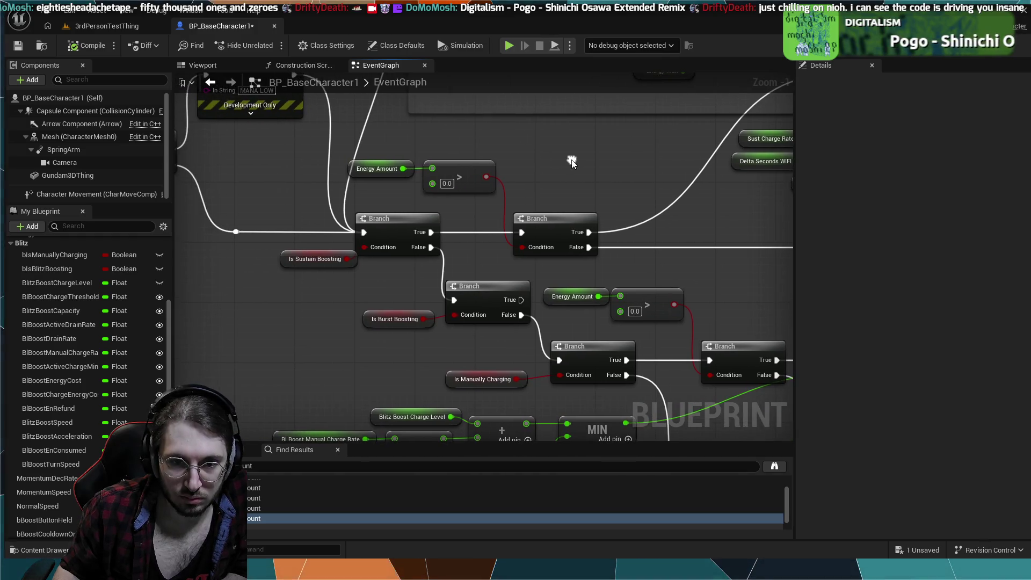
{"action": "left_click_drag", "start_coordinate": [461, 238], "coordinate": [503, 183]}
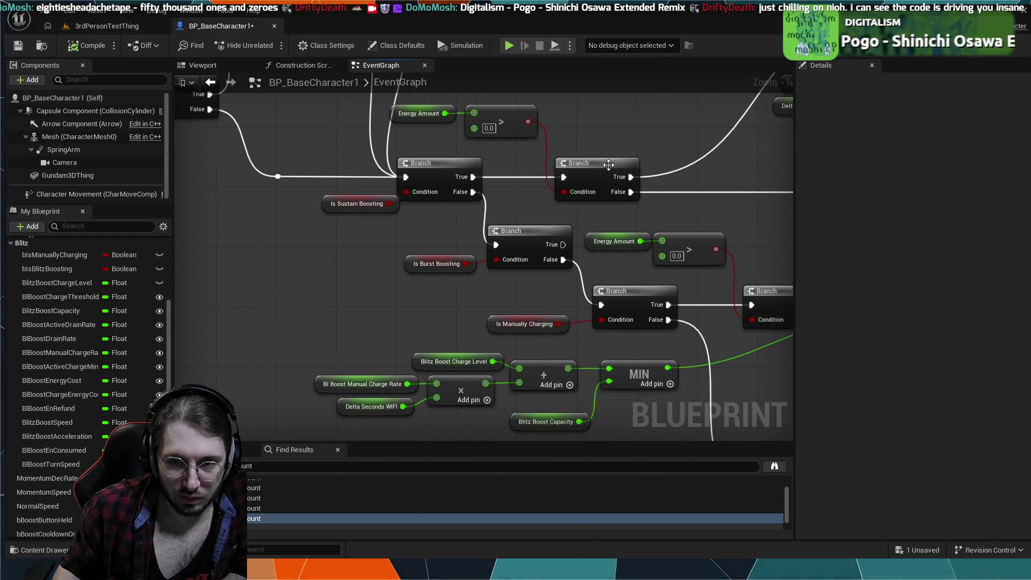
{"action": "mouse_move", "coordinate": [562, 143]}
{"action": "left_mouse_down"}
{"action": "mouse_move", "coordinate": [625, 292]}
{"action": "mouse_move", "coordinate": [720, 228]}
{"action": "mouse_move", "coordinate": [824, 269]}
{"action": "mouse_move", "coordinate": [597, 326]}
{"action": "left_mouse_up"}
{"action": "mouse_move", "coordinate": [474, 277]}
{"action": "left_mouse_down"}
{"action": "mouse_move", "coordinate": [205, 266]}
{"action": "mouse_move", "coordinate": [227, 362]}
{"action": "mouse_move", "coordinate": [179, 367]}
{"action": "left_mouse_up"}
{"action": "mouse_move", "coordinate": [309, 349]}
{"action": "left_mouse_down"}
{"action": "mouse_move", "coordinate": [333, 202]}
{"action": "mouse_move", "coordinate": [423, 213]}
{"action": "mouse_move", "coordinate": [624, 274]}
{"action": "left_mouse_up"}
{"action": "mouse_move", "coordinate": [427, 253]}
{"action": "left_mouse_down"}
{"action": "mouse_move", "coordinate": [635, 327]}
{"action": "mouse_move", "coordinate": [709, 326]}
{"action": "left_mouse_up"}
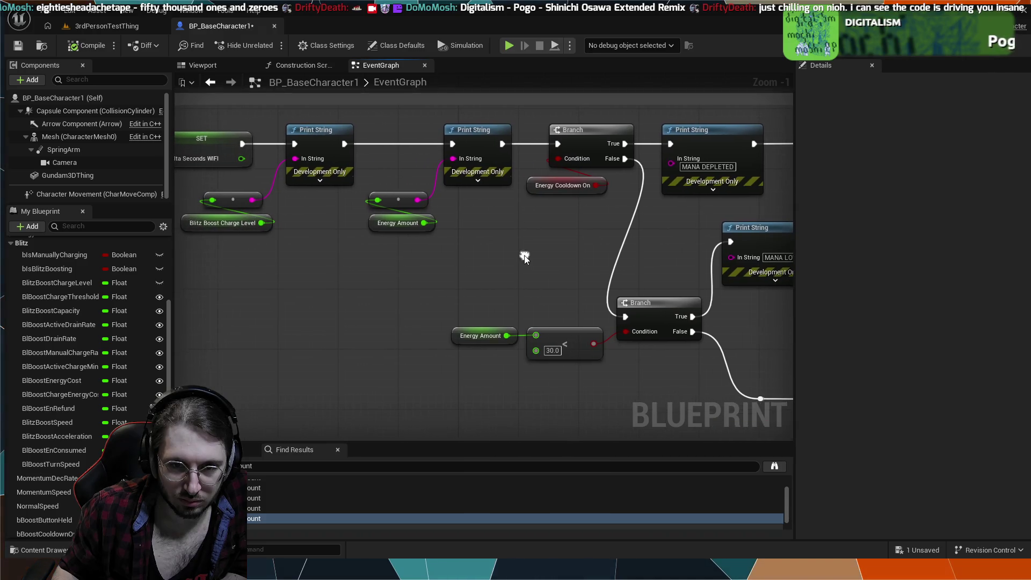
{"action": "mouse_move", "coordinate": [519, 254]}
{"action": "left_mouse_down"}
{"action": "mouse_move", "coordinate": [330, 196]}
{"action": "mouse_move", "coordinate": [210, 127]}
{"action": "left_mouse_up"}
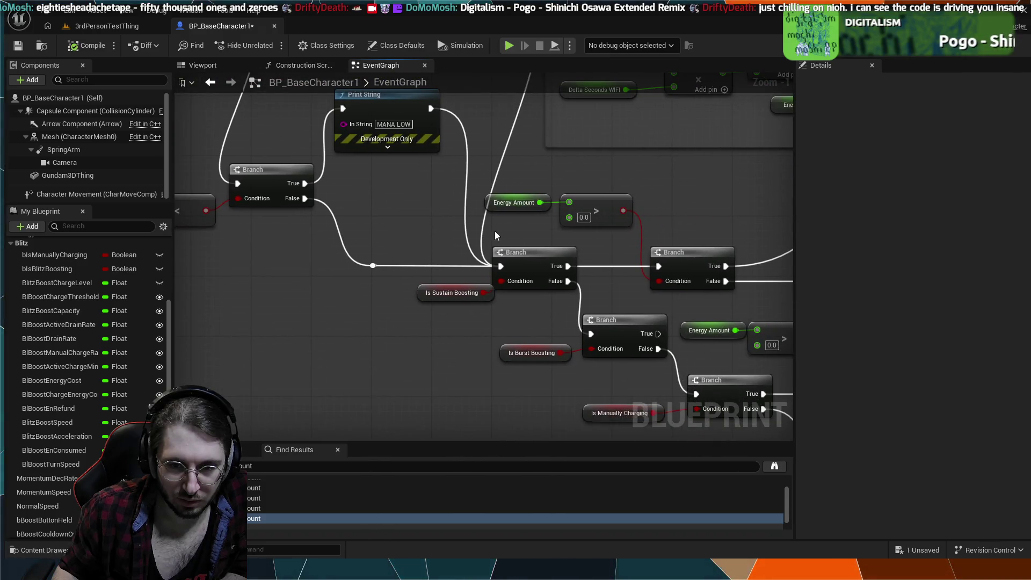
{"action": "mouse_move", "coordinate": [511, 318]}
{"action": "left_mouse_down"}
{"action": "mouse_move", "coordinate": [357, 292]}
{"action": "mouse_move", "coordinate": [322, 231]}
{"action": "mouse_move", "coordinate": [389, 308]}
{"action": "mouse_move", "coordinate": [369, 337]}
{"action": "mouse_move", "coordinate": [336, 350]}
{"action": "mouse_move", "coordinate": [320, 254]}
{"action": "mouse_move", "coordinate": [421, 143]}
{"action": "mouse_move", "coordinate": [609, 135]}
{"action": "mouse_move", "coordinate": [329, 81]}
{"action": "left_mouse_up"}
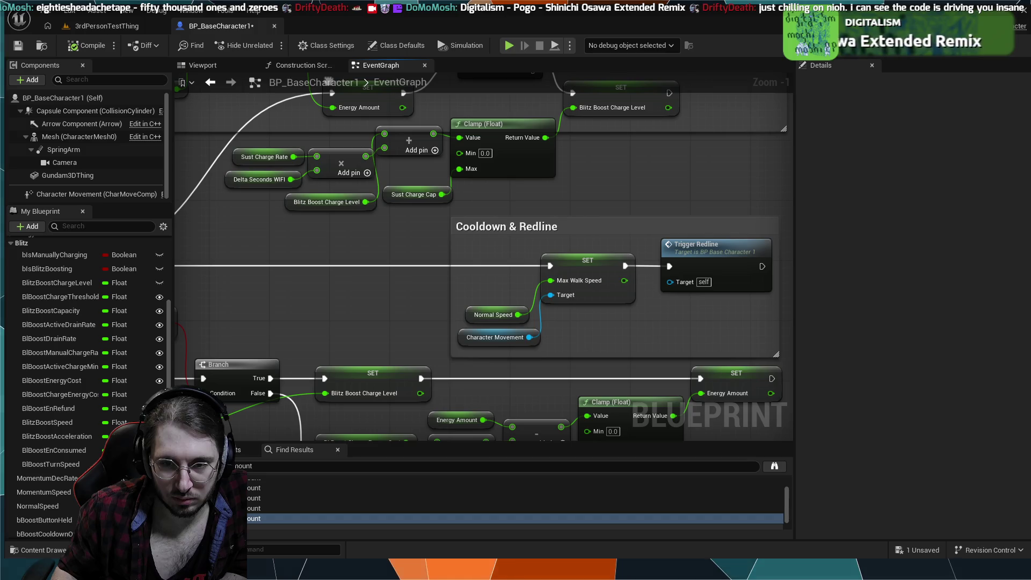
{"action": "mouse_move", "coordinate": [395, 165]}
{"action": "left_mouse_down"}
{"action": "mouse_move", "coordinate": [473, 203]}
{"action": "mouse_move", "coordinate": [557, 209]}
{"action": "mouse_move", "coordinate": [546, 217]}
{"action": "left_mouse_up"}
{"action": "mouse_move", "coordinate": [449, 226]}
{"action": "left_mouse_down"}
{"action": "mouse_move", "coordinate": [495, 209]}
{"action": "mouse_move", "coordinate": [297, 220]}
{"action": "mouse_move", "coordinate": [406, 243]}
{"action": "mouse_move", "coordinate": [379, 254]}
{"action": "left_mouse_up"}
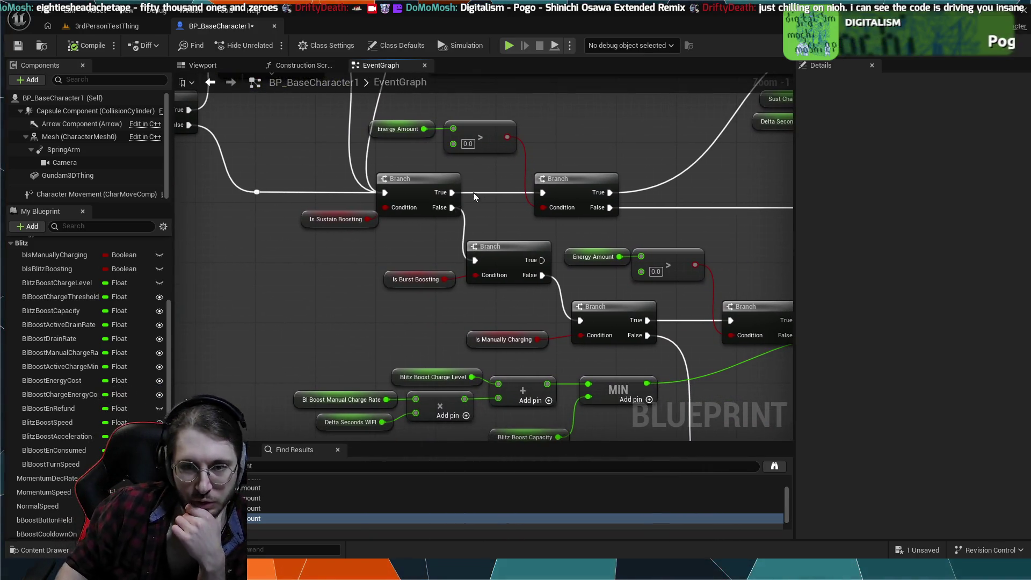
{"action": "mouse_move", "coordinate": [383, 194]}
{"action": "left_mouse_down"}
{"action": "mouse_move", "coordinate": [323, 231]}
{"action": "mouse_move", "coordinate": [342, 236]}
{"action": "mouse_move", "coordinate": [337, 220]}
{"action": "left_mouse_up"}
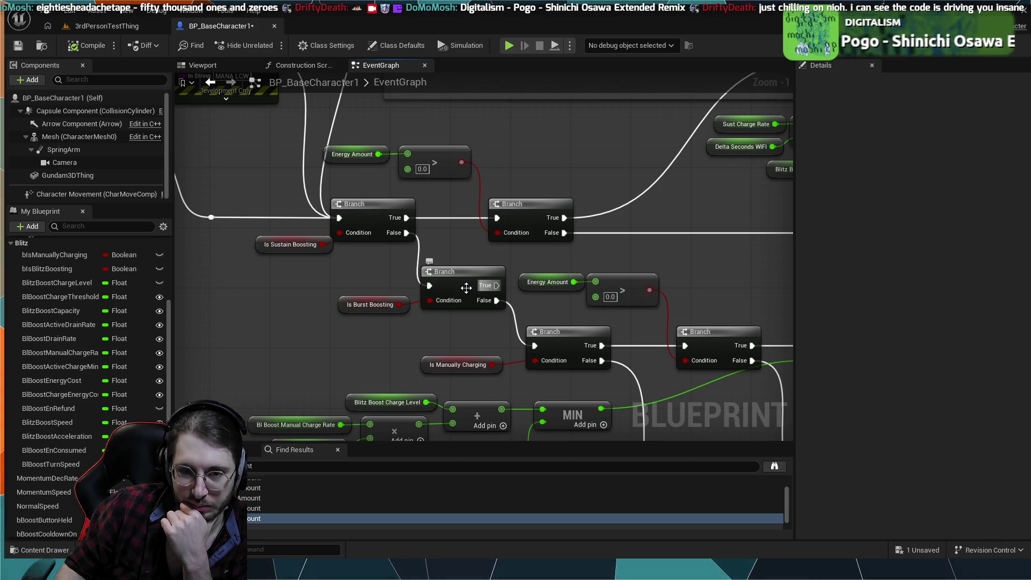
{"action": "scroll", "coordinate": [459, 302], "scroll_direction": "down", "scroll_amount": 4}
{"action": "scroll", "coordinate": [414, 291], "scroll_direction": "up", "scroll_amount": 4}
{"action": "mouse_move", "coordinate": [398, 257]}
{"action": "left_mouse_down"}
{"action": "mouse_move", "coordinate": [290, 236]}
{"action": "mouse_move", "coordinate": [386, 276]}
{"action": "left_mouse_up"}
{"action": "left_click_drag", "start_coordinate": [447, 282], "coordinate": [480, 304]}
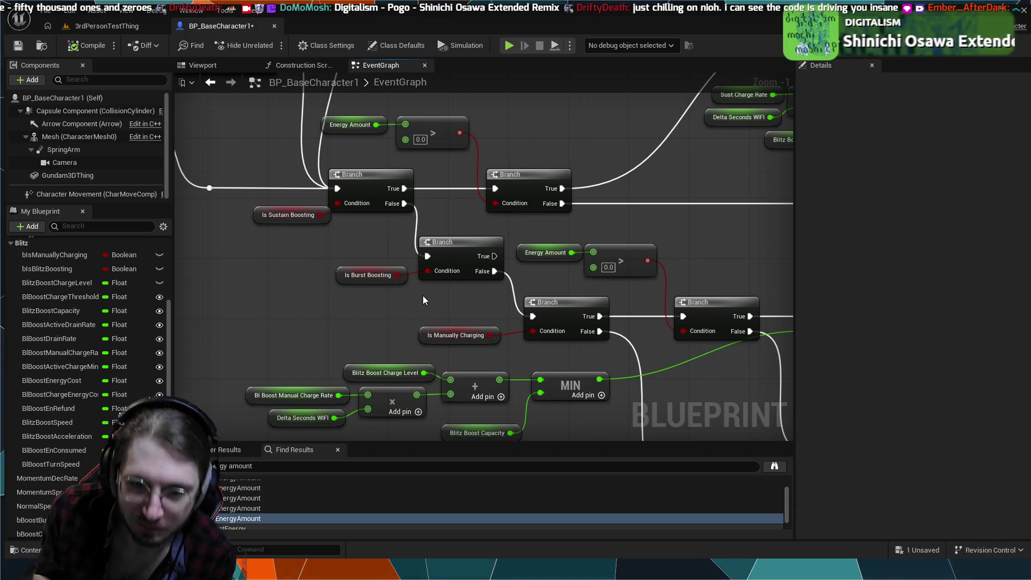
{"action": "left_click_drag", "start_coordinate": [425, 311], "coordinate": [314, 160]}
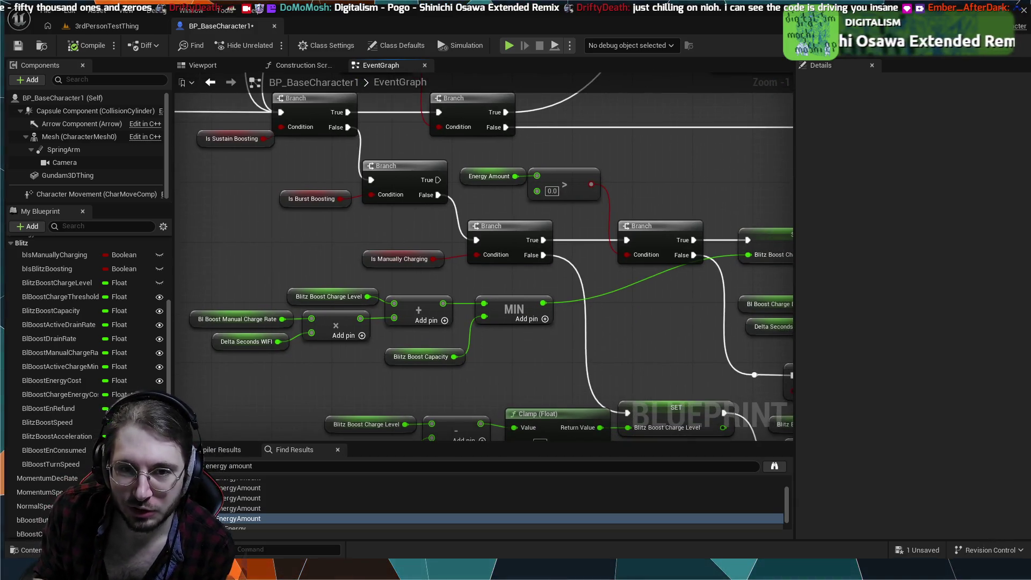
{"action": "scroll", "coordinate": [365, 246], "scroll_direction": "up", "scroll_amount": 1}
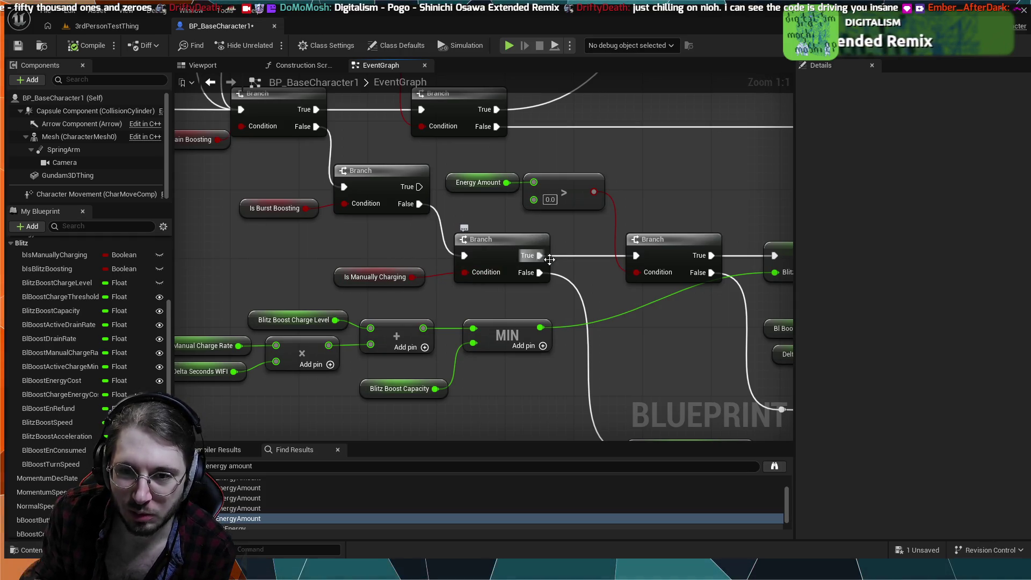
{"action": "mouse_move", "coordinate": [582, 264]}
{"action": "left_mouse_down"}
{"action": "mouse_move", "coordinate": [621, 235]}
{"action": "mouse_move", "coordinate": [610, 203]}
{"action": "mouse_move", "coordinate": [605, 221]}
{"action": "mouse_move", "coordinate": [476, 264]}
{"action": "mouse_move", "coordinate": [383, 220]}
{"action": "left_mouse_up"}
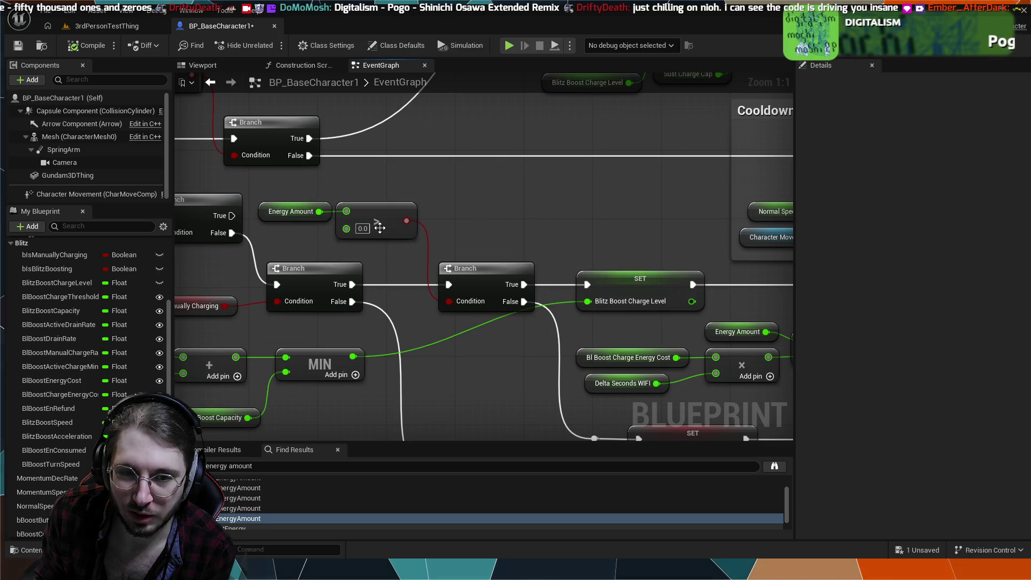
{"action": "mouse_move", "coordinate": [514, 241]}
{"action": "left_mouse_down"}
{"action": "mouse_move", "coordinate": [407, 221]}
{"action": "mouse_move", "coordinate": [413, 209]}
{"action": "mouse_move", "coordinate": [401, 205]}
{"action": "mouse_move", "coordinate": [456, 189]}
{"action": "mouse_move", "coordinate": [530, 190]}
{"action": "mouse_move", "coordinate": [590, 153]}
{"action": "mouse_move", "coordinate": [581, 219]}
{"action": "left_mouse_up"}
{"action": "mouse_move", "coordinate": [396, 290]}
{"action": "left_mouse_down"}
{"action": "mouse_move", "coordinate": [514, 278]}
{"action": "mouse_move", "coordinate": [601, 409]}
{"action": "mouse_move", "coordinate": [467, 312]}
{"action": "left_mouse_up"}
{"action": "mouse_move", "coordinate": [763, 376]}
{"action": "left_mouse_down"}
{"action": "mouse_move", "coordinate": [734, 234]}
{"action": "mouse_move", "coordinate": [581, 234]}
{"action": "left_mouse_up"}
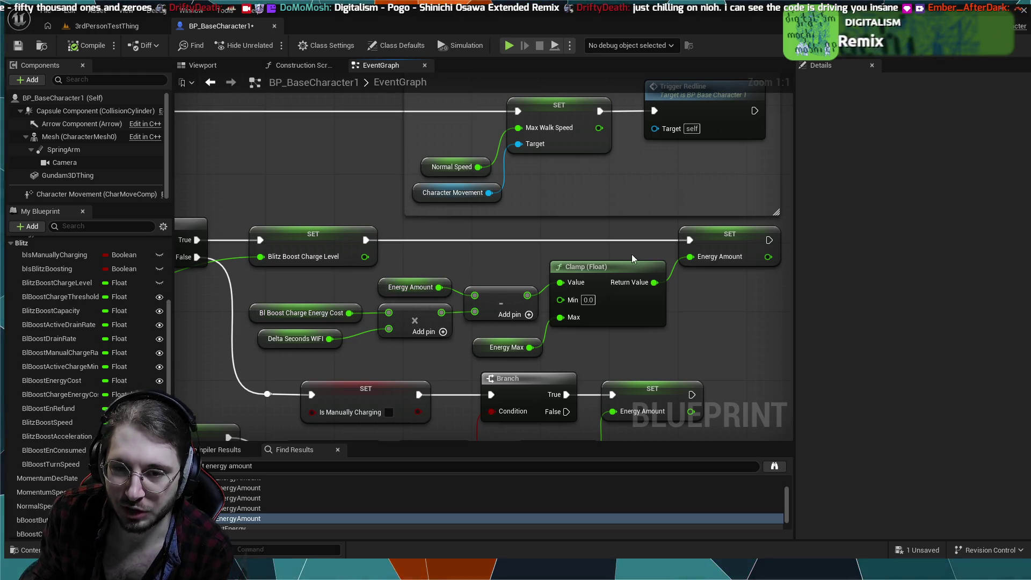
{"action": "mouse_move", "coordinate": [574, 318]}
{"action": "left_mouse_down"}
{"action": "mouse_move", "coordinate": [417, 266]}
{"action": "mouse_move", "coordinate": [519, 251]}
{"action": "mouse_move", "coordinate": [602, 290]}
{"action": "mouse_move", "coordinate": [520, 276]}
{"action": "mouse_move", "coordinate": [585, 309]}
{"action": "left_mouse_up"}
{"action": "scroll", "coordinate": [364, 233], "scroll_direction": "down", "scroll_amount": 2}
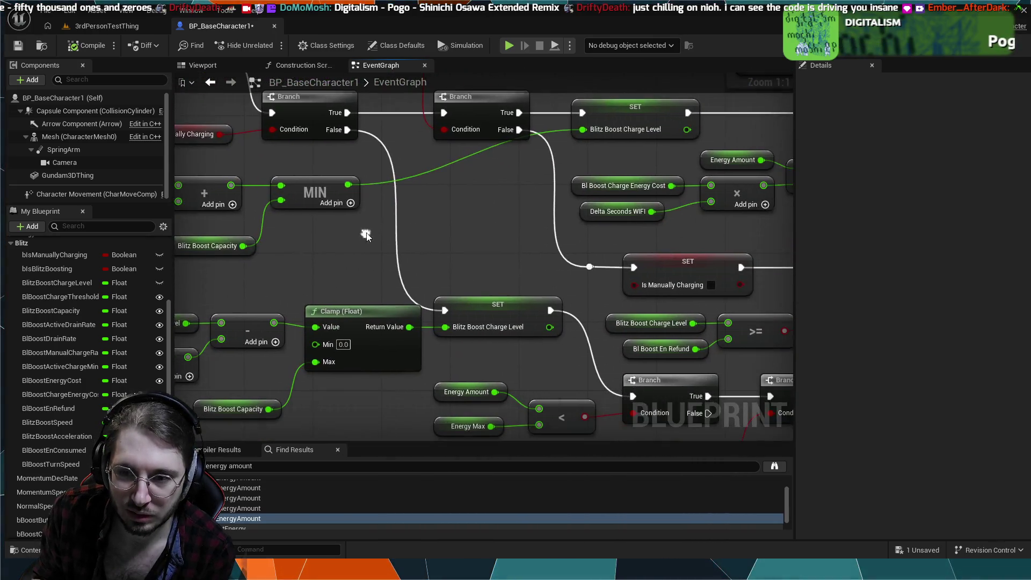
{"action": "mouse_move", "coordinate": [411, 269]}
{"action": "left_mouse_down"}
{"action": "mouse_move", "coordinate": [491, 260]}
{"action": "mouse_move", "coordinate": [453, 213]}
{"action": "mouse_move", "coordinate": [537, 269]}
{"action": "mouse_move", "coordinate": [463, 245]}
{"action": "mouse_move", "coordinate": [506, 410]}
{"action": "mouse_move", "coordinate": [482, 227]}
{"action": "mouse_move", "coordinate": [486, 361]}
{"action": "mouse_move", "coordinate": [538, 178]}
{"action": "mouse_move", "coordinate": [590, 177]}
{"action": "mouse_move", "coordinate": [542, 225]}
{"action": "mouse_move", "coordinate": [495, 250]}
{"action": "mouse_move", "coordinate": [439, 252]}
{"action": "mouse_move", "coordinate": [464, 325]}
{"action": "left_mouse_up"}
{"action": "scroll", "coordinate": [483, 268], "scroll_direction": "down", "scroll_amount": 1}
{"action": "scroll", "coordinate": [363, 227], "scroll_direction": "up", "scroll_amount": 2}
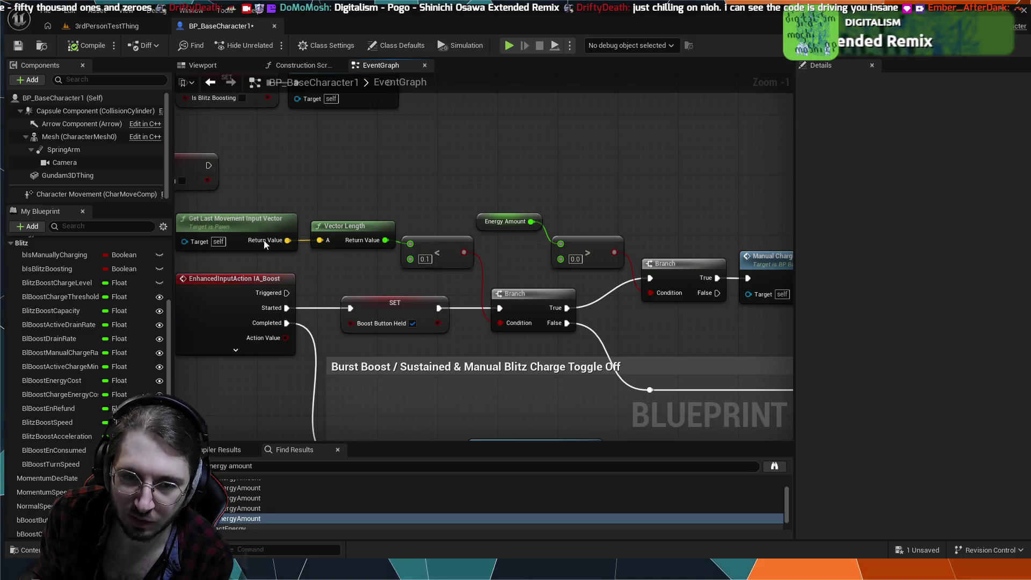
- Pan past the Trigger Redline and movement input nodes to centre the Manual Charge Blitz Boost event
{"action": "left_click_drag", "start_coordinate": [509, 262], "coordinate": [367, 291]}
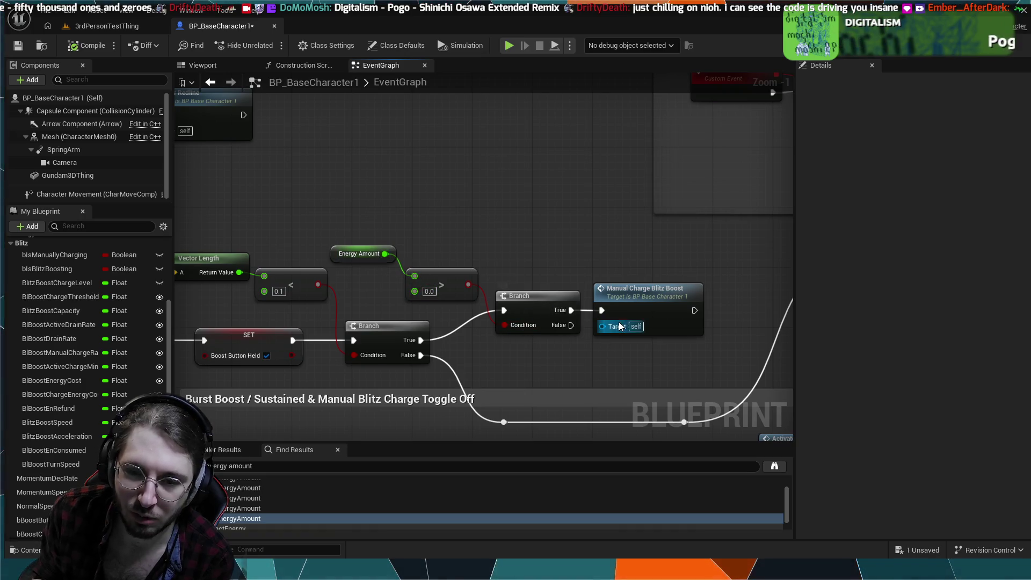
{"action": "left_click_drag", "start_coordinate": [516, 214], "coordinate": [706, 302]}
{"action": "scroll", "coordinate": [707, 302], "scroll_direction": "down", "scroll_amount": 2}
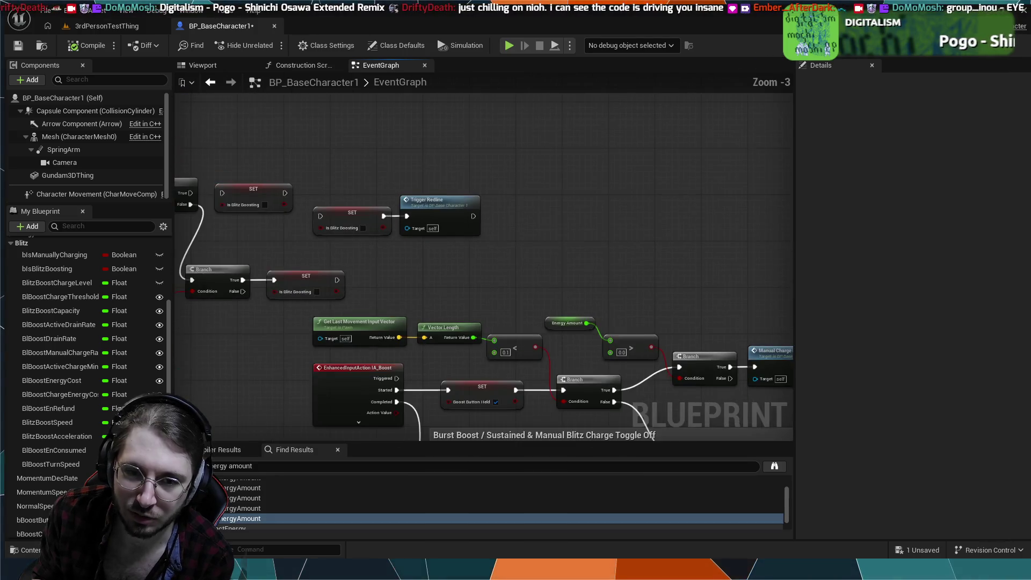
{"action": "mouse_move", "coordinate": [423, 167]}
{"action": "left_mouse_down"}
{"action": "mouse_move", "coordinate": [500, 177]}
{"action": "mouse_move", "coordinate": [446, 244]}
{"action": "mouse_move", "coordinate": [258, 177]}
{"action": "mouse_move", "coordinate": [108, 140]}
{"action": "left_mouse_up"}
{"action": "left_click_drag", "start_coordinate": [446, 244], "coordinate": [410, 272]}
{"action": "scroll", "coordinate": [375, 284], "scroll_direction": "up", "scroll_amount": 2}
{"action": "scroll", "coordinate": [399, 309], "scroll_direction": "up", "scroll_amount": 1}
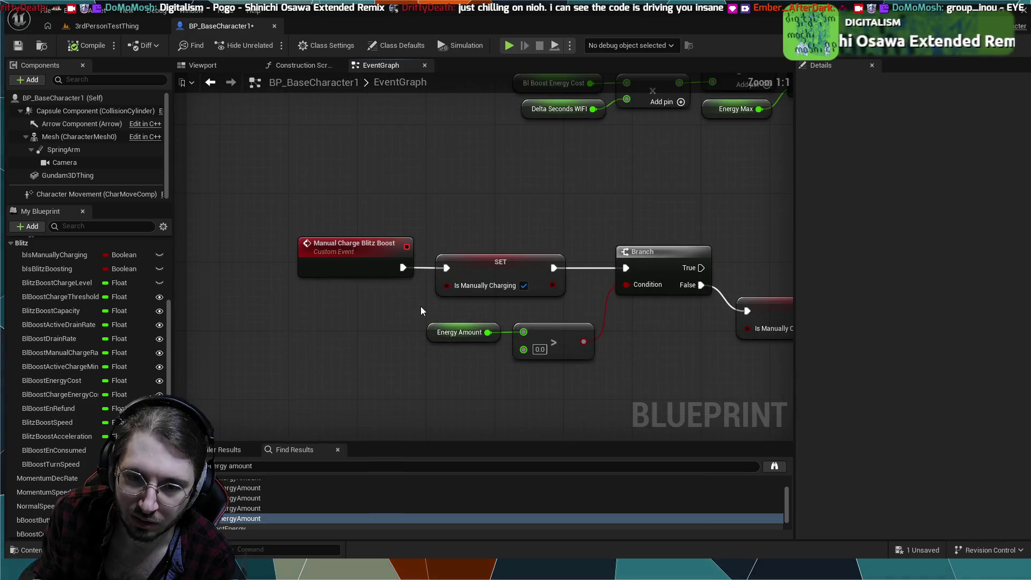
{"action": "left_click_drag", "start_coordinate": [421, 306], "coordinate": [294, 311]}
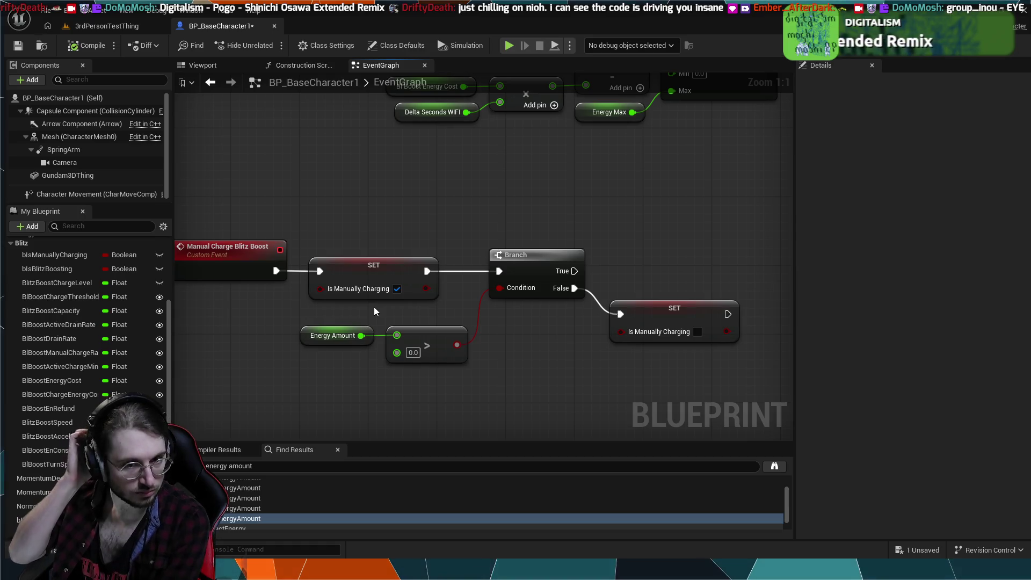
- Zoom in on the Burst Boost / Blitz Charge Toggle Off nodes and their Clamp energy-cost logic
{"action": "left_click_drag", "start_coordinate": [560, 197], "coordinate": [560, 296]}
{"action": "scroll", "coordinate": [536, 290], "scroll_direction": "down", "scroll_amount": 3}
{"action": "mouse_move", "coordinate": [444, 301]}
{"action": "left_mouse_down"}
{"action": "mouse_move", "coordinate": [398, 273]}
{"action": "mouse_move", "coordinate": [295, 124]}
{"action": "left_mouse_up"}
{"action": "scroll", "coordinate": [639, 370], "scroll_direction": "down", "scroll_amount": 2}
{"action": "scroll", "coordinate": [639, 369], "scroll_direction": "down", "scroll_amount": 2}
{"action": "mouse_move", "coordinate": [638, 370]}
{"action": "left_mouse_down"}
{"action": "mouse_move", "coordinate": [587, 256]}
{"action": "mouse_move", "coordinate": [501, 246]}
{"action": "mouse_move", "coordinate": [543, 240]}
{"action": "left_mouse_up"}
{"action": "scroll", "coordinate": [456, 265], "scroll_direction": "up", "scroll_amount": 3}
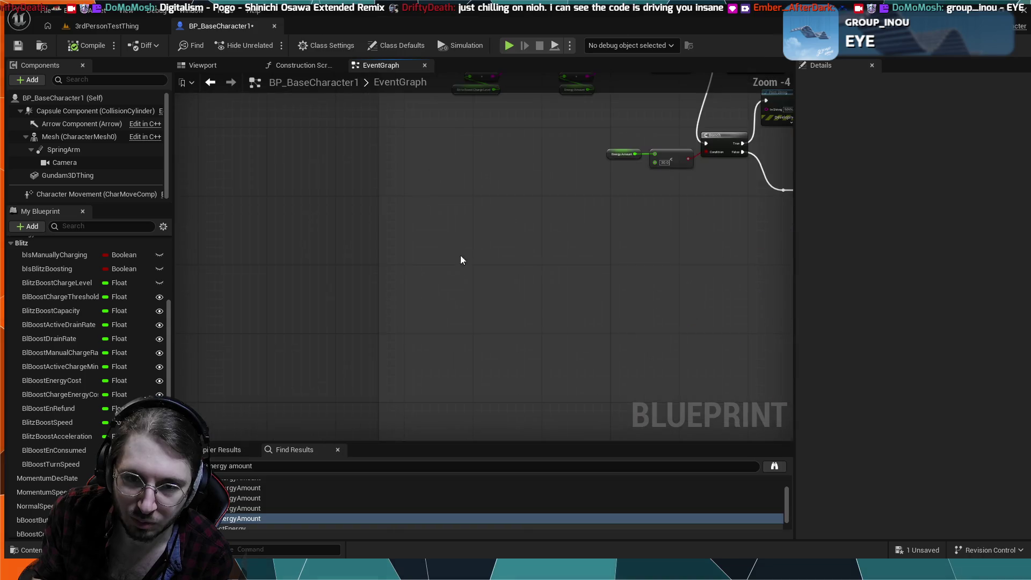
{"action": "scroll", "coordinate": [356, 273], "scroll_direction": "up", "scroll_amount": 4}
- Follow the Clear Timer, SET and Branch chain to Activate Blitz Boost, then zoom to the Boost comment
{"action": "mouse_move", "coordinate": [357, 272]}
{"action": "left_mouse_down"}
{"action": "mouse_move", "coordinate": [555, 286]}
{"action": "mouse_move", "coordinate": [620, 261]}
{"action": "mouse_move", "coordinate": [600, 234]}
{"action": "mouse_move", "coordinate": [565, 242]}
{"action": "left_mouse_up"}
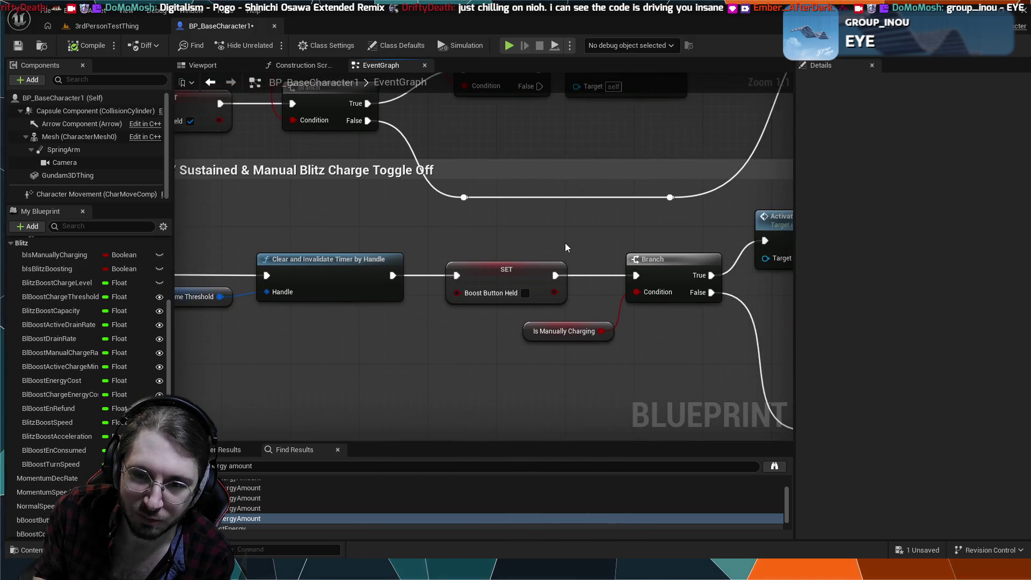
{"action": "left_click_drag", "start_coordinate": [585, 335], "coordinate": [571, 318]}
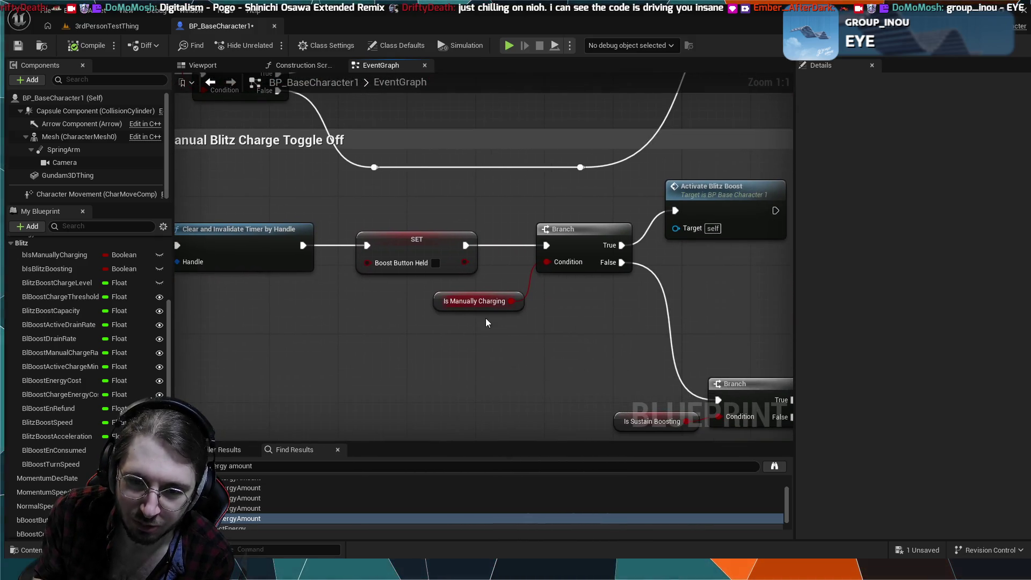
{"action": "mouse_move", "coordinate": [605, 272]}
{"action": "left_mouse_down"}
{"action": "mouse_move", "coordinate": [564, 292]}
{"action": "mouse_move", "coordinate": [564, 265]}
{"action": "left_mouse_up"}
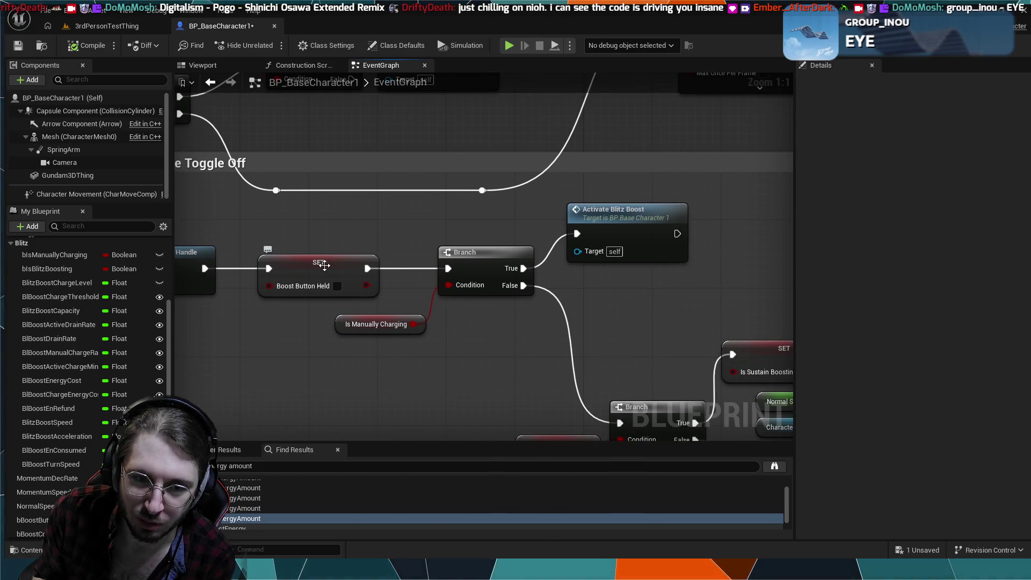
{"action": "mouse_move", "coordinate": [578, 390]}
{"action": "left_mouse_down"}
{"action": "mouse_move", "coordinate": [530, 379]}
{"action": "mouse_move", "coordinate": [479, 305]}
{"action": "mouse_move", "coordinate": [495, 320]}
{"action": "left_mouse_up"}
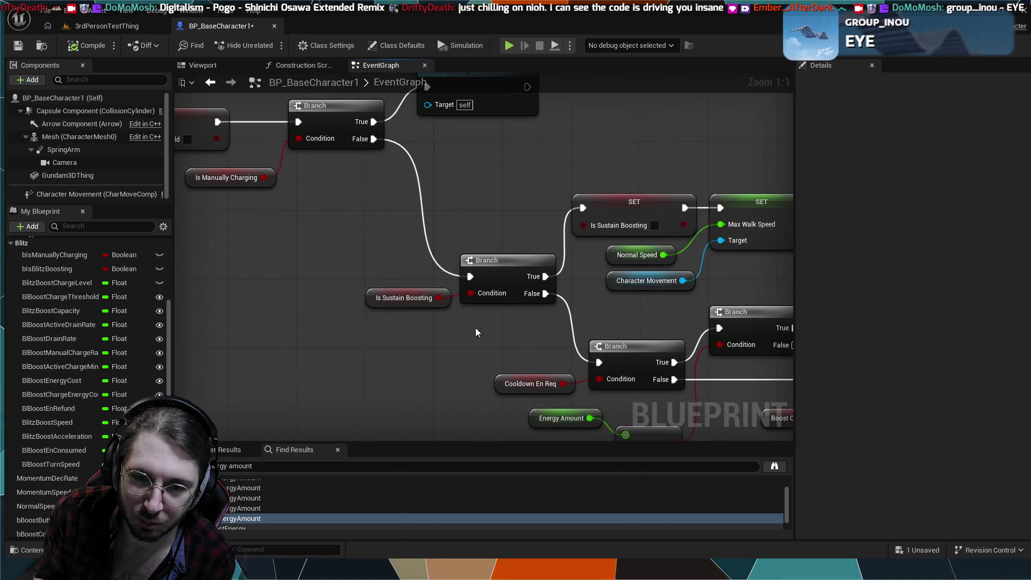
{"action": "mouse_move", "coordinate": [557, 220]}
{"action": "left_mouse_down"}
{"action": "mouse_move", "coordinate": [560, 278]}
{"action": "mouse_move", "coordinate": [542, 275]}
{"action": "mouse_move", "coordinate": [592, 247]}
{"action": "mouse_move", "coordinate": [404, 235]}
{"action": "mouse_move", "coordinate": [308, 160]}
{"action": "mouse_move", "coordinate": [308, 218]}
{"action": "mouse_move", "coordinate": [251, 233]}
{"action": "mouse_move", "coordinate": [286, 293]}
{"action": "left_mouse_up"}
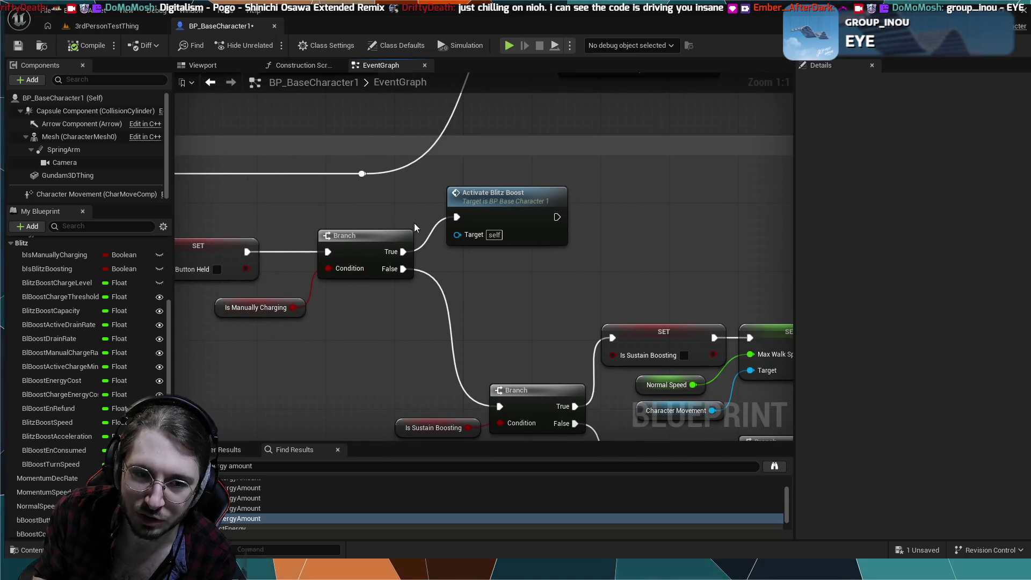
{"action": "left_click_drag", "start_coordinate": [408, 176], "coordinate": [485, 234]}
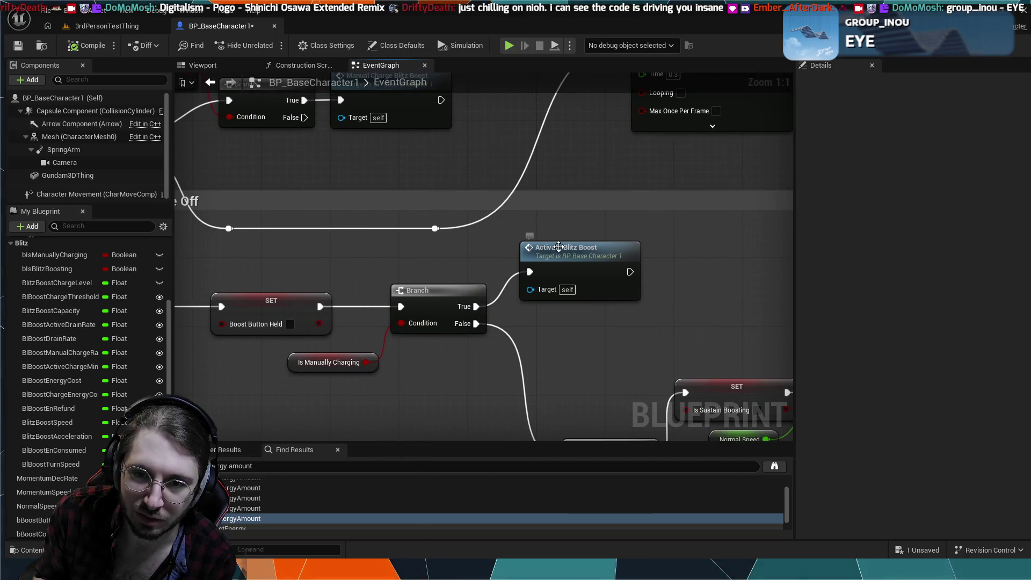
{"action": "scroll", "coordinate": [375, 266], "scroll_direction": "down", "scroll_amount": 8}
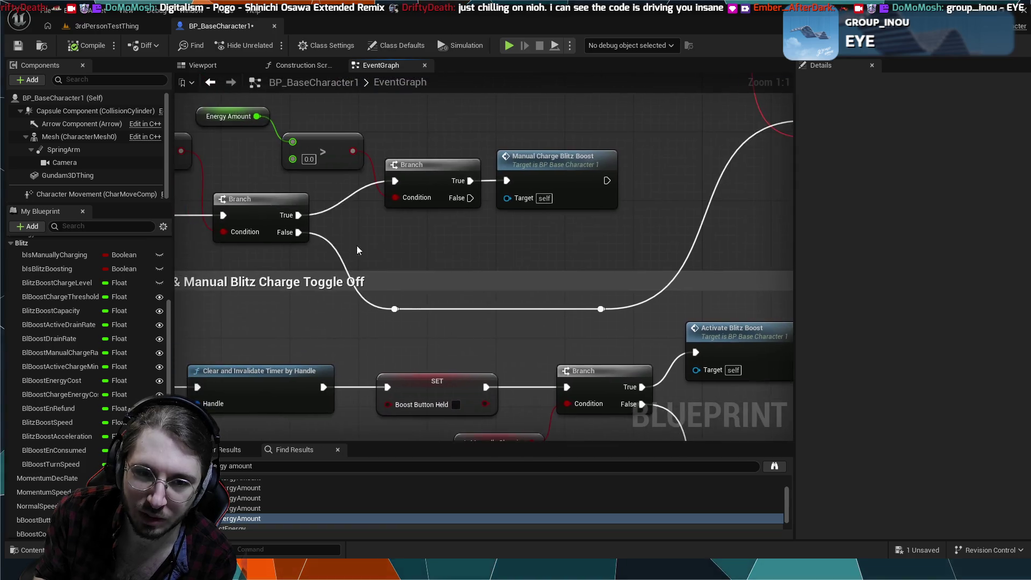
{"action": "scroll", "coordinate": [347, 304], "scroll_direction": "up", "scroll_amount": 6}
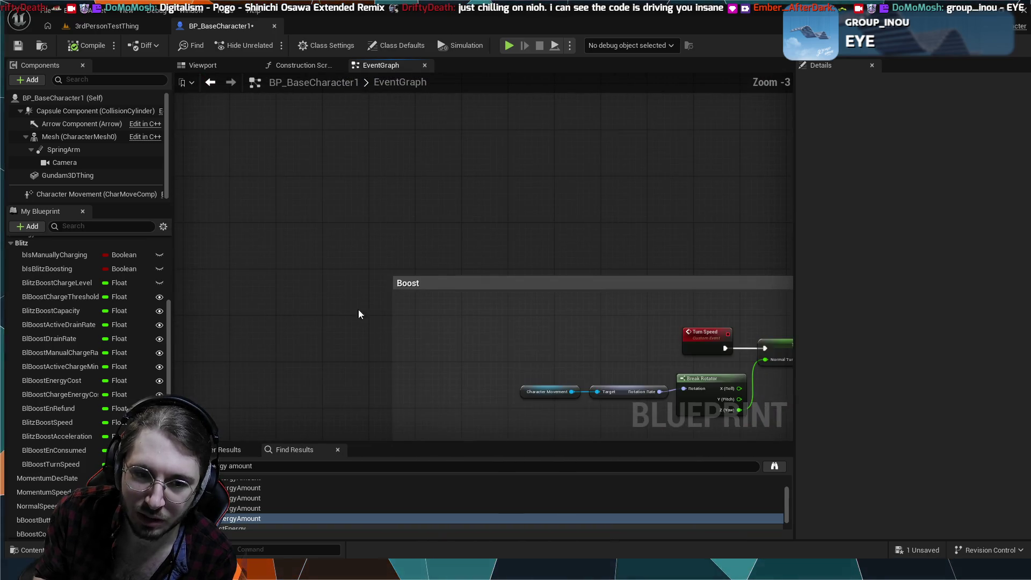
- Centre the ActivateBlitzBoost nodes and inspect the Is Manually Charging variable's settings
{"action": "left_click_drag", "start_coordinate": [392, 279], "coordinate": [357, 171]}
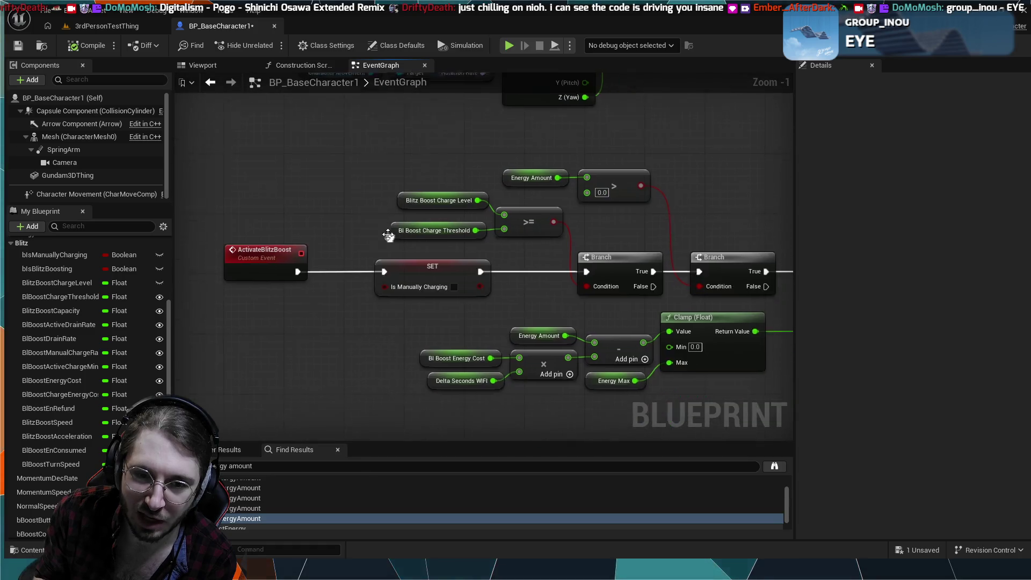
{"action": "scroll", "coordinate": [345, 295], "scroll_direction": "up", "scroll_amount": 1}
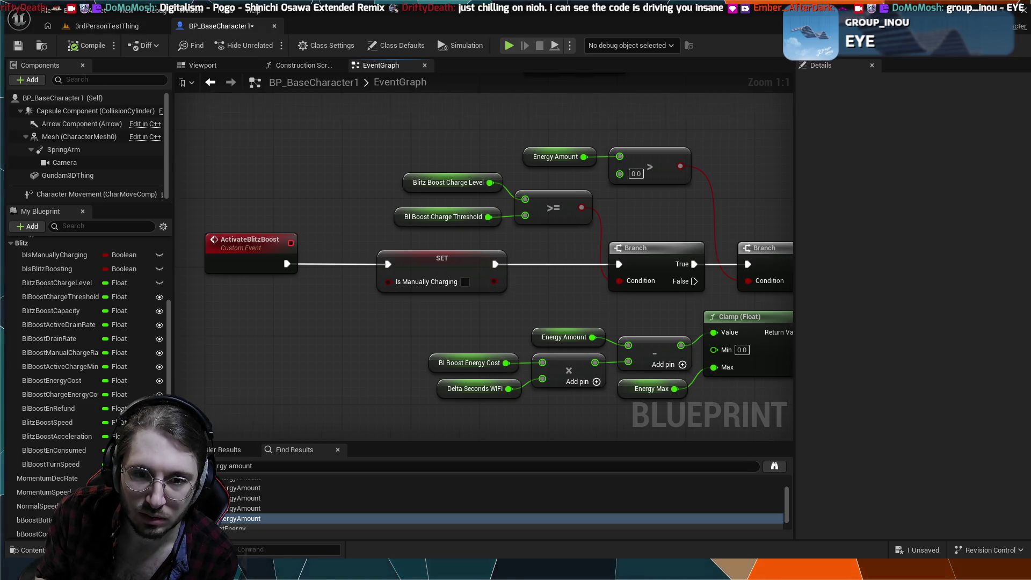
{"action": "left_click_drag", "start_coordinate": [465, 259], "coordinate": [304, 270]}
{"action": "left_click", "coordinate": [281, 265]}
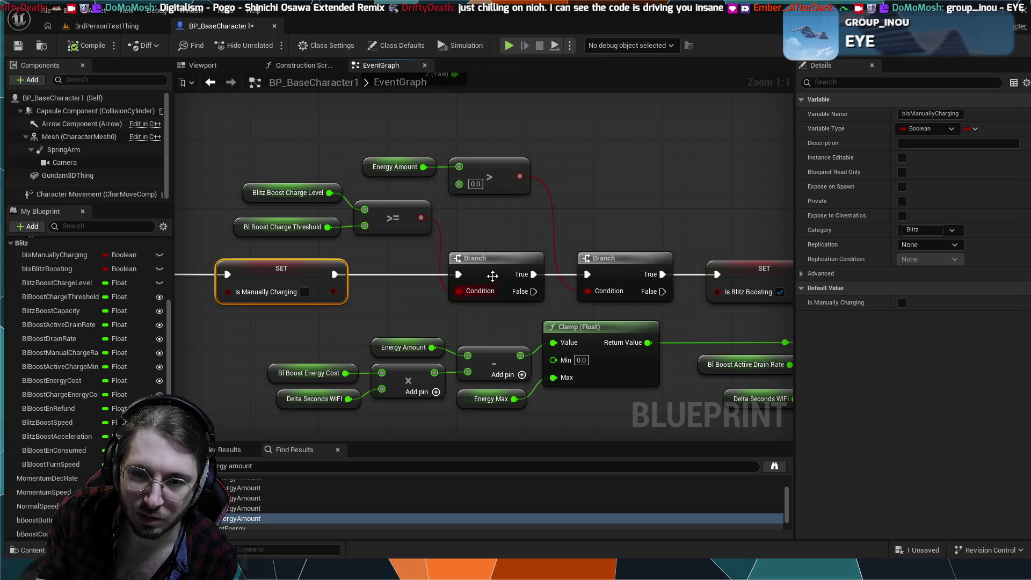
- Shift the first Branch, >= node, Bl Boost Charge Threshold and Blitz Boost Charge Level left
{"action": "left_click_drag", "start_coordinate": [491, 278], "coordinate": [475, 277]}
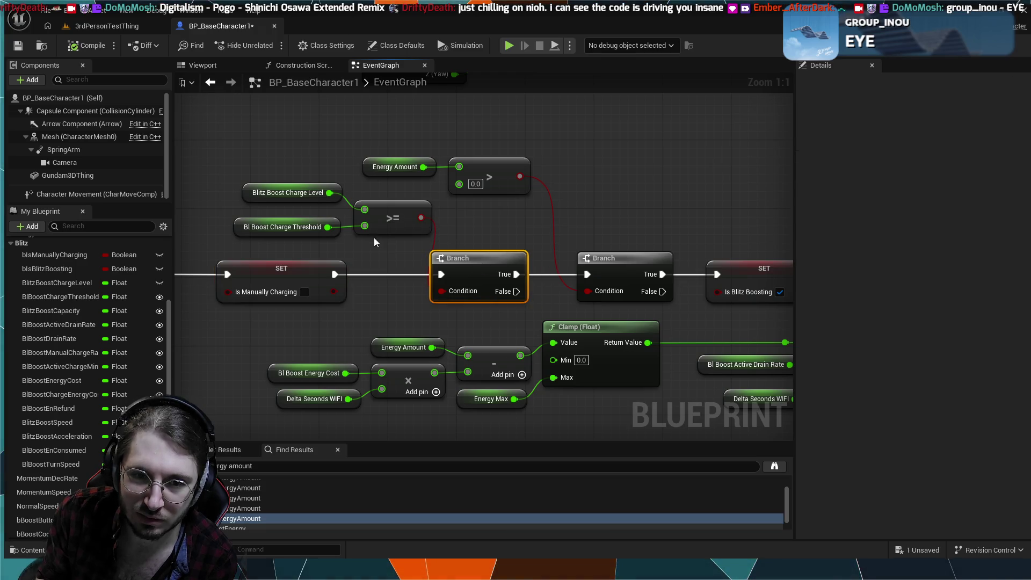
{"action": "left_click_drag", "start_coordinate": [384, 246], "coordinate": [242, 214]}
{"action": "mouse_move", "coordinate": [361, 215]}
{"action": "left_mouse_down"}
{"action": "mouse_move", "coordinate": [335, 215]}
{"action": "mouse_move", "coordinate": [282, 185]}
{"action": "left_mouse_up"}
{"action": "left_click", "coordinate": [478, 245]}
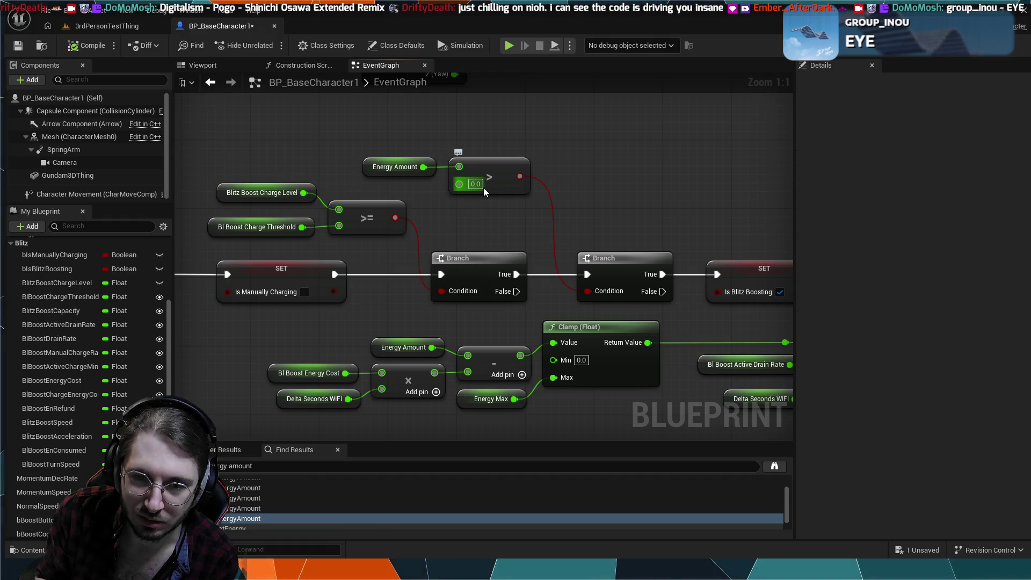
- Pan along the chain past the Is Blitz Boosting and Energy Amount SETs, then switch to the desert level
{"action": "left_click_drag", "start_coordinate": [583, 178], "coordinate": [414, 166]}
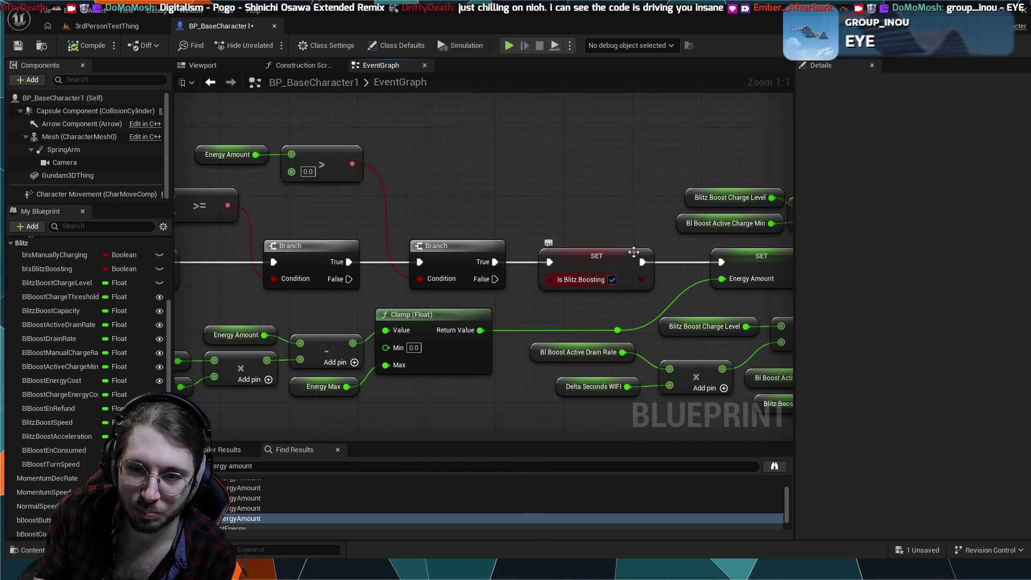
{"action": "left_click_drag", "start_coordinate": [601, 220], "coordinate": [449, 209]}
{"action": "mouse_move", "coordinate": [567, 235]}
{"action": "left_mouse_down"}
{"action": "mouse_move", "coordinate": [620, 235]}
{"action": "mouse_move", "coordinate": [716, 201]}
{"action": "left_mouse_up"}
{"action": "left_click_drag", "start_coordinate": [210, 369], "coordinate": [276, 350]}
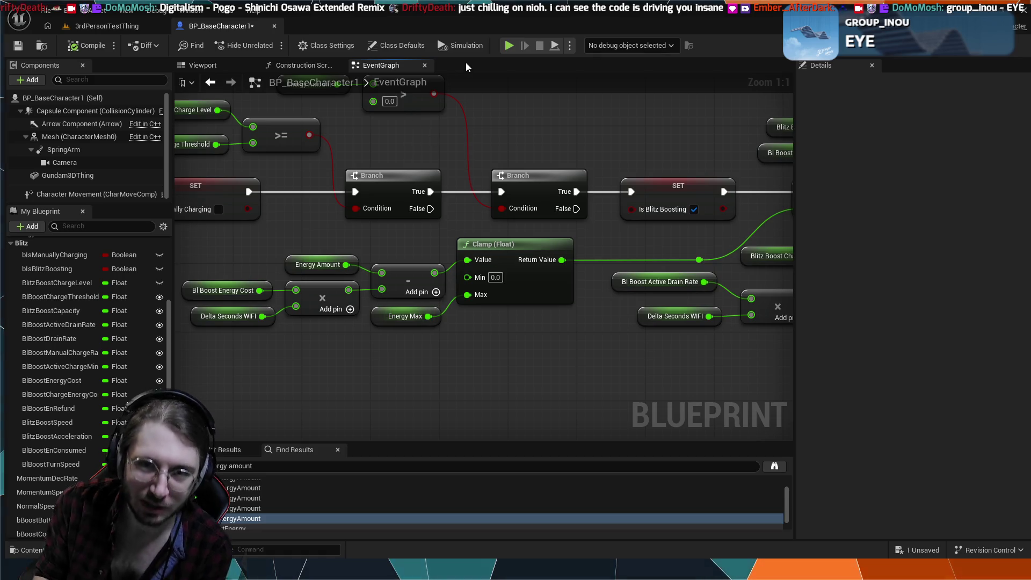
{"action": "mouse_move", "coordinate": [505, 161]}
{"action": "left_mouse_down"}
{"action": "mouse_move", "coordinate": [352, 157]}
{"action": "mouse_move", "coordinate": [306, 235]}
{"action": "mouse_move", "coordinate": [190, 165]}
{"action": "left_mouse_up"}
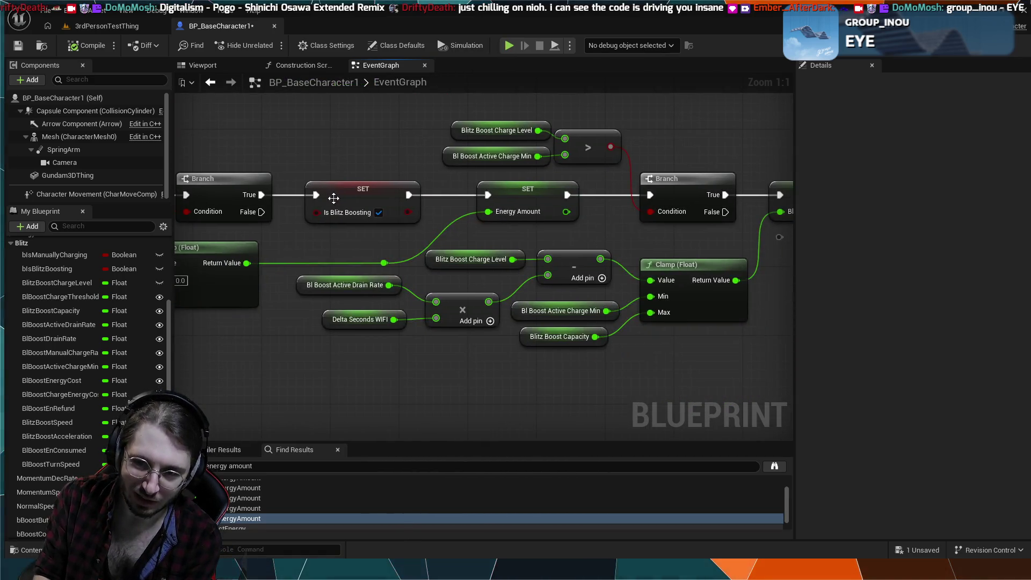
{"action": "left_click", "coordinate": [125, 26]}
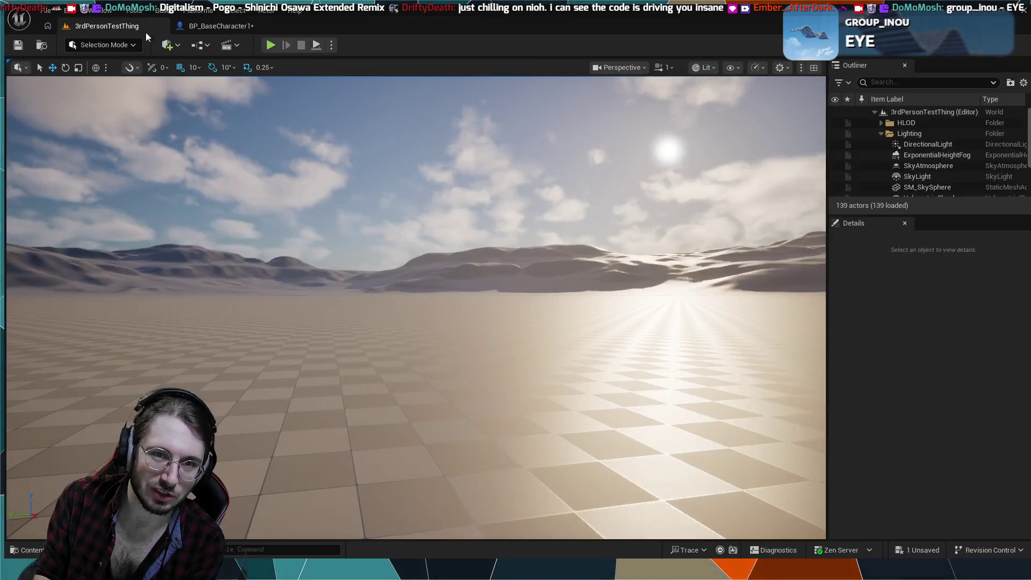
- Run a Play-in-Editor test of 3rdPersonTestThing, try the green mech in the desert, then exit with Escape
{"action": "left_click", "coordinate": [272, 52]}
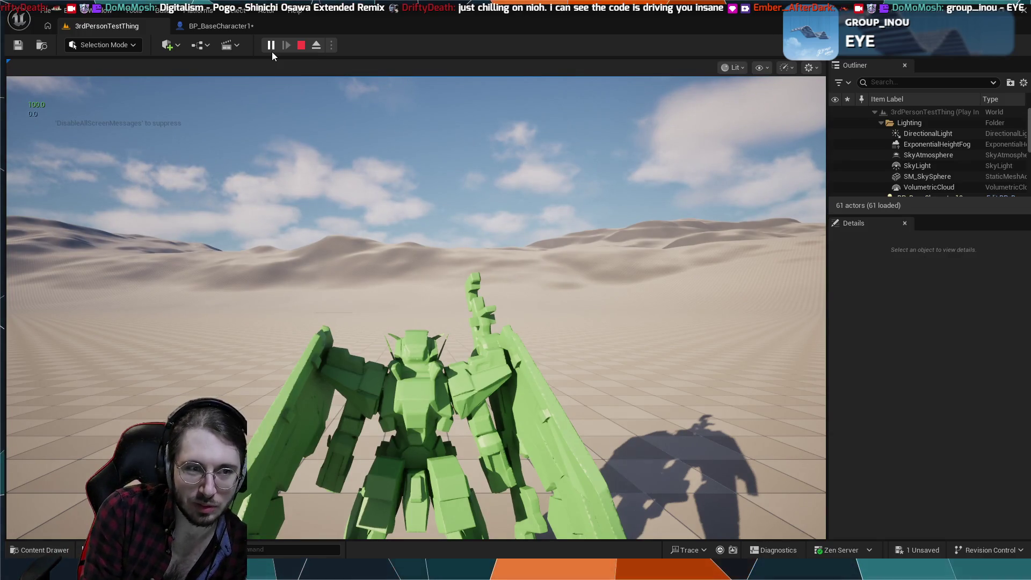
{"action": "left_click", "coordinate": [416, 306]}
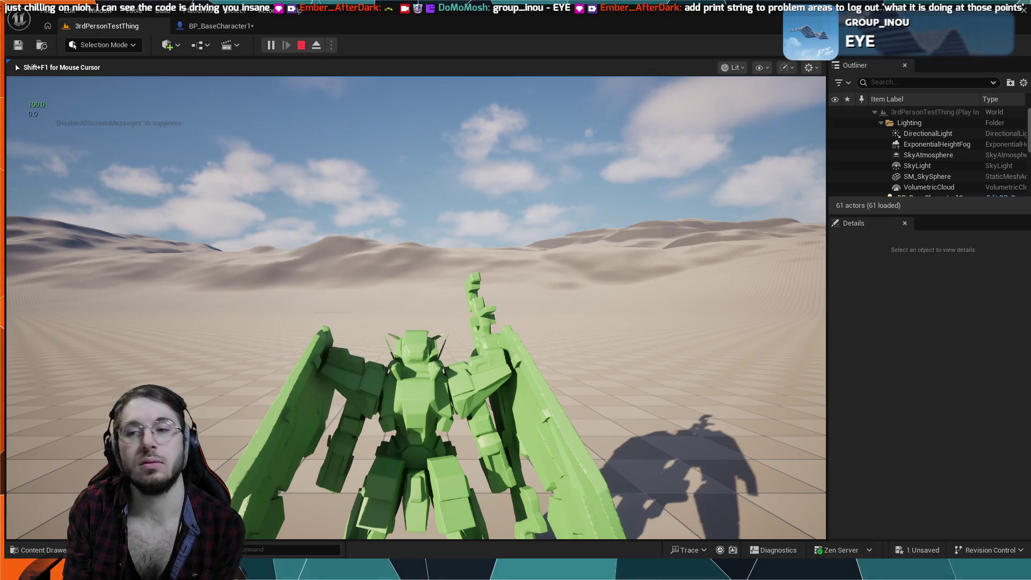
{"action": "mouse_move", "coordinate": [416, 308]}
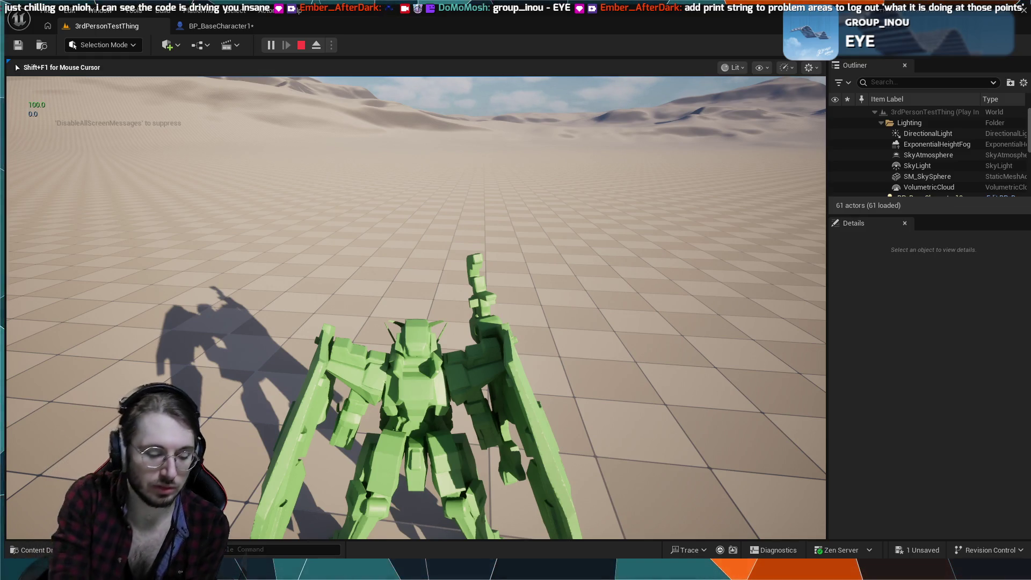
{"action": "key", "text": "Escape"}
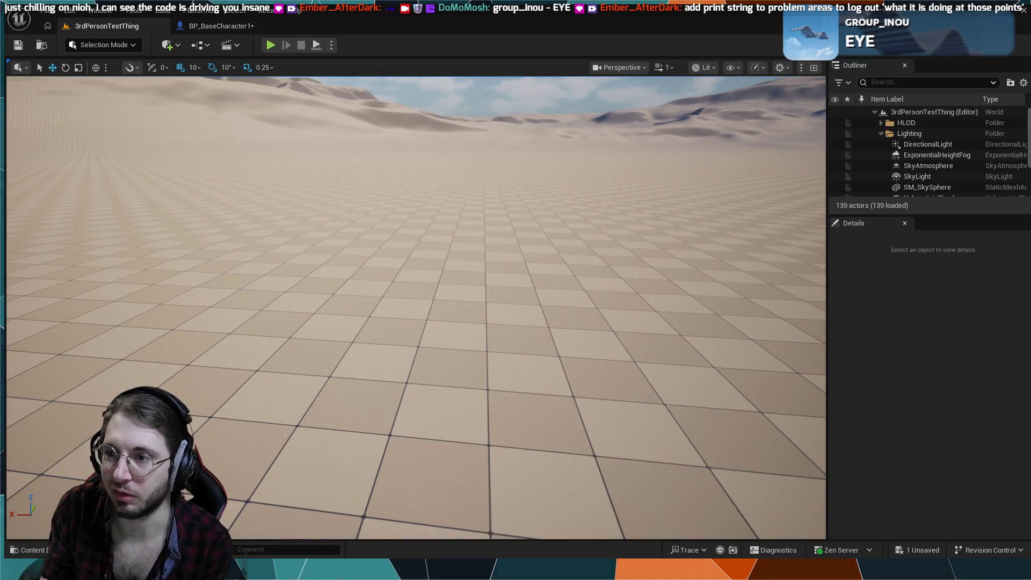